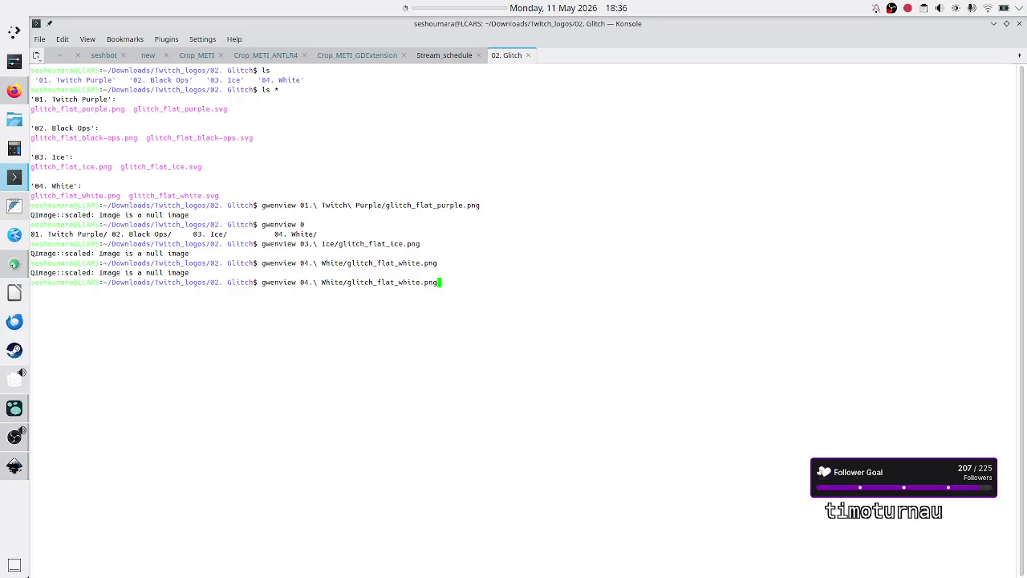
# Rewrite the previous viewer command as gimp 04.\ White/glitch_flat_white.png and run it
pyautogui.press('BackSpace')
pyautogui.press('BackSpace')
pyautogui.press('BackSpace')
pyautogui.write('svg')
pyautogui.press('Right')
pyautogui.press('Right')
pyautogui.press('Right')
pyautogui.press('BackSpace')
pyautogui.press('BackSpace')
pyautogui.press('BackSpace')
pyautogui.press('BackSpace')
pyautogui.write('inkscape')
pyautogui.press('BackSpace')
pyautogui.press('BackSpace')
pyautogui.press('BackSpace')
pyautogui.write('gimp')
pyautogui.press('Right')
pyautogui.press('Right')
pyautogui.press('Right')
pyautogui.press('Right')
pyautogui.press('Right')
pyautogui.press('BackSpace')
pyautogui.press('BackSpace')
pyautogui.press('BackSpace')
pyautogui.write('png')
pyautogui.press('Return')
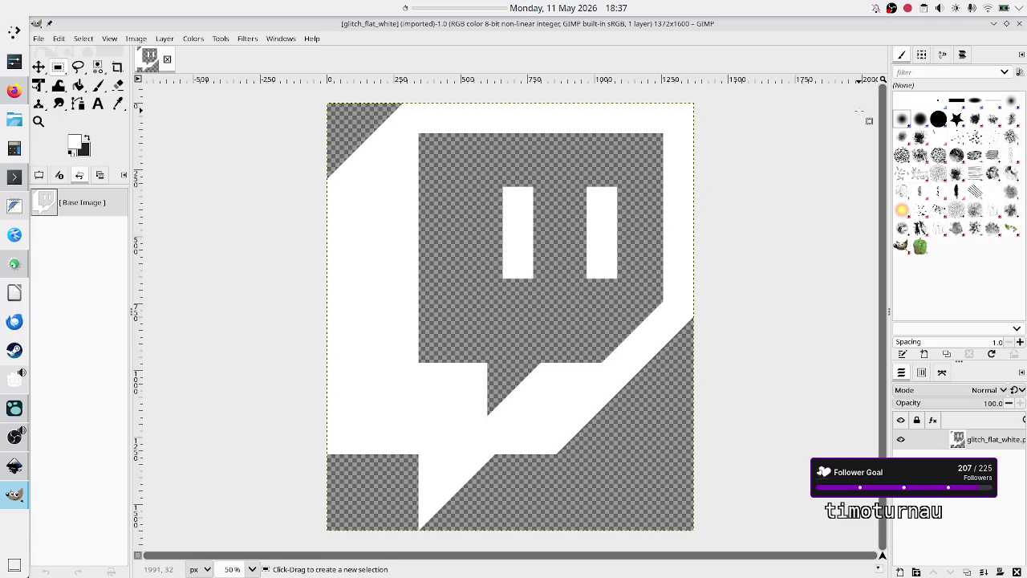
# Quit GIMP after checking the 1372×1600 white logo on its transparent background
pyautogui.click(1019, 25)
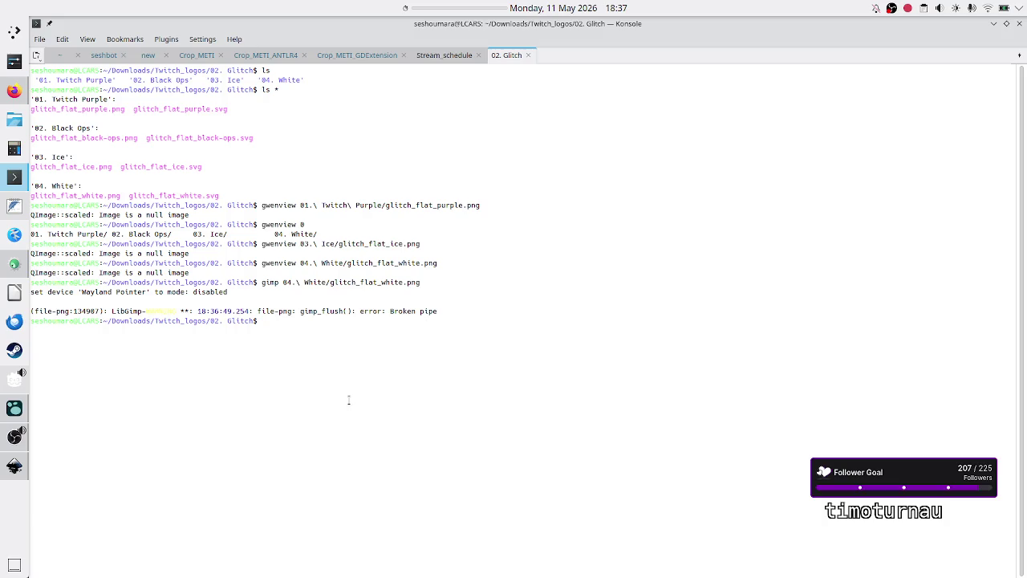
# Build a cp command copying glitch_flat_white.png toward the Stream_schedule project's Assets folder
pyautogui.press('Return')
pyautogui.press('Return')
pyautogui.write('cp ')
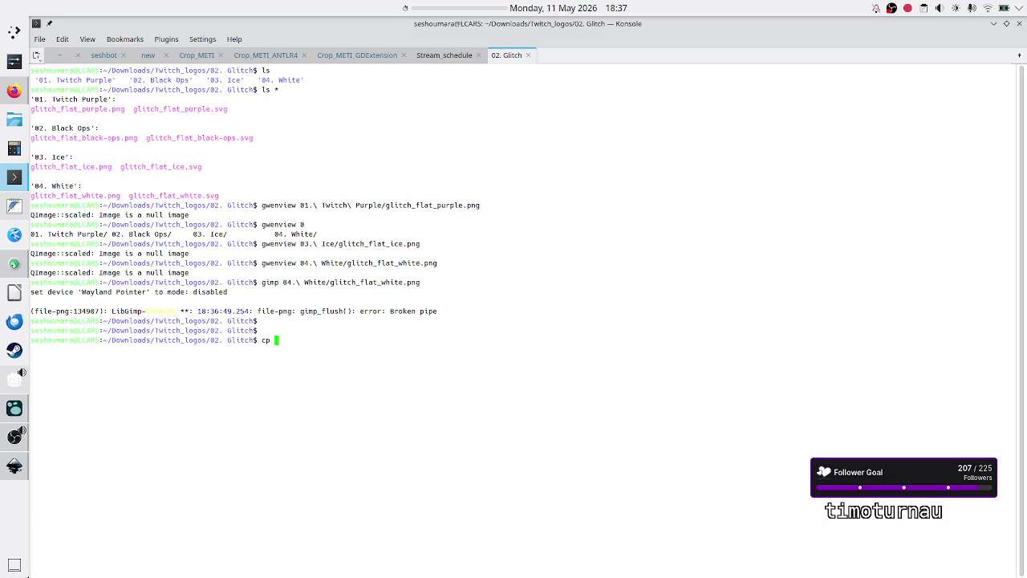
pyautogui.write('04')
pyautogui.press('Tab')
pyautogui.write('g')
pyautogui.press('Tab')
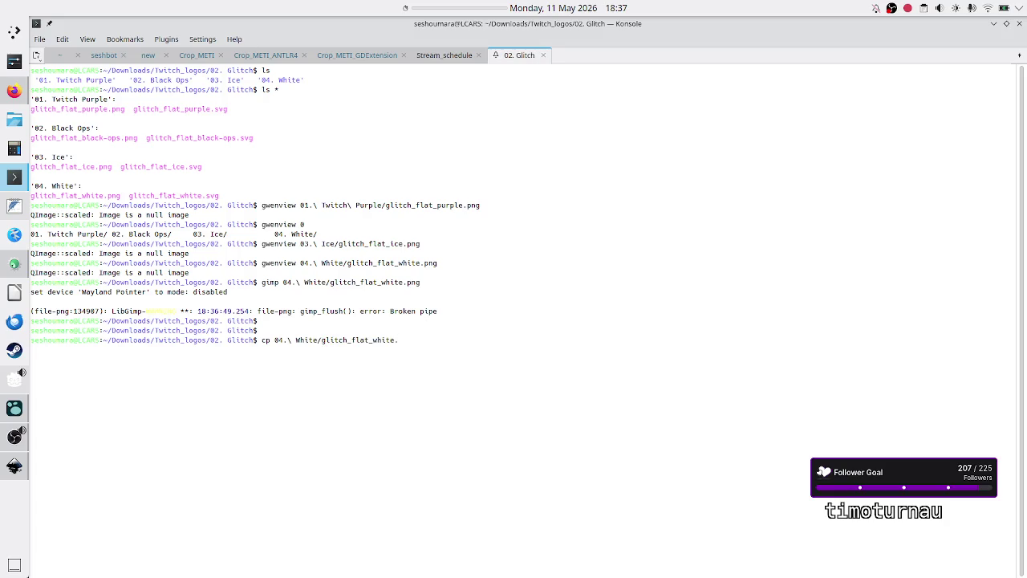
pyautogui.write('s')
pyautogui.press('BackSpace')
pyautogui.write('p')
pyautogui.press('Tab')
pyautogui.write('/ten_forward/Projects/Godot/')
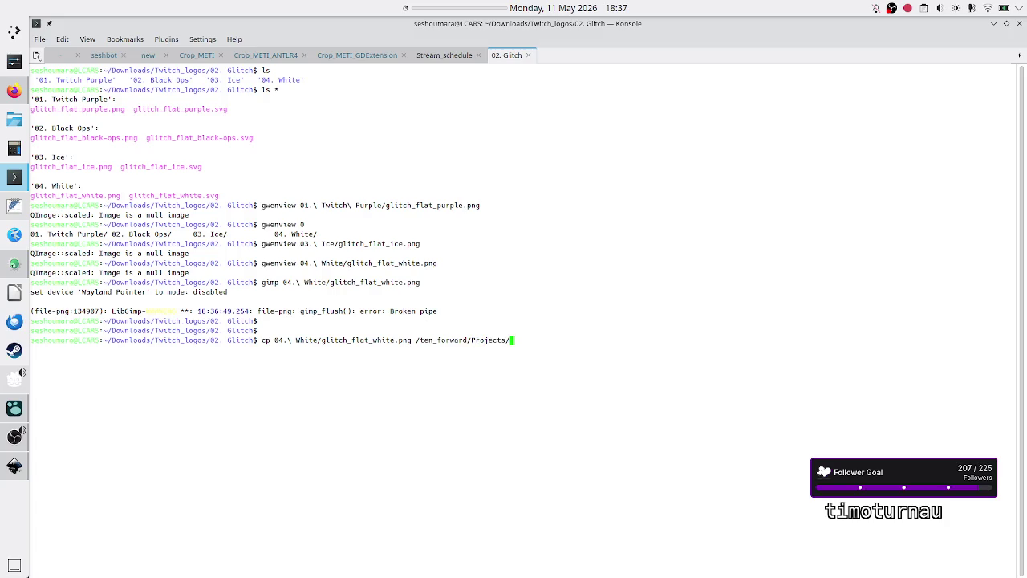
pyautogui.write('Apps/')
pyautogui.write('Str')
pyautogui.press('Tab')
pyautogui.write('As')
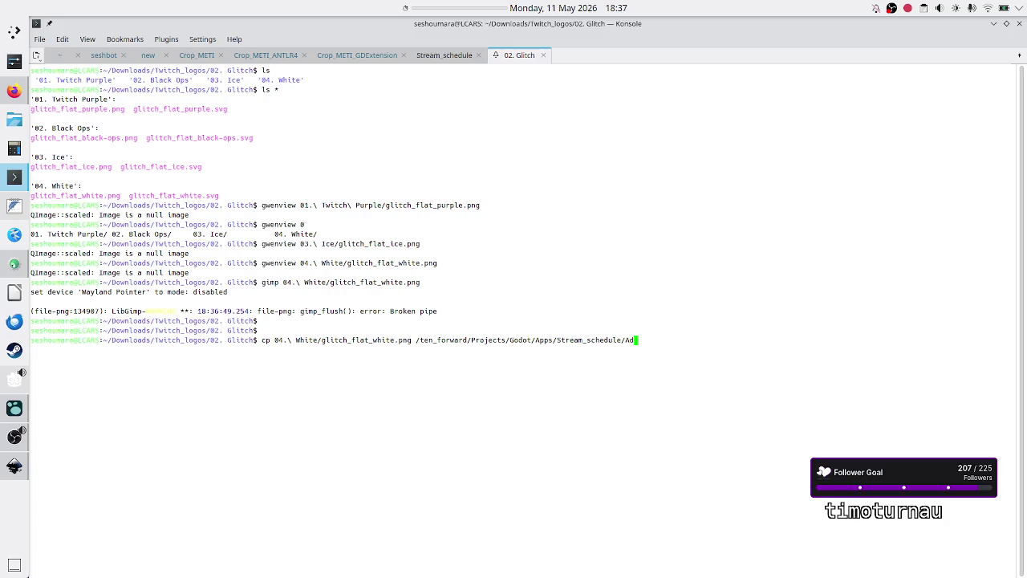
pyautogui.press('Tab')
# Create the Assets folder with mkdir Assets and finish copying the logo into it
pyautogui.click(435, 57)
pyautogui.write('mkdir ')
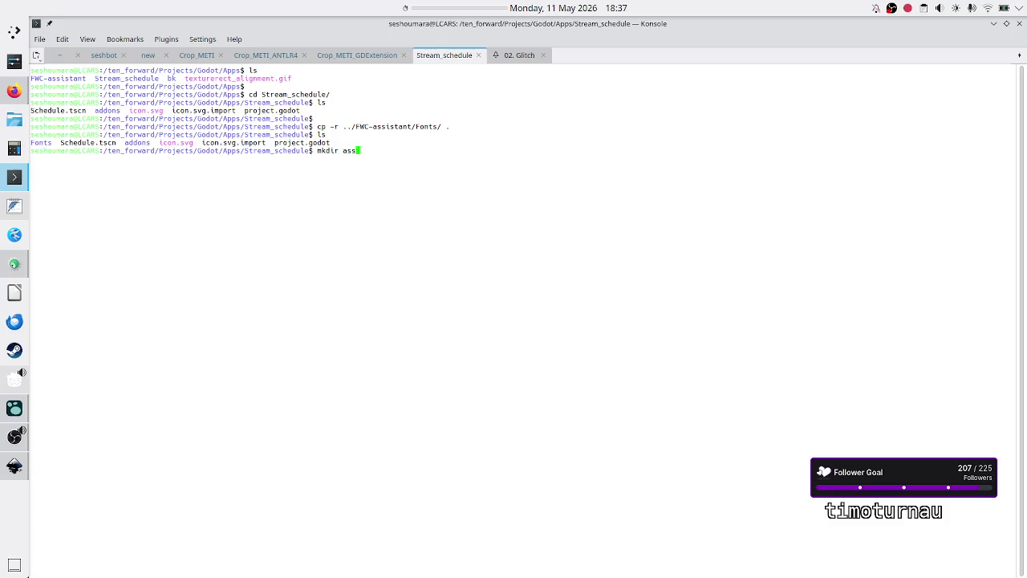
pyautogui.write('Assets')
pyautogui.press('Return')
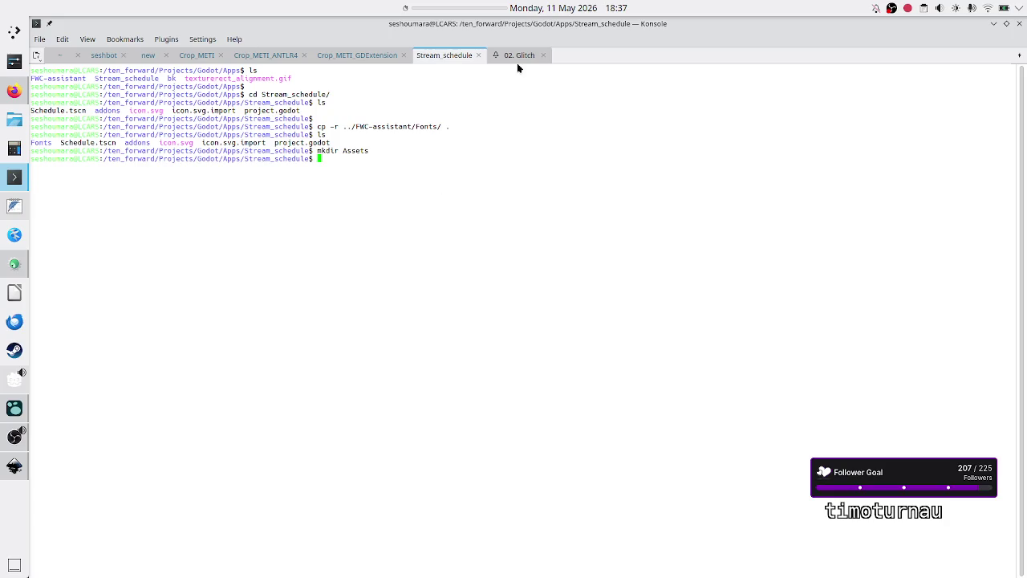
pyautogui.click(517, 59)
pyautogui.press('Tab')
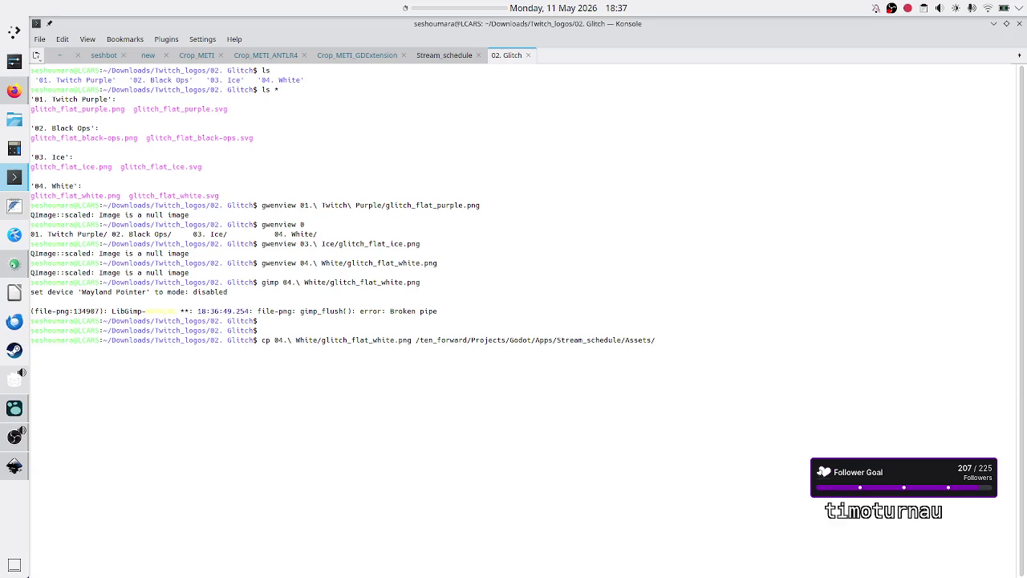
pyautogui.press('Return')
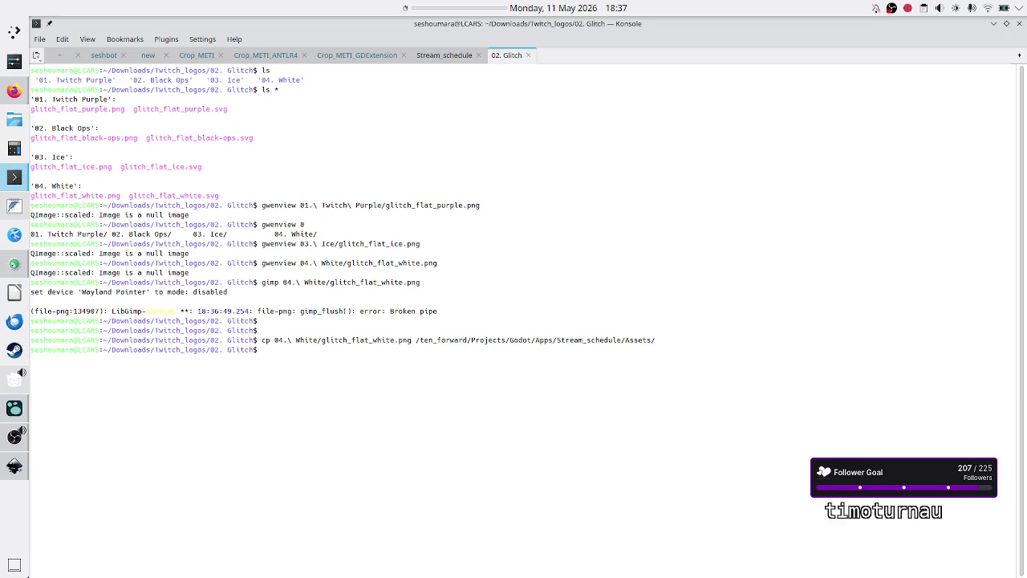
# List the Stream_schedule project and its Assets folder to confirm the copied logo
pyautogui.click(446, 52)
pyautogui.write('ls')
pyautogui.press('Return')
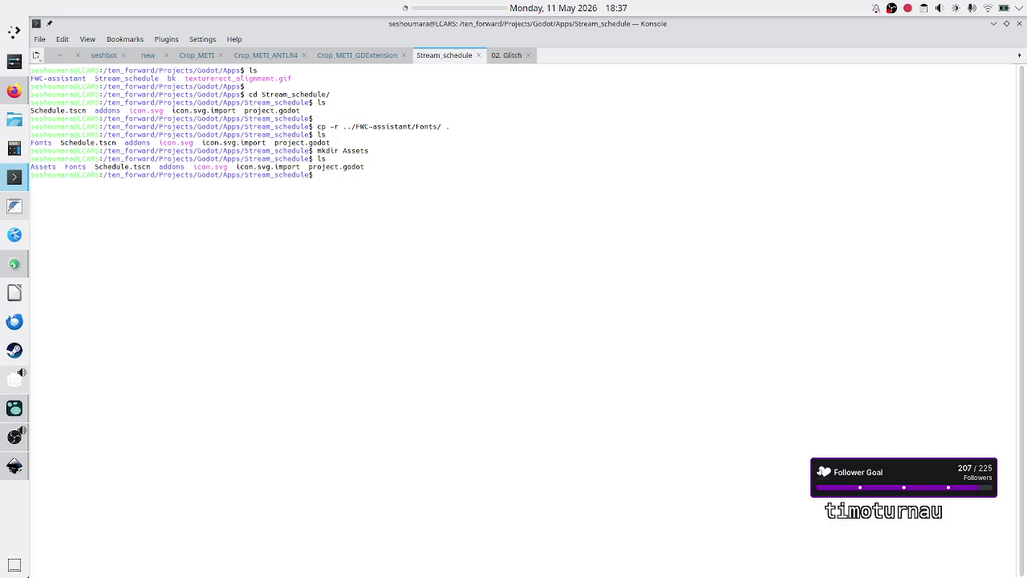
pyautogui.write('ls Ass')
pyautogui.press('BackSpace')
pyautogui.press('BackSpace')
pyautogui.press('BackSpace')
pyautogui.write('Ass')
pyautogui.press('Tab')
pyautogui.press('Return')
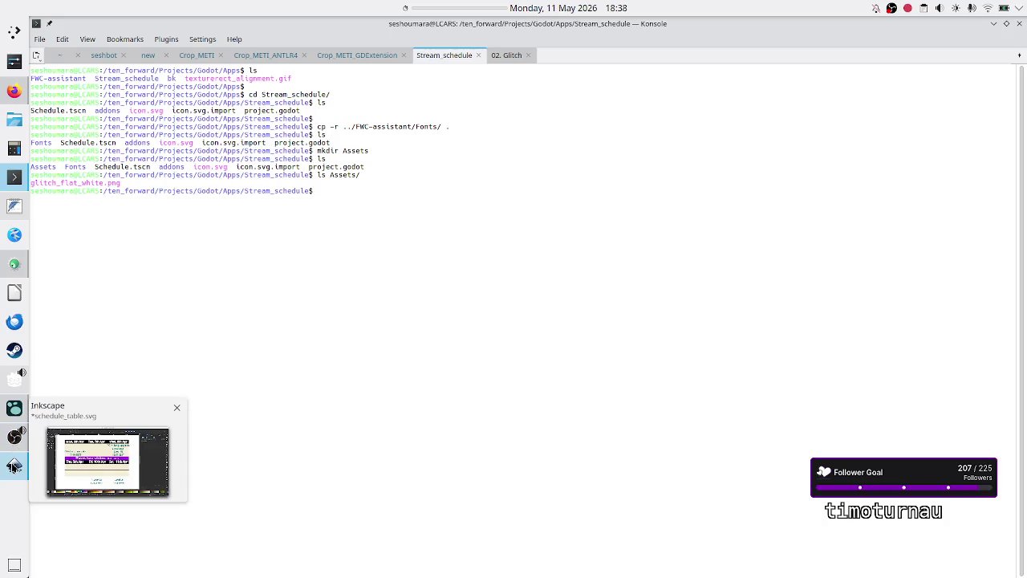
pyautogui.click(14, 466)
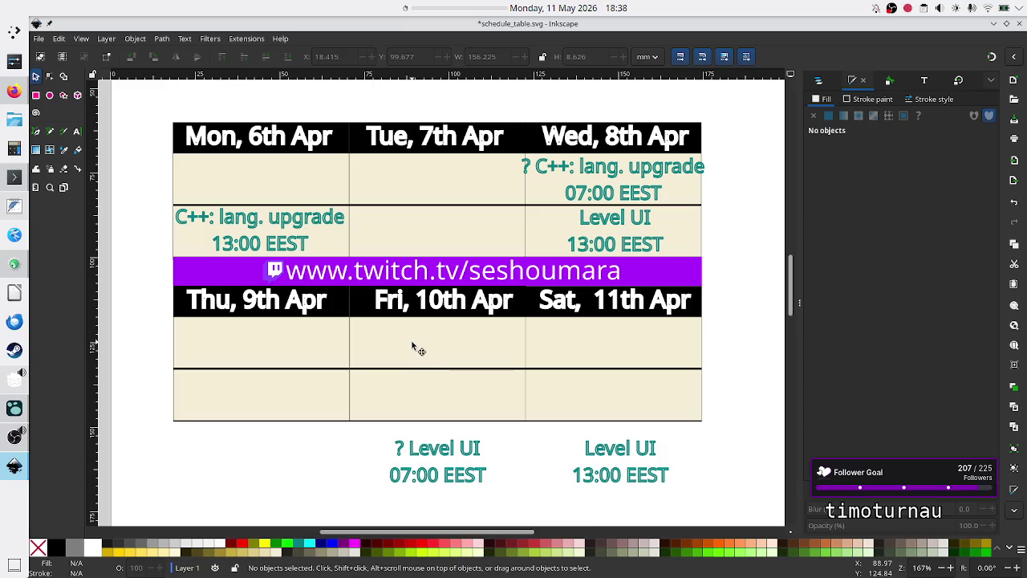
pyautogui.press('alt')
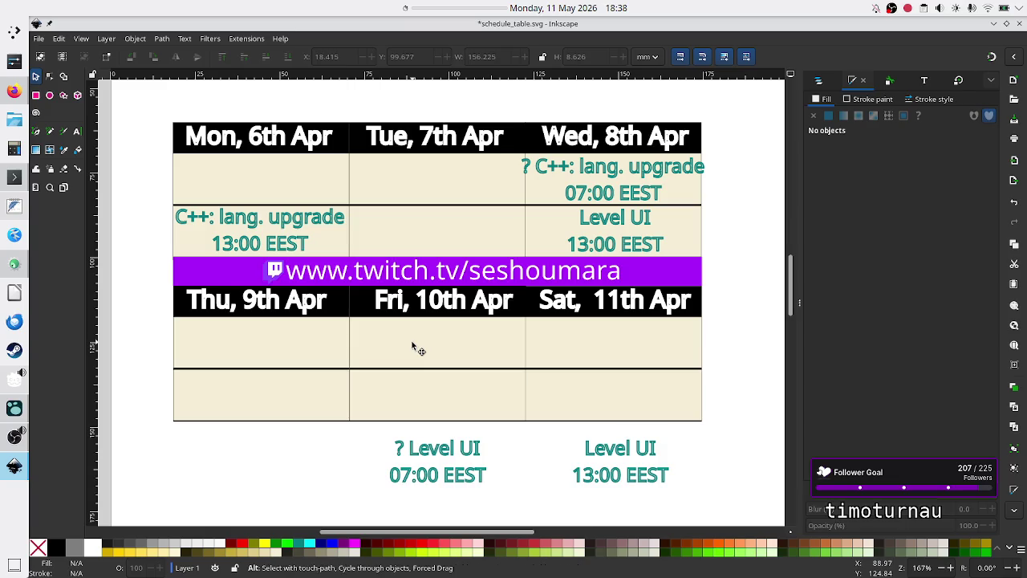
pyautogui.hotkey('alt', 'Tab')
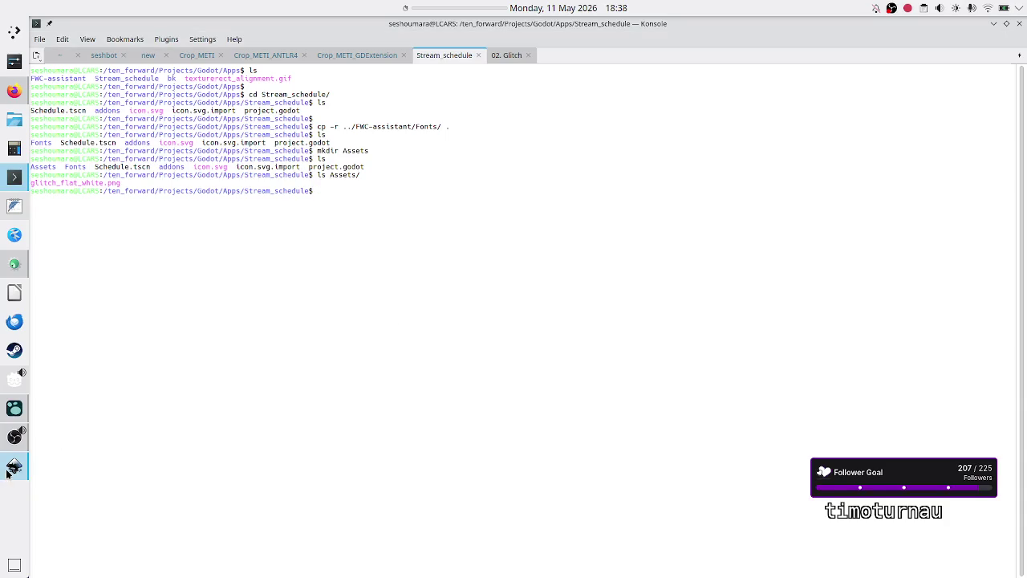
pyautogui.moveTo(8, 472)
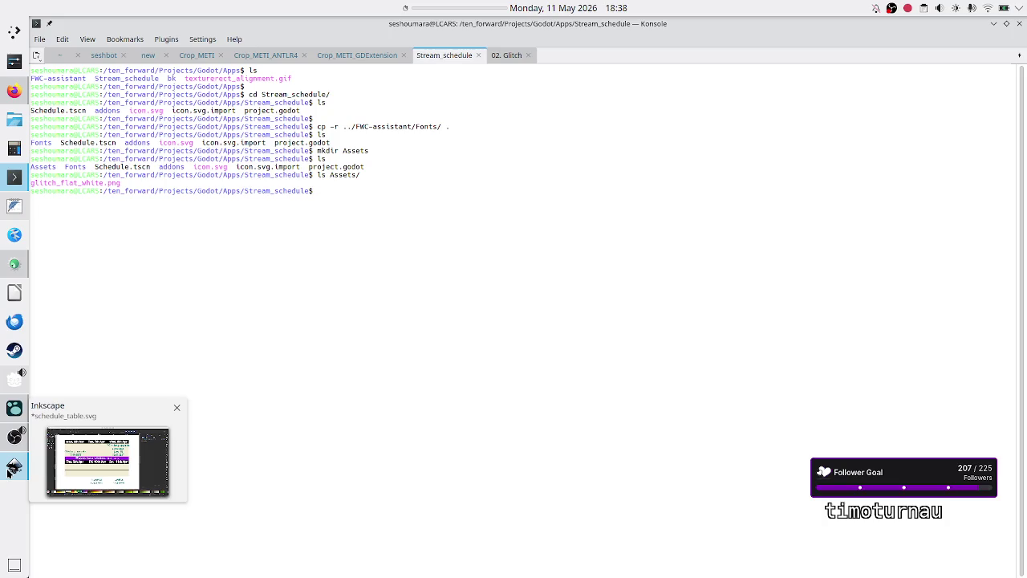
pyautogui.moveTo(12, 434)
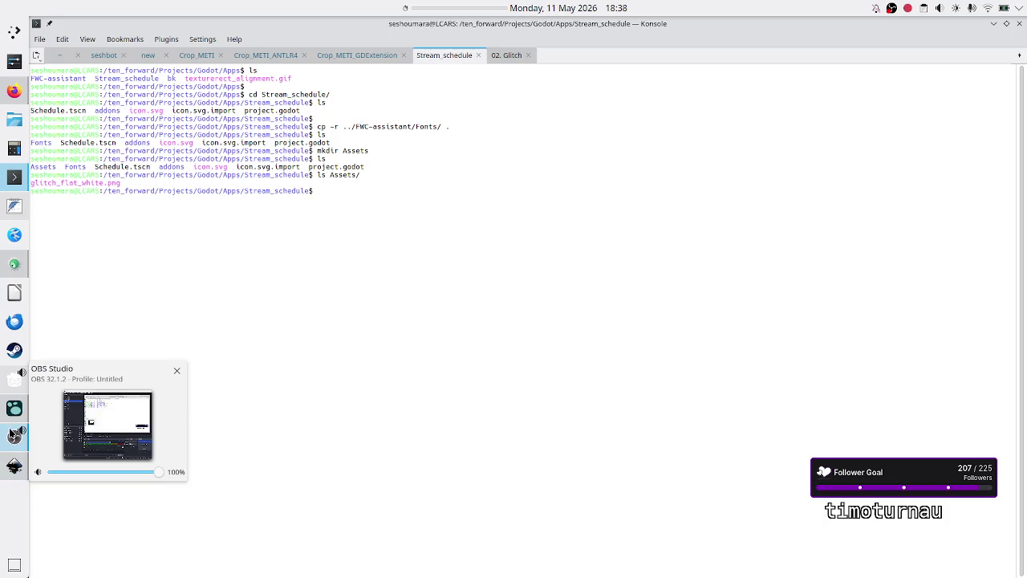
# Launch Godot 4.6.2-stable from Godot Manager and open the Stream_schedule project with Edit
pyautogui.moveTo(12, 381)
pyautogui.click(10, 382)
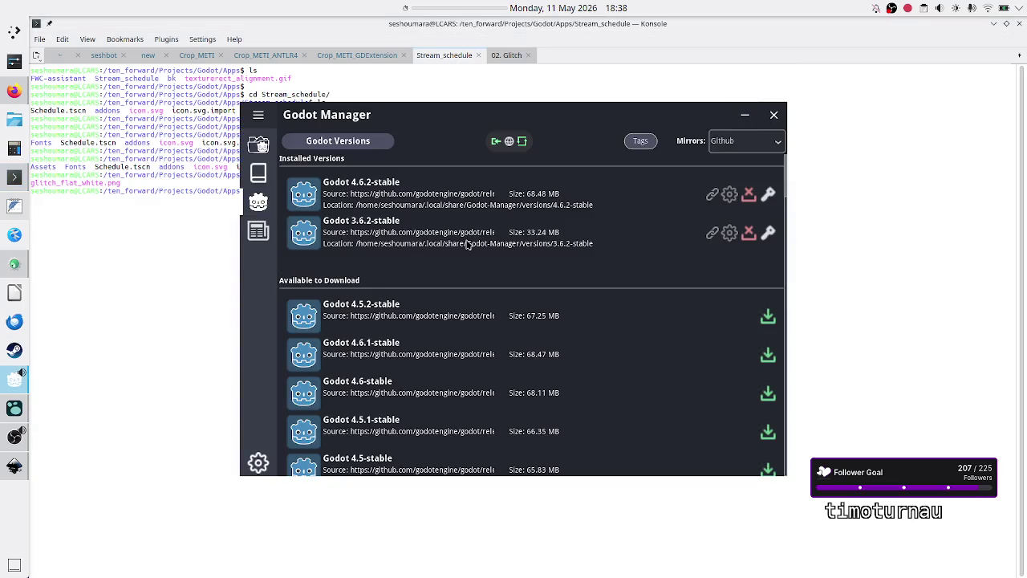
pyautogui.rightClick(398, 188)
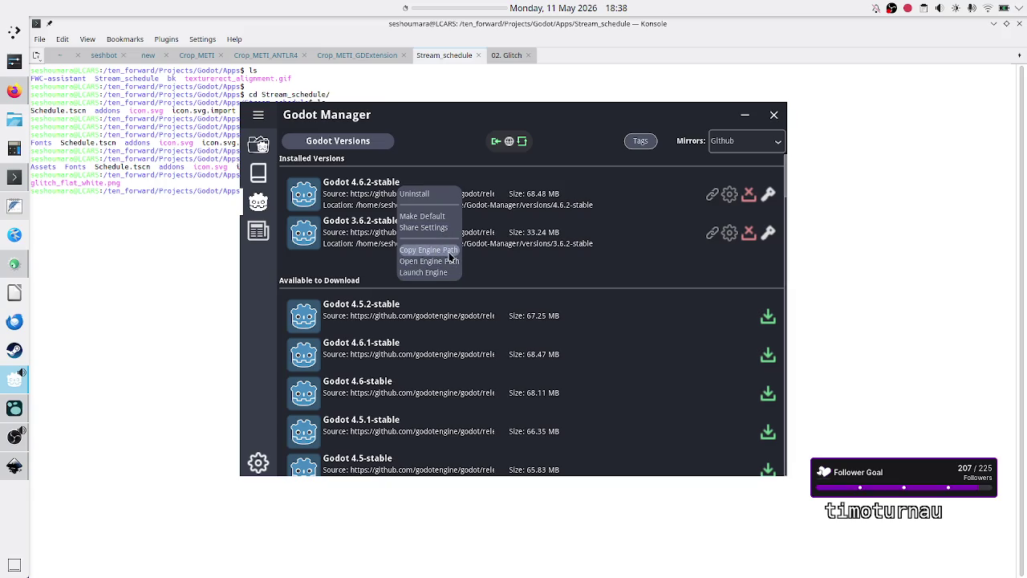
pyautogui.click(424, 273)
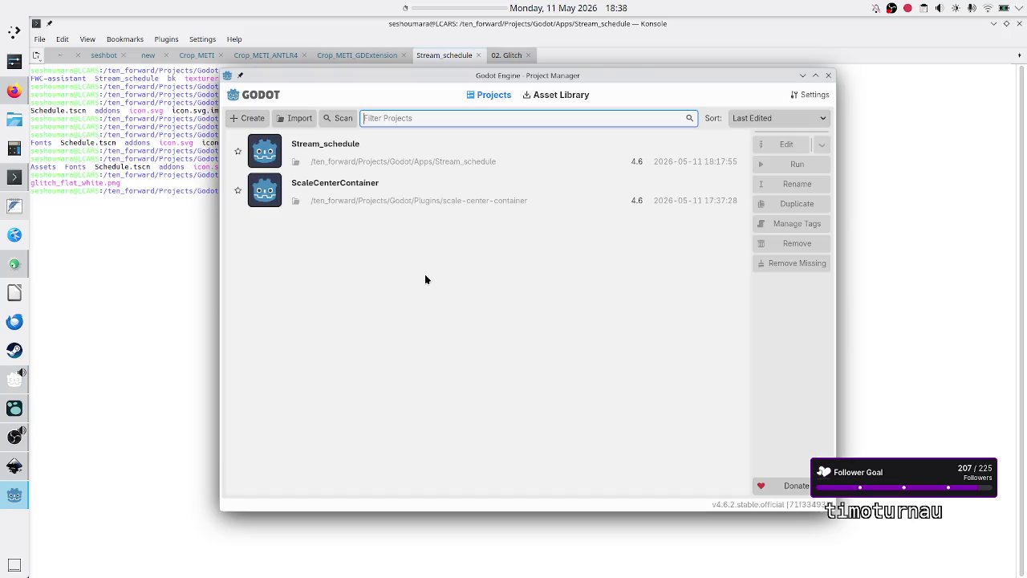
pyautogui.click(454, 154)
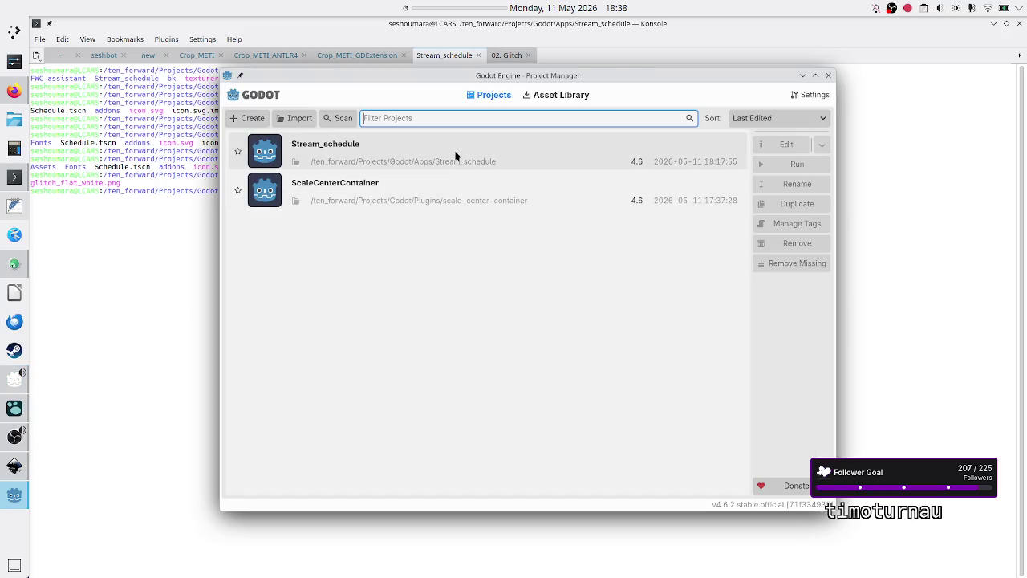
pyautogui.click(788, 145)
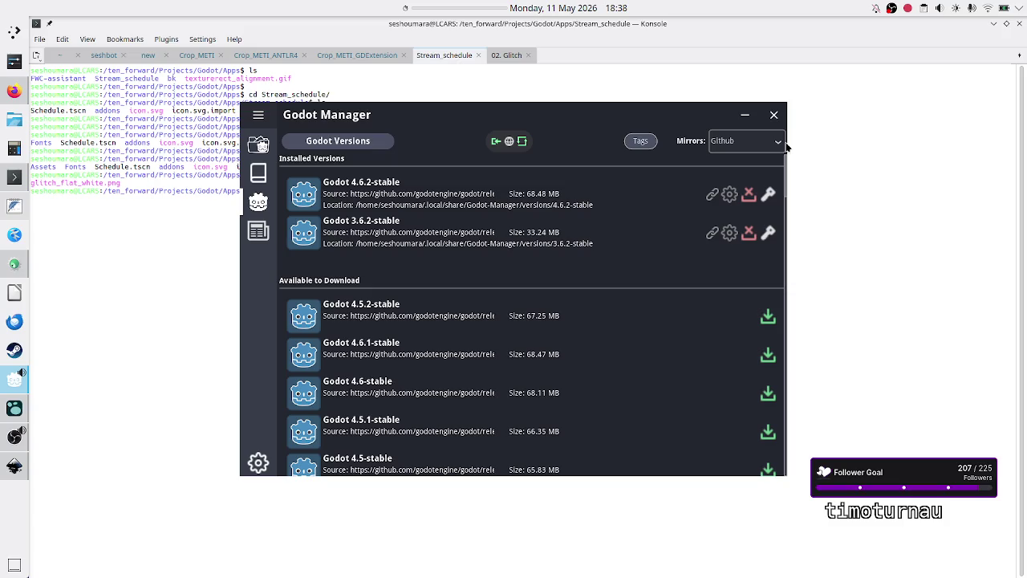
pyautogui.click(184, 236)
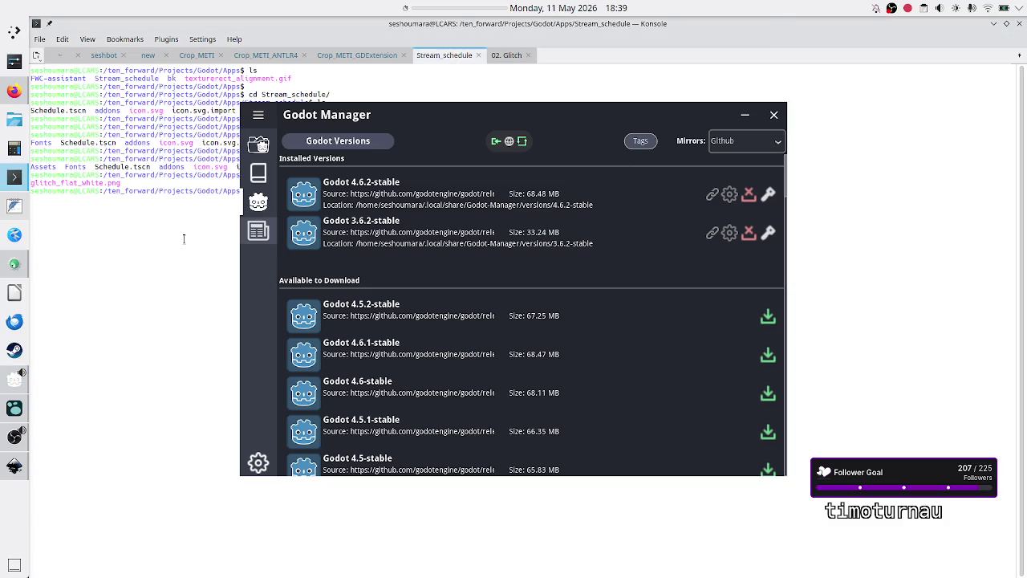
pyautogui.write('ls')
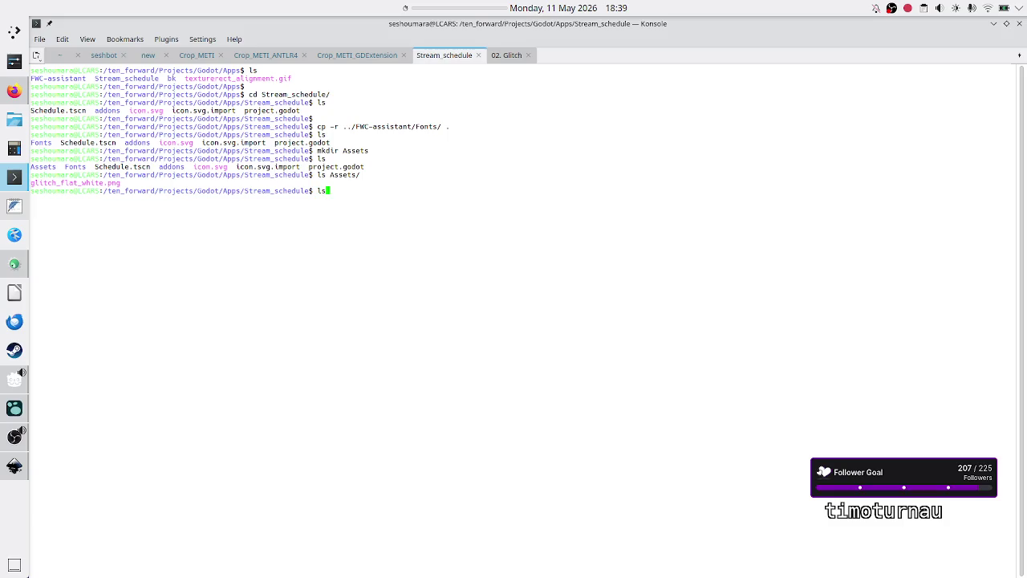
pyautogui.press('Return')
pyautogui.write('cd Fonts/')
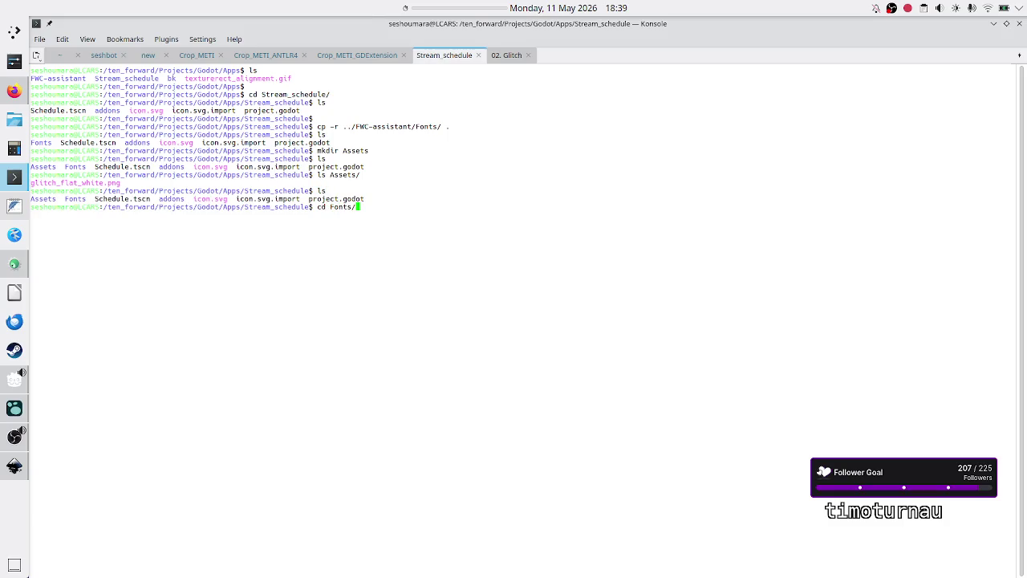
pyautogui.press('Return')
pyautogui.write('ls')
pyautogui.press('Return')
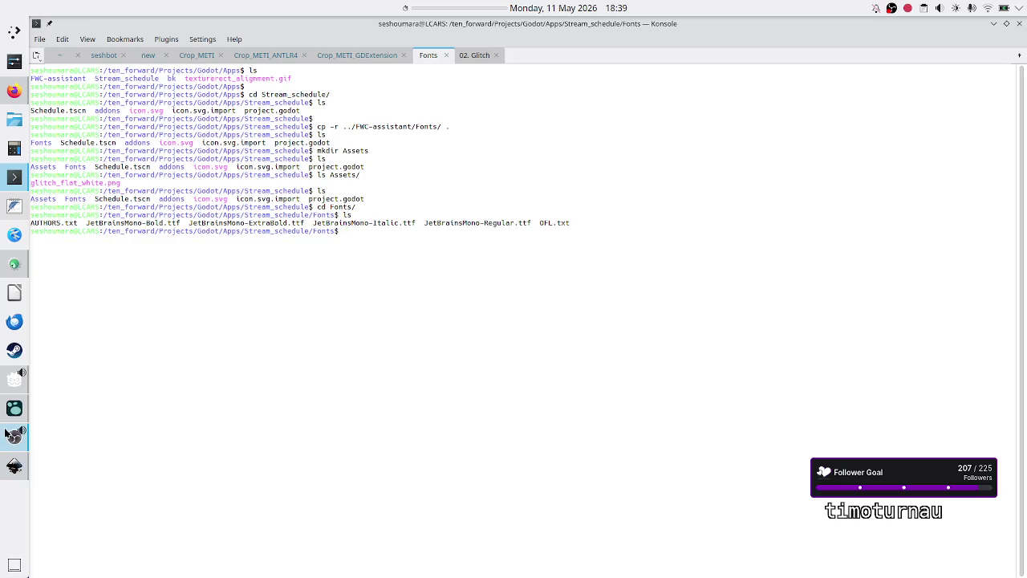
pyautogui.moveTo(16, 407)
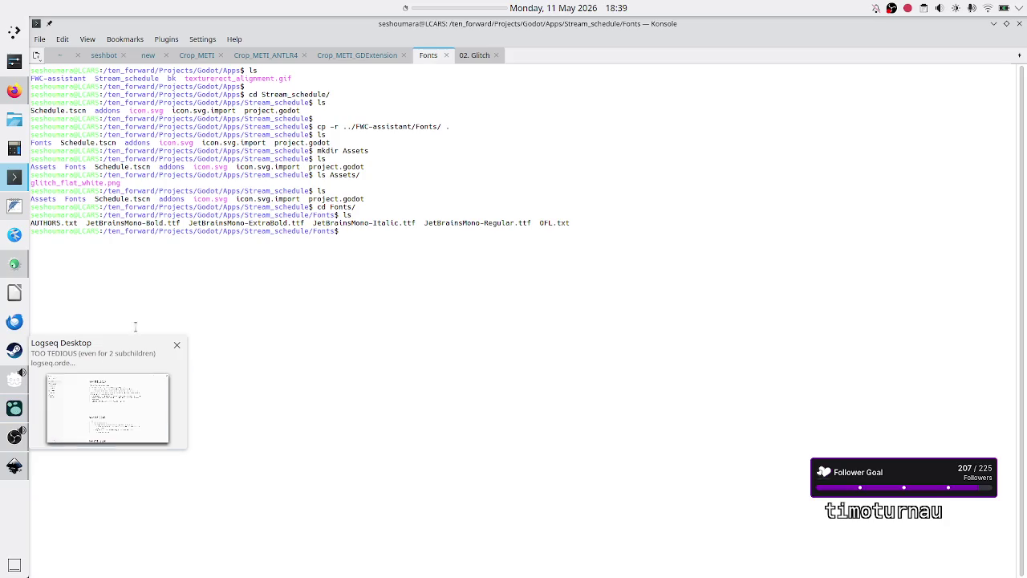
pyautogui.doubleClick(337, 224)
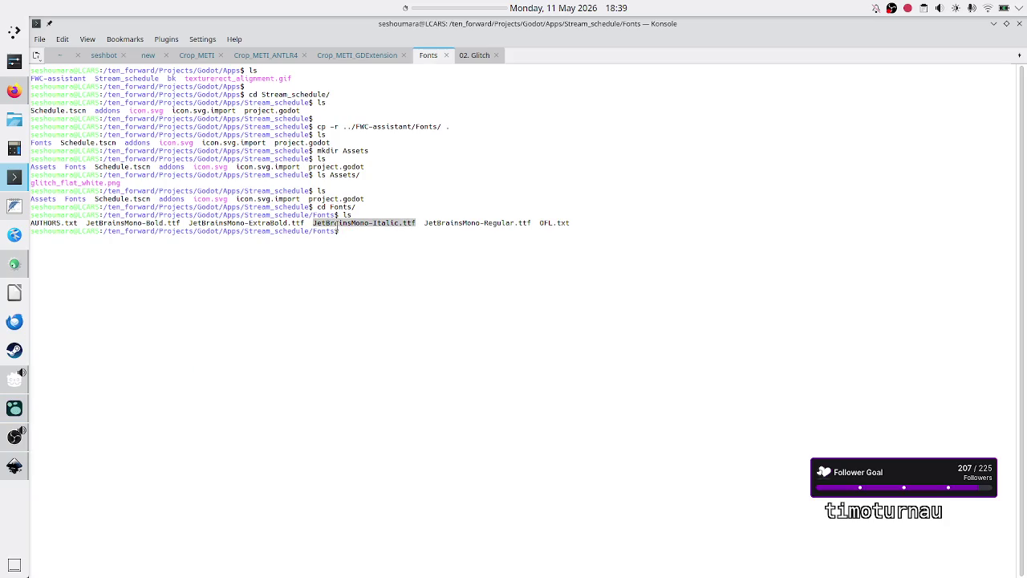
pyautogui.click(337, 226)
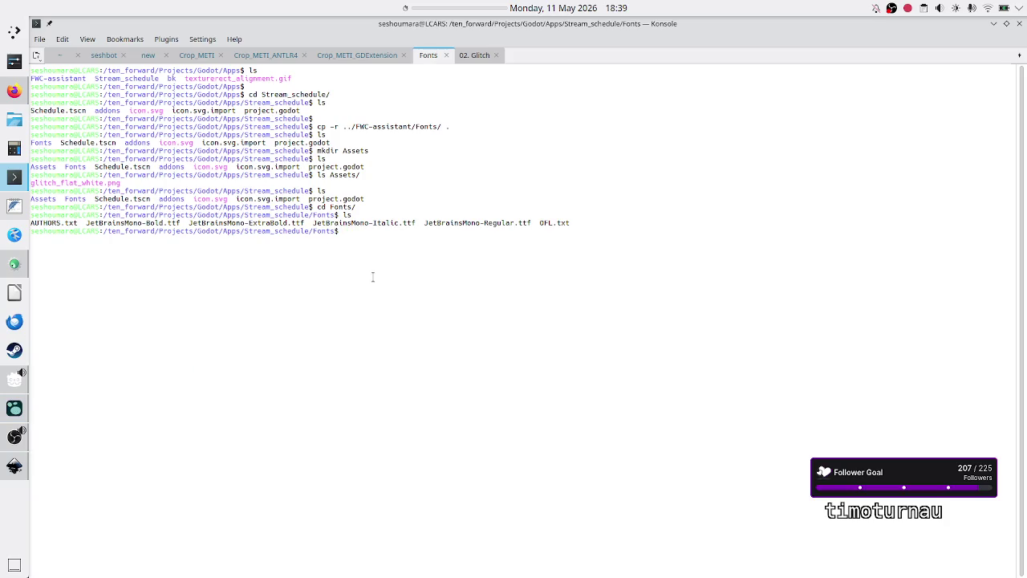
pyautogui.doubleClick(361, 225)
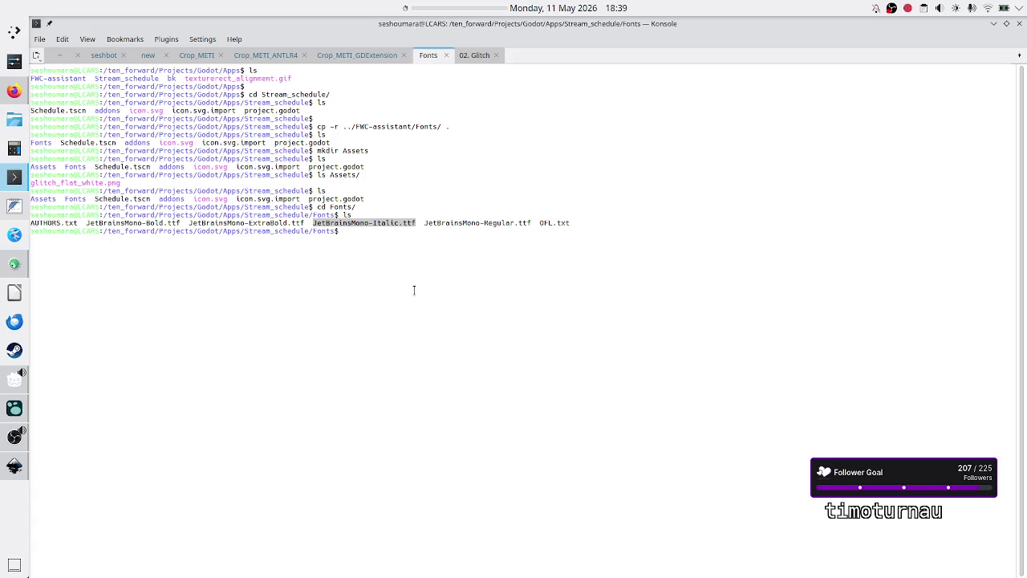
pyautogui.click(446, 308)
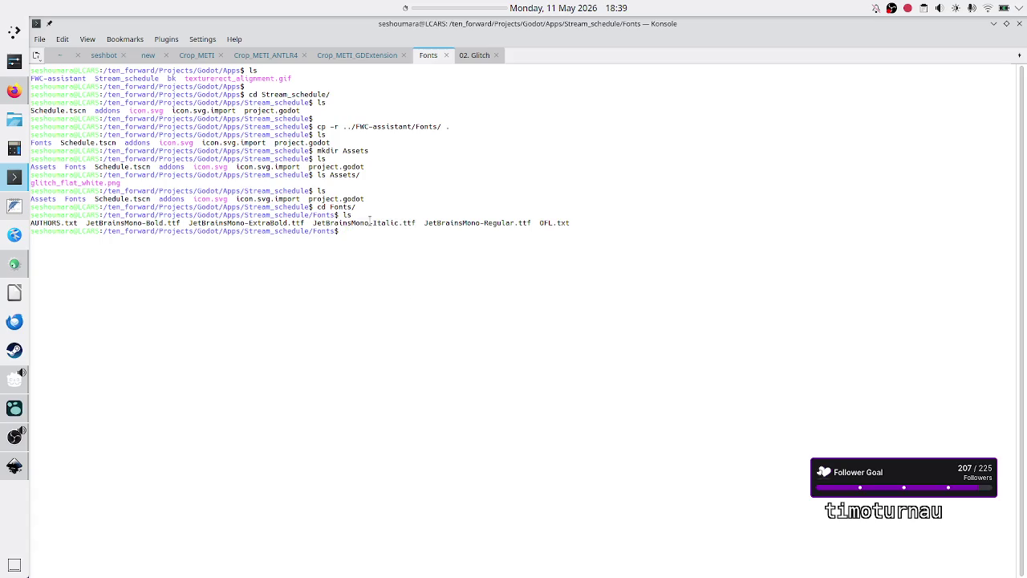
pyautogui.click(16, 380)
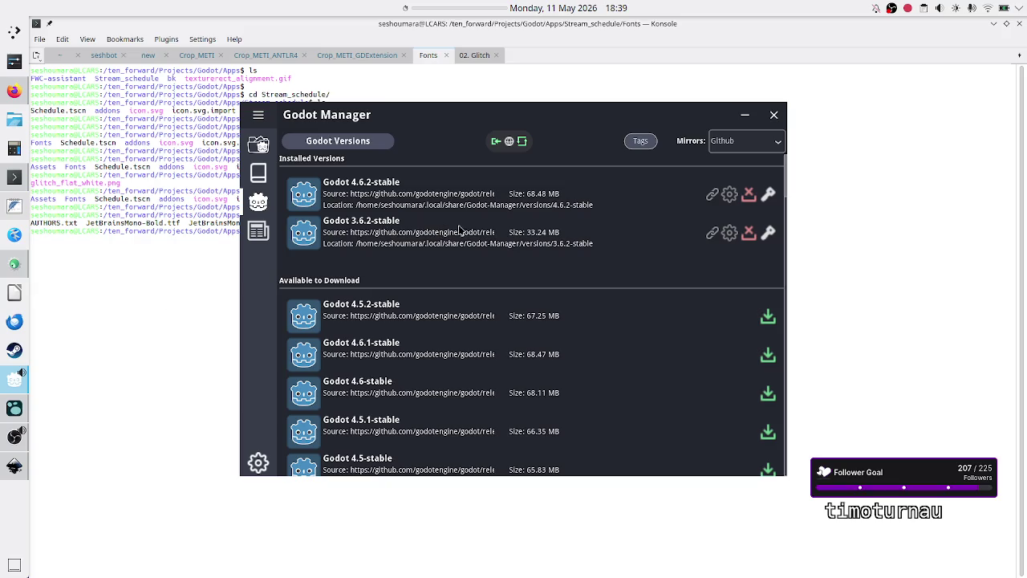
pyautogui.click(183, 279)
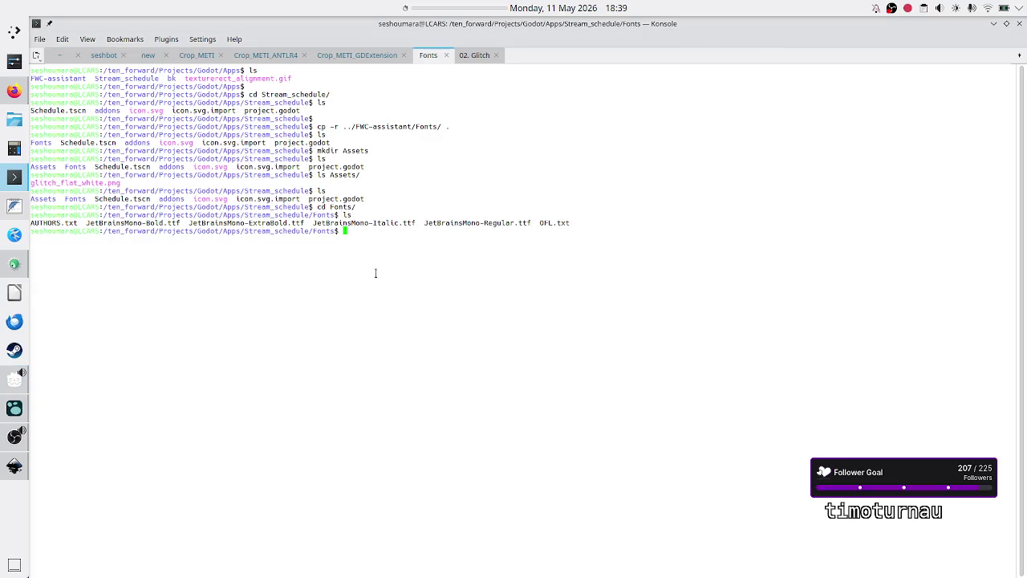
# Go back up to the Stream_schedule folder and list its files
pyautogui.write('cd ..')
pyautogui.press('Return')
pyautogui.write('ls')
pyautogui.press('Return')
pyautogui.press('Return')
# Run Godot_v4.6.2-stable_linux.x86_64 from Godot-Manager/versions on project.godot, ending in a segmentation fault
pyautogui.write('/')
pyautogui.write('~')
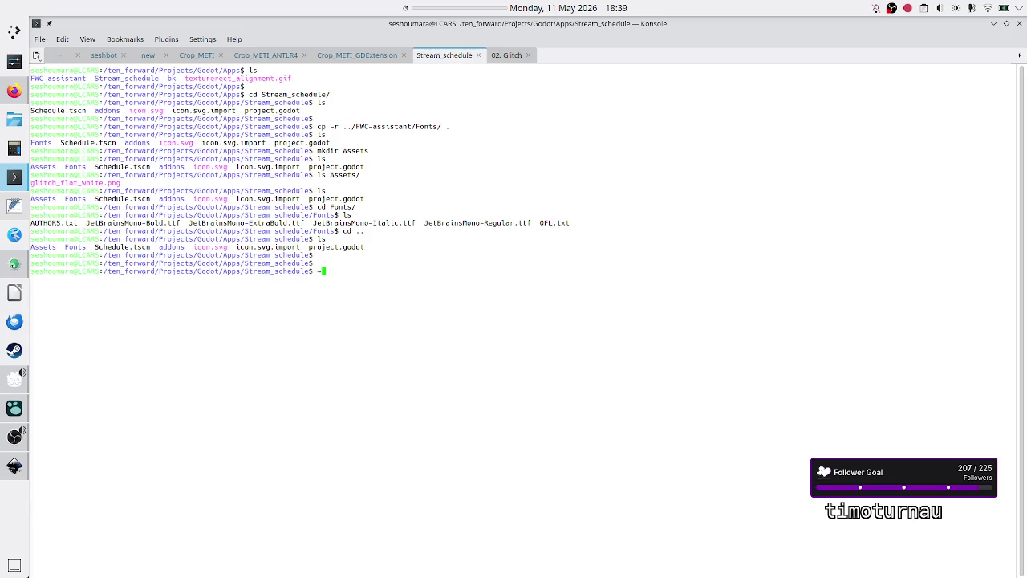
pyautogui.write('/')
pyautogui.write('.local/share/')
pyautogui.write('Go')
pyautogui.press('Tab')
pyautogui.press('Tab')
pyautogui.write('ve')
pyautogui.press('Tab')
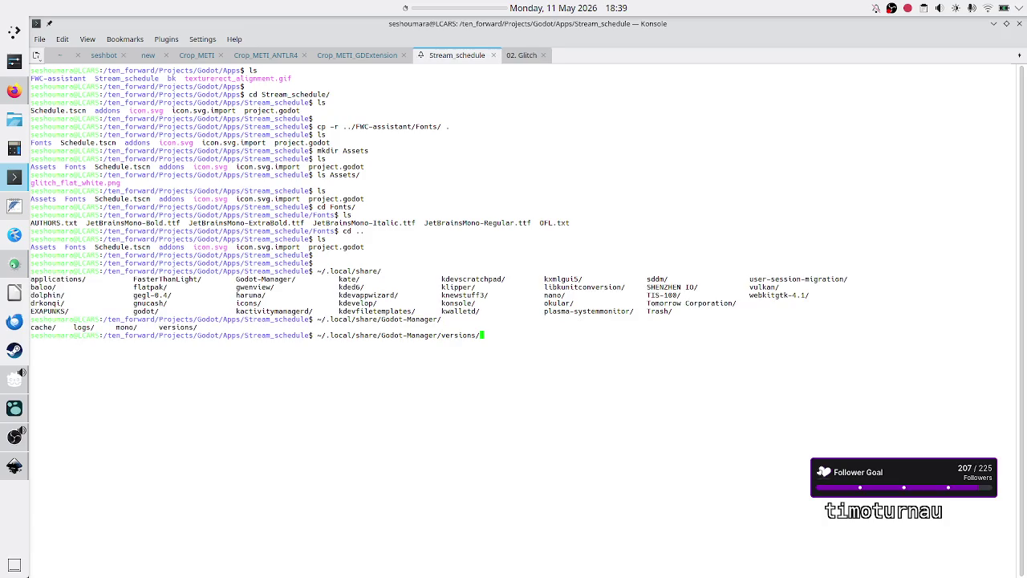
pyautogui.press('Tab')
pyautogui.write('4.6')
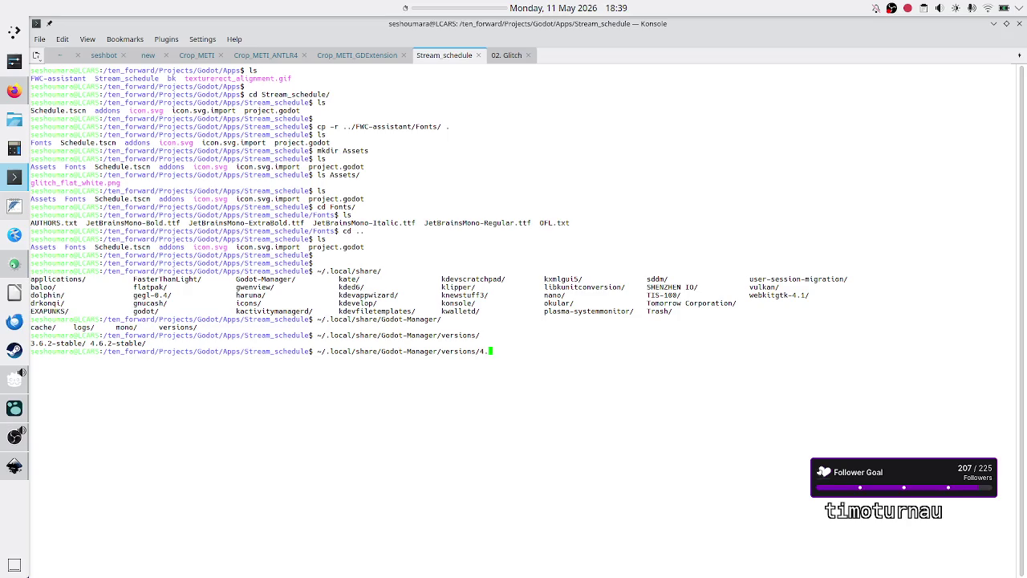
pyautogui.press('Tab')
pyautogui.press('Tab')
pyautogui.write('G')
pyautogui.press('Tab')
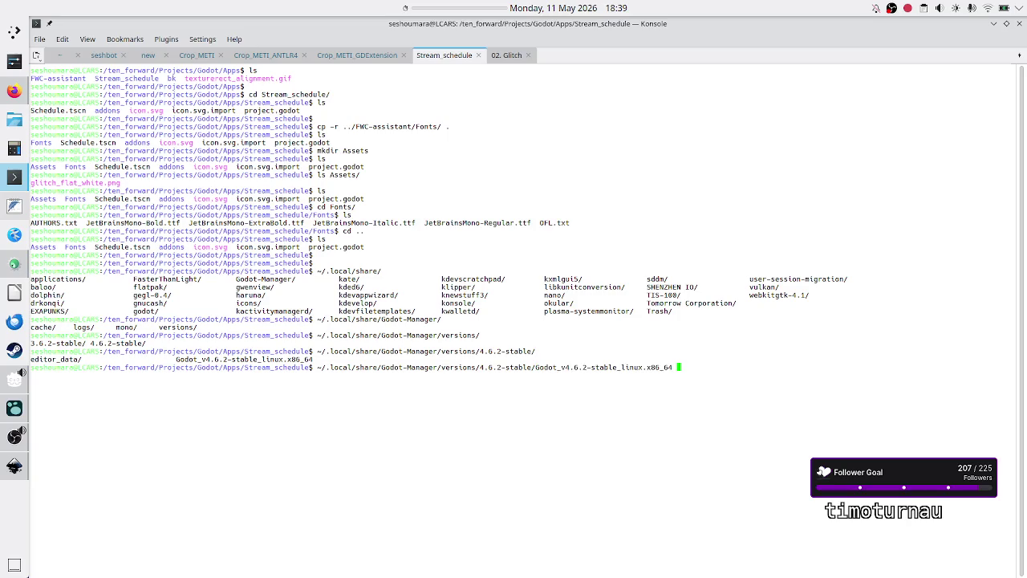
pyautogui.write('project.godot')
pyautogui.press('Return')
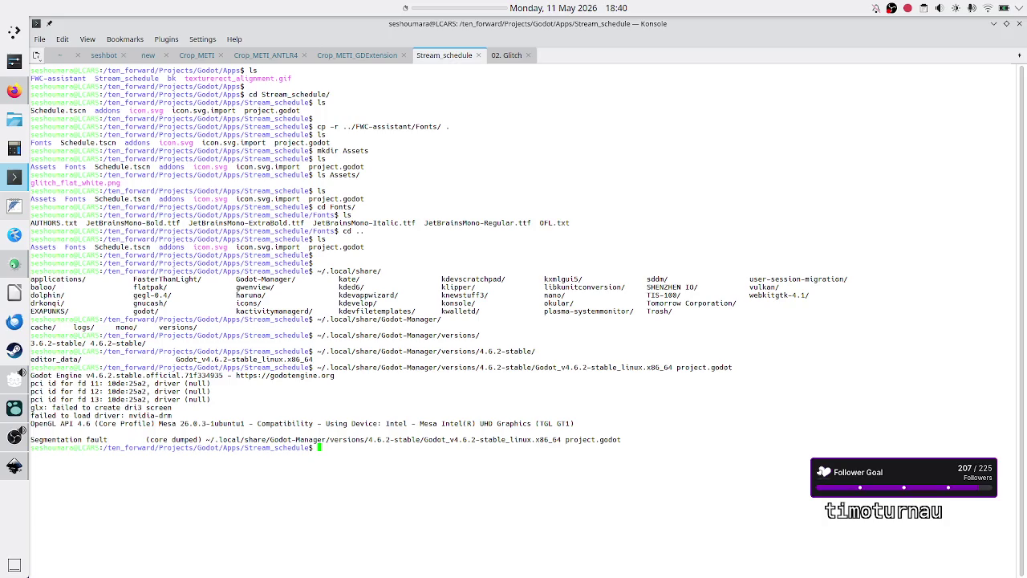
# List the project and ls Assets/ to confirm glitch_flat_white.png, then clear and relist
pyautogui.write('ls')
pyautogui.press('Return')
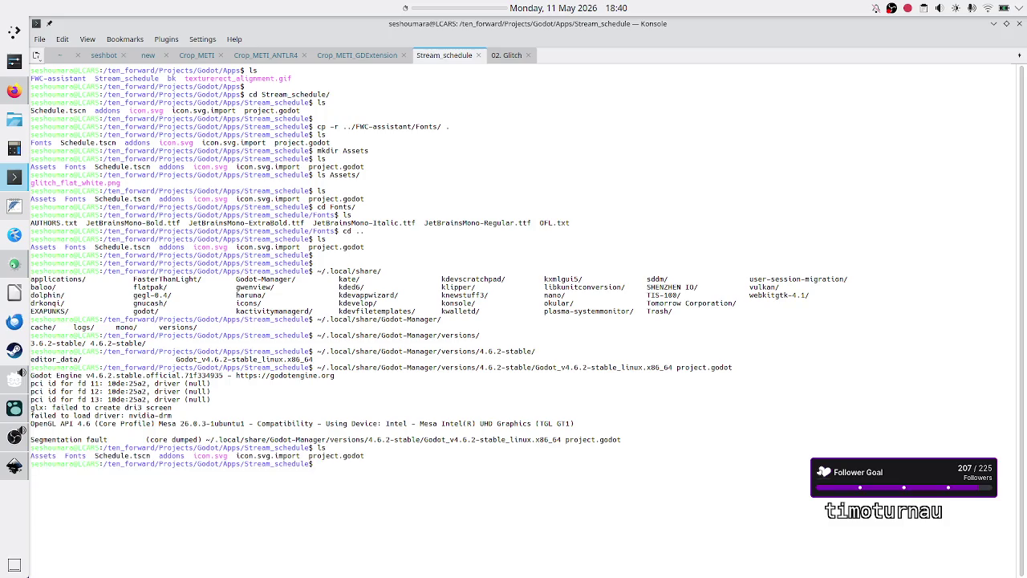
pyautogui.write('less')
pyautogui.press('BackSpace')
pyautogui.press('BackSpace')
pyautogui.press('BackSpace')
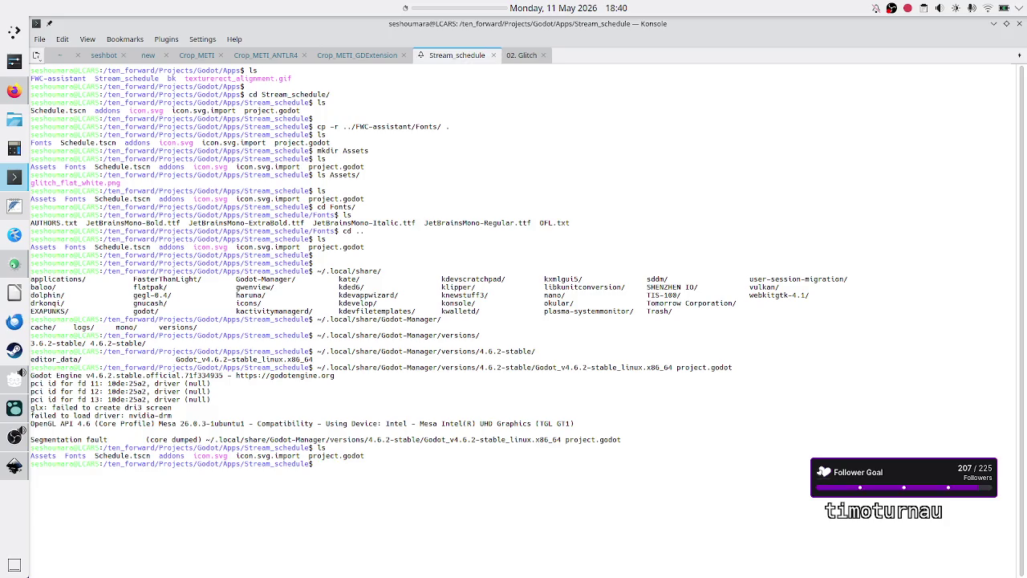
pyautogui.write('s Assets/')
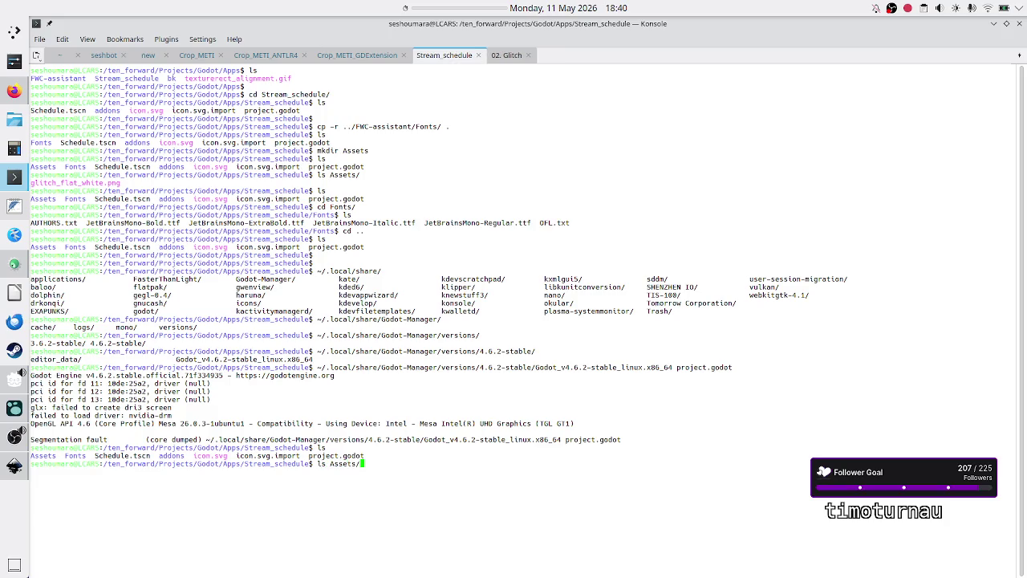
pyautogui.press('Return')
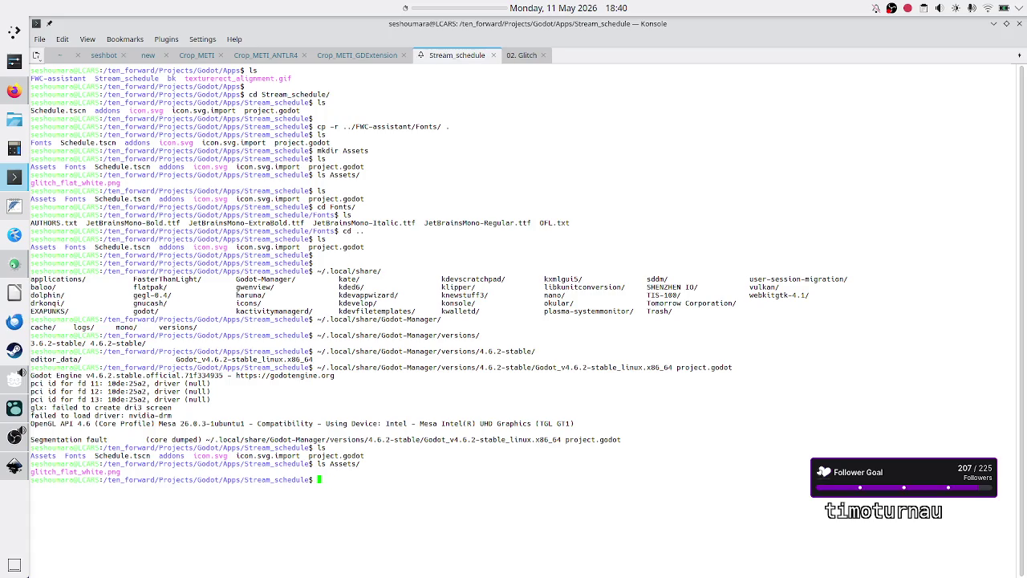
pyautogui.write('ls Assets/')
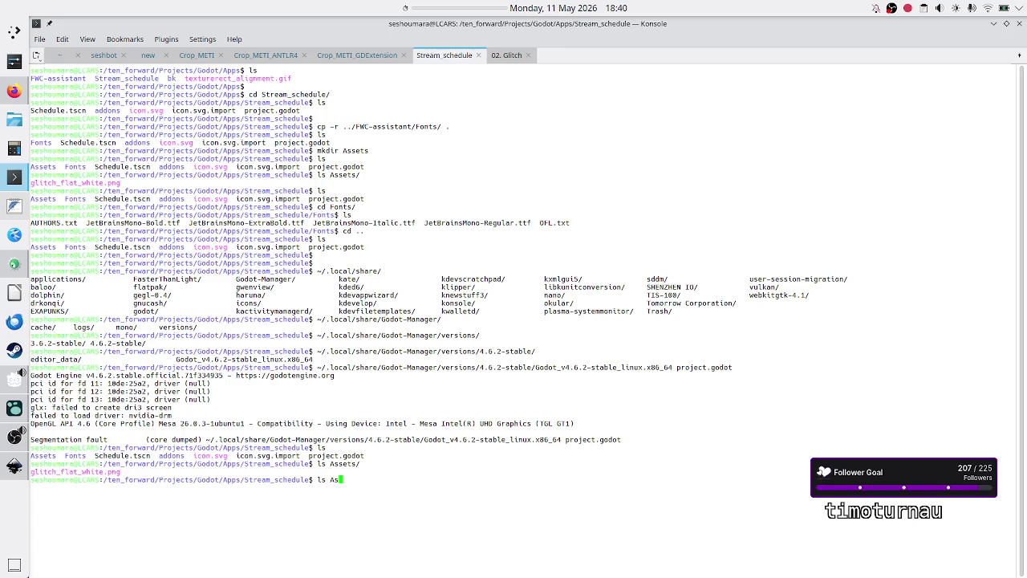
pyautogui.press('Return')
pyautogui.write('clear')
pyautogui.press('Return')
pyautogui.write('ls')
pyautogui.press('Return')
# Enter the Fonts folder and list its JetBrainsMono font files
pyautogui.write('cd Fo')
pyautogui.press('Tab')
pyautogui.press('Return')
pyautogui.write('ls')
pyautogui.press('Return')
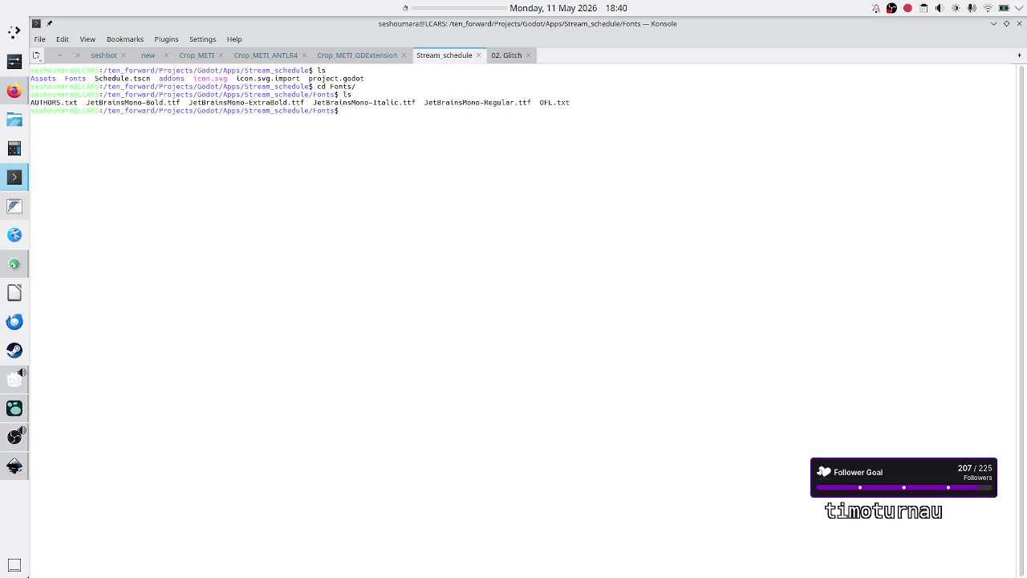
# Return to Stream_schedule and delete the Fonts folder with rm -rf Fonts/
pyautogui.write('cd ..')
pyautogui.press('Return')
pyautogui.write('ls')
pyautogui.press('Return')
pyautogui.press('Return')
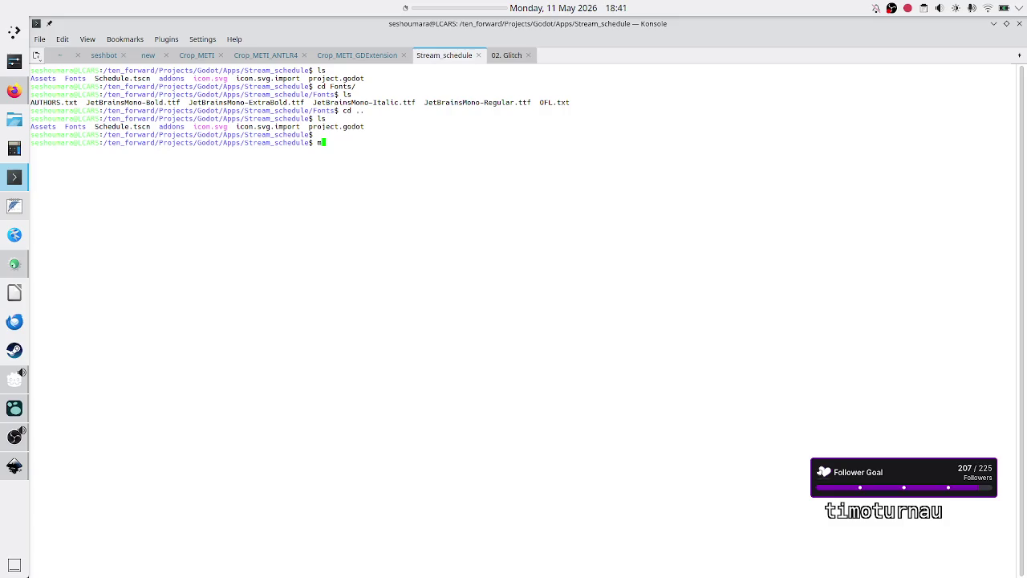
pyautogui.write('ls')
pyautogui.press('Return')
pyautogui.write('rm -rf Fo')
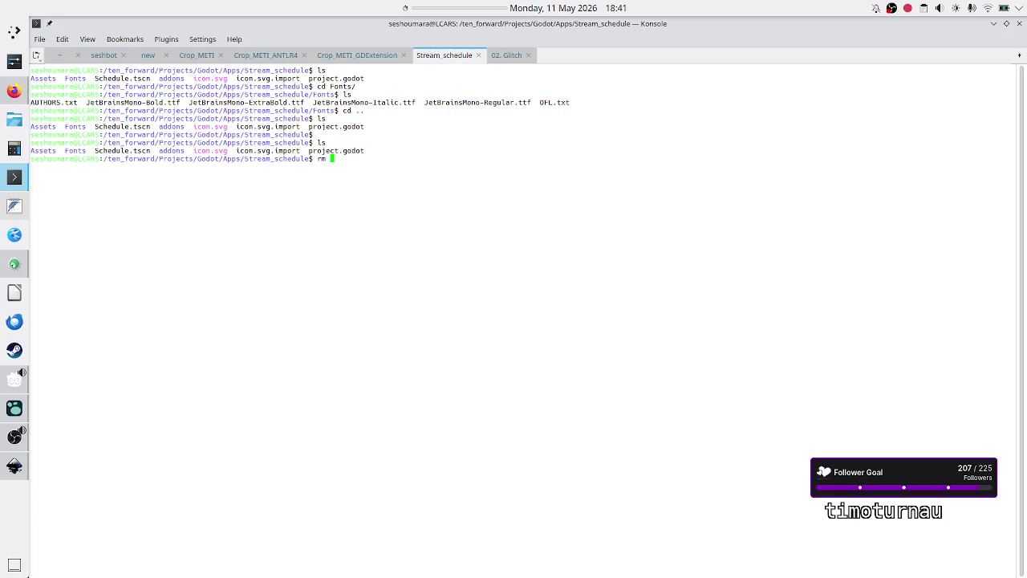
pyautogui.press('Tab')
pyautogui.press('Return')
pyautogui.press('Return')
pyautogui.press('Return')
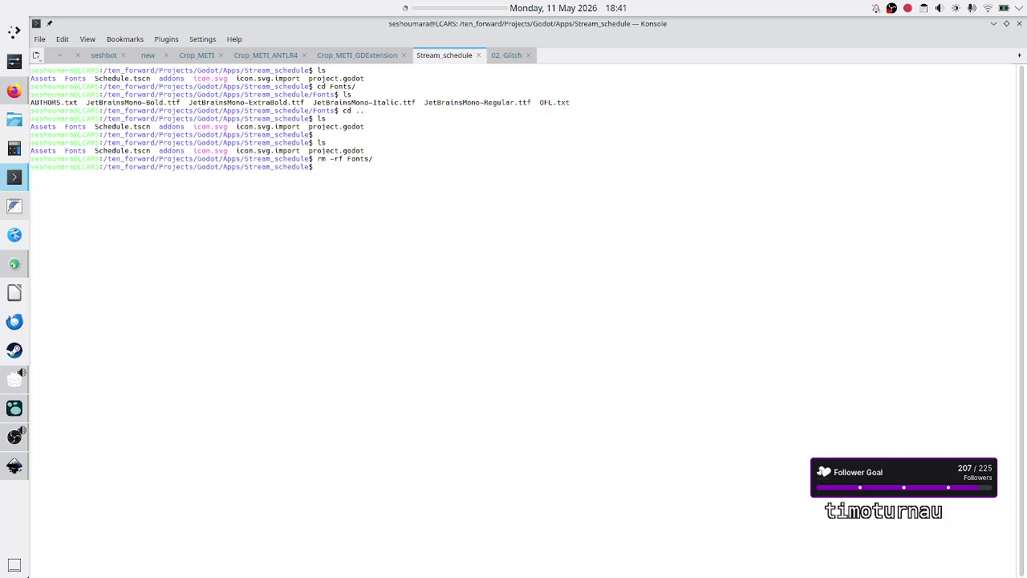
# Read project.godot in less, picking out the scale_center_container plugin path
pyautogui.click(14, 379)
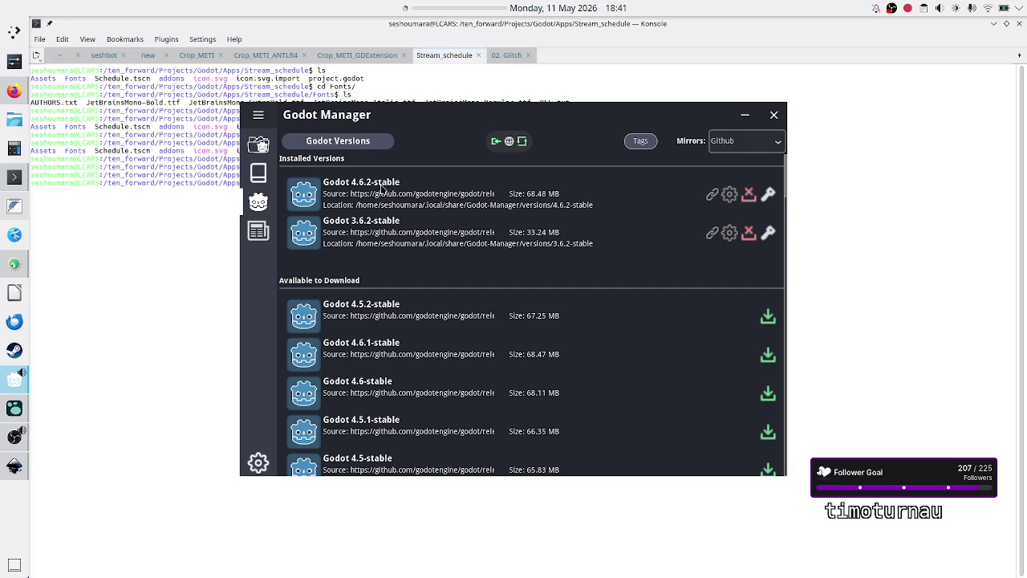
pyautogui.click(166, 255)
pyautogui.write('e')
pyautogui.press('BackSpace')
pyautogui.write('less pro')
pyautogui.press('Tab')
pyautogui.press('Return')
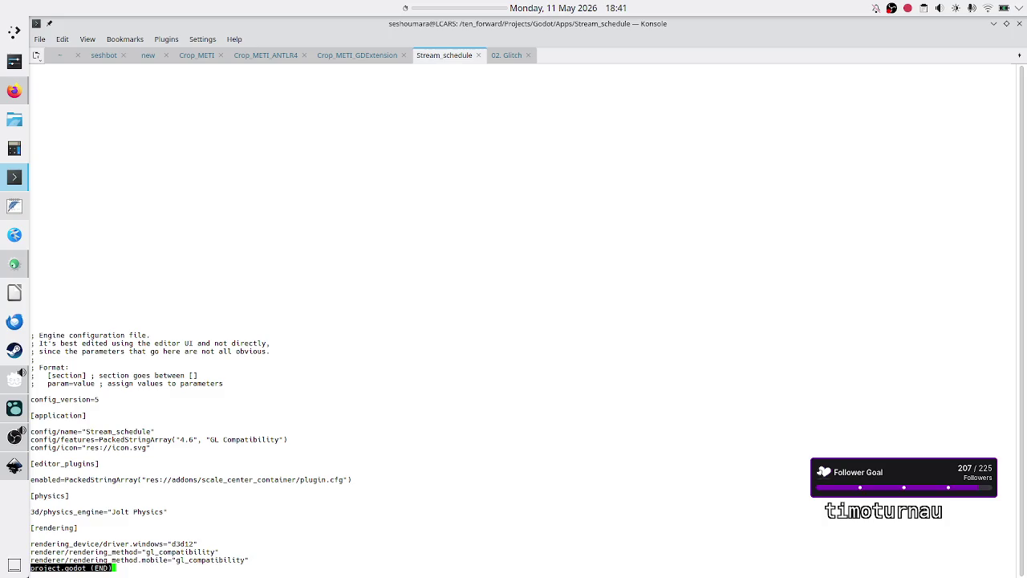
pyautogui.press('space')
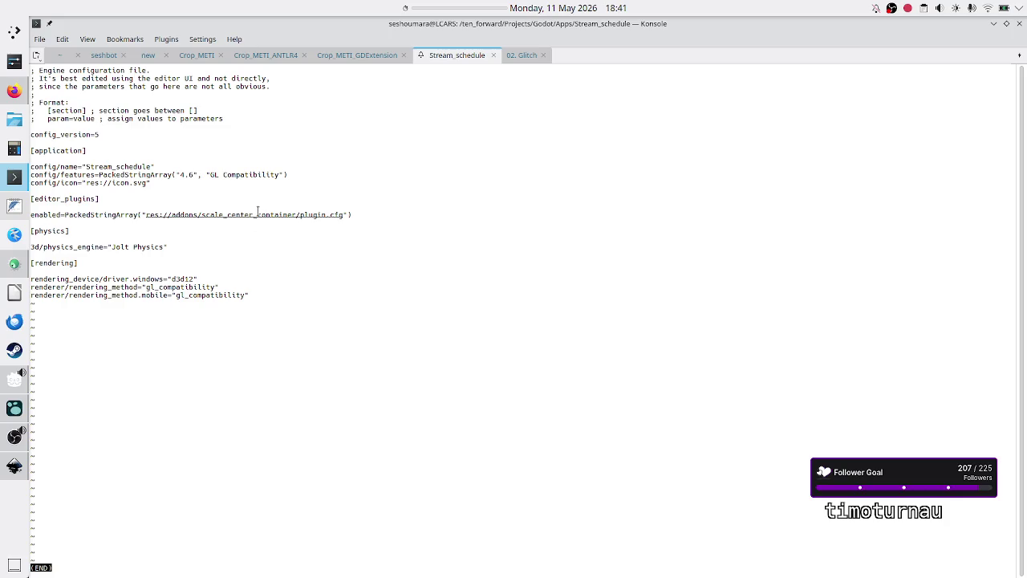
pyautogui.moveTo(352, 215)
pyautogui.mouseDown()
pyautogui.moveTo(149, 218)
pyautogui.moveTo(177, 215)
pyautogui.mouseUp()
pyautogui.click(177, 215)
# Quit less and run ll addons/ to inspect the scale_center_container symlink to Plugins
pyautogui.write('qll addons/')
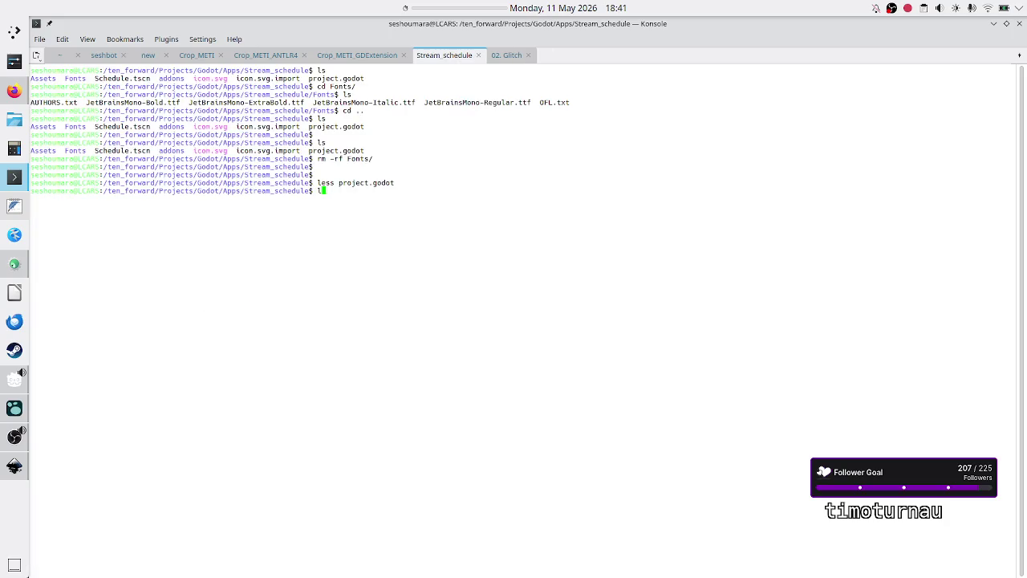
pyautogui.press('Return')
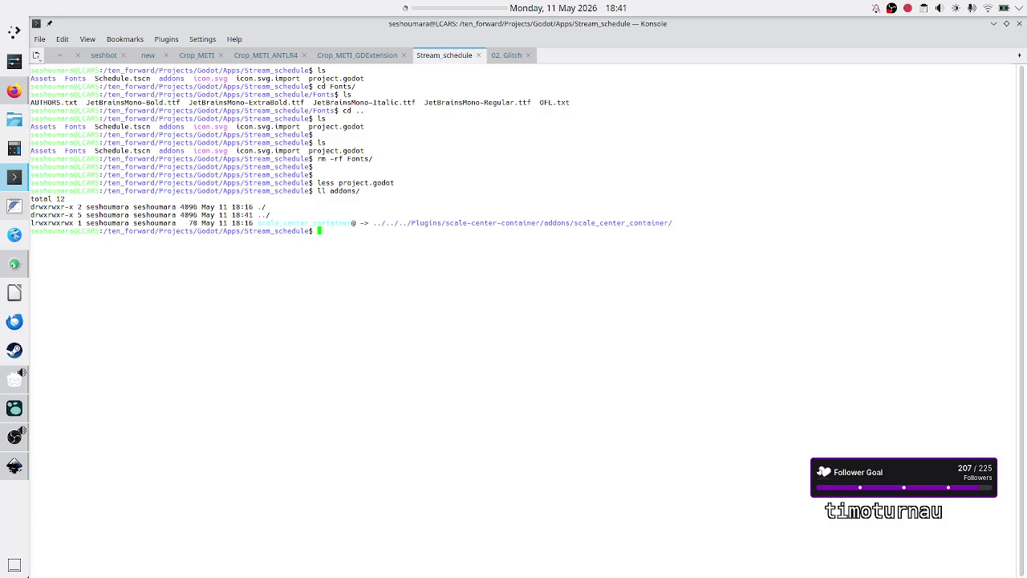
pyautogui.press('Return')
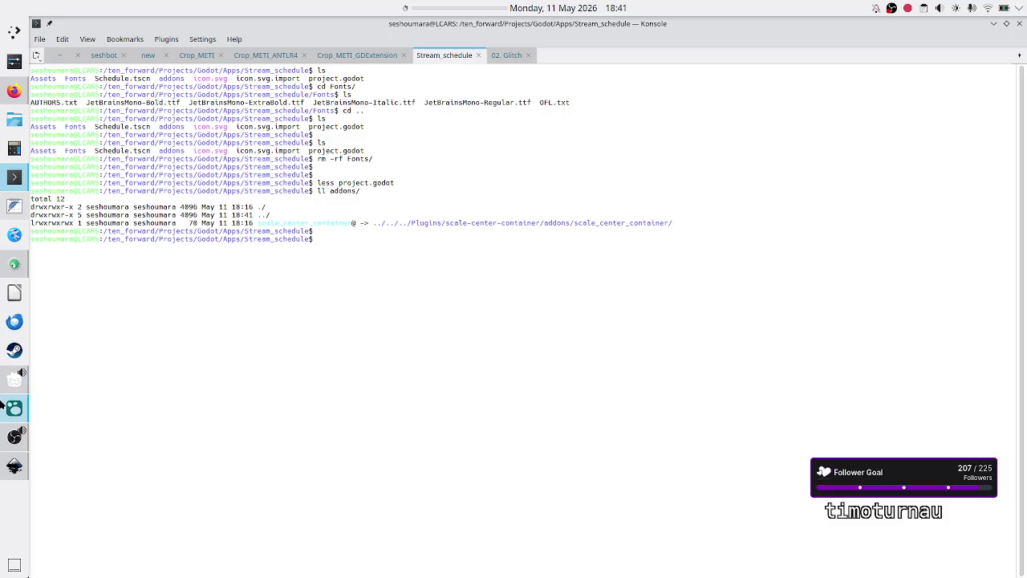
pyautogui.click(16, 380)
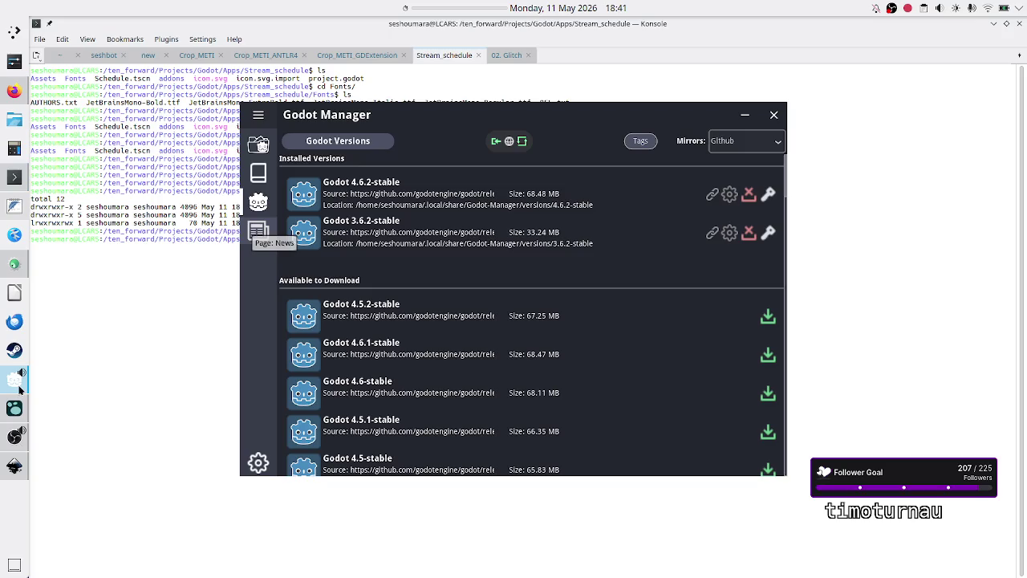
# Launch Godot 3.6.2, decline the example projects, and close its Project Manager
pyautogui.rightClick(393, 228)
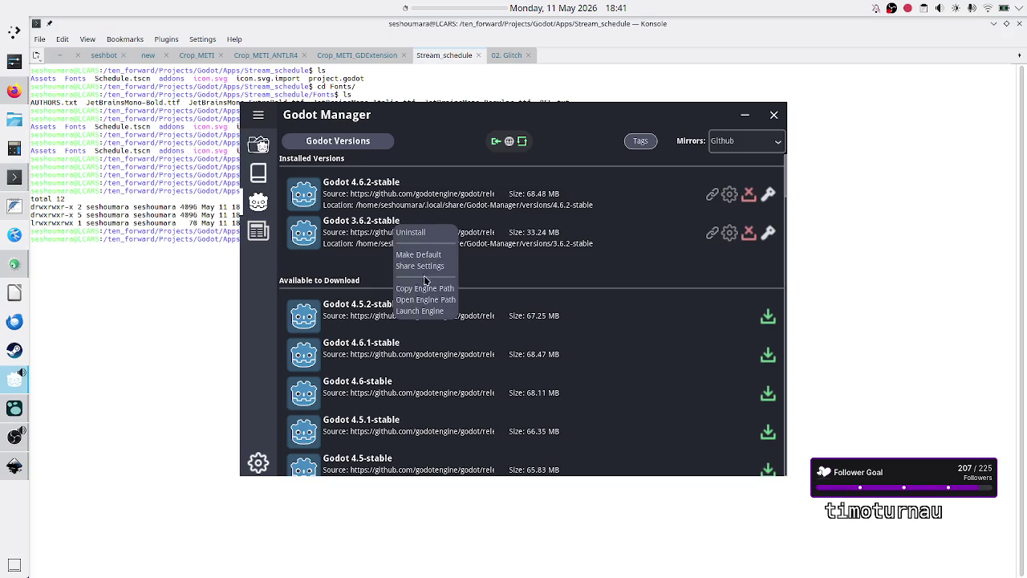
pyautogui.click(426, 312)
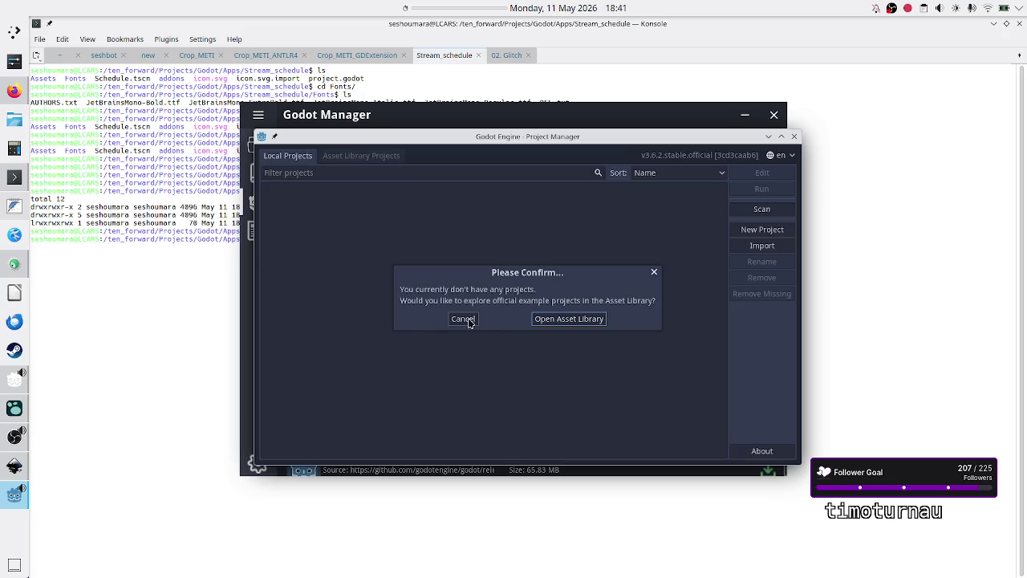
pyautogui.click(469, 321)
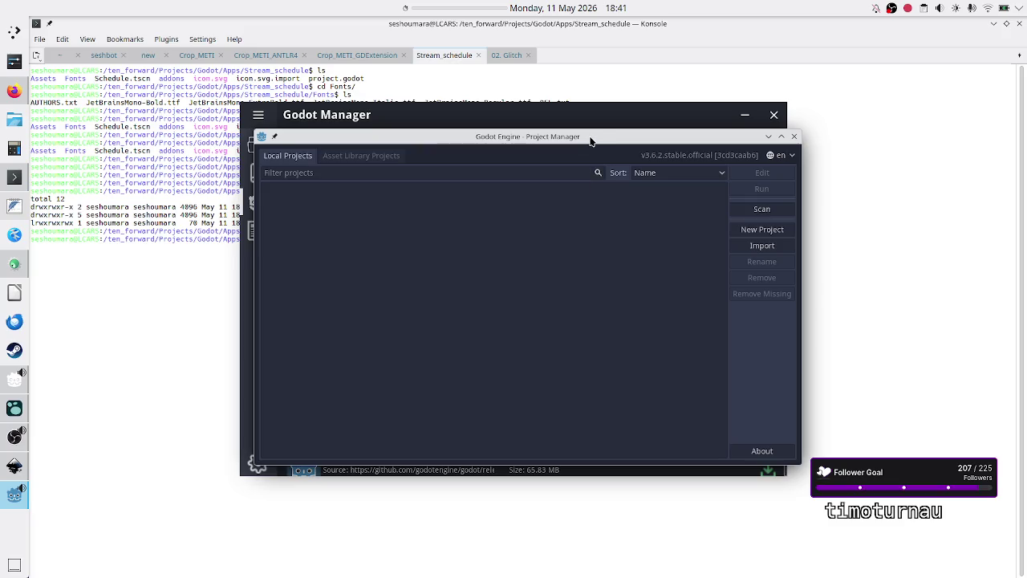
pyautogui.moveTo(590, 140)
pyautogui.mouseDown()
pyautogui.moveTo(691, 233)
pyautogui.moveTo(594, 201)
pyautogui.mouseUp()
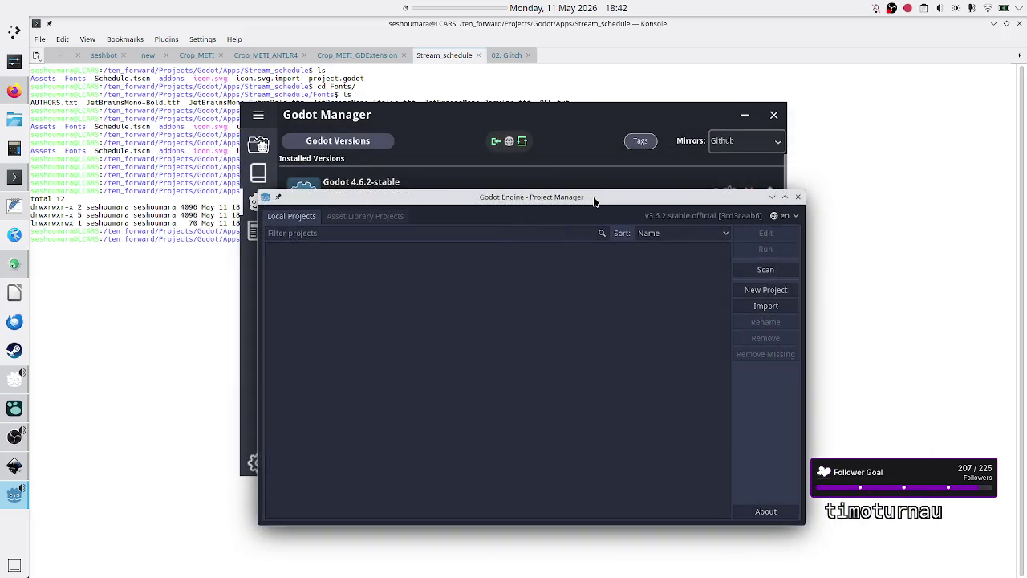
pyautogui.click(797, 197)
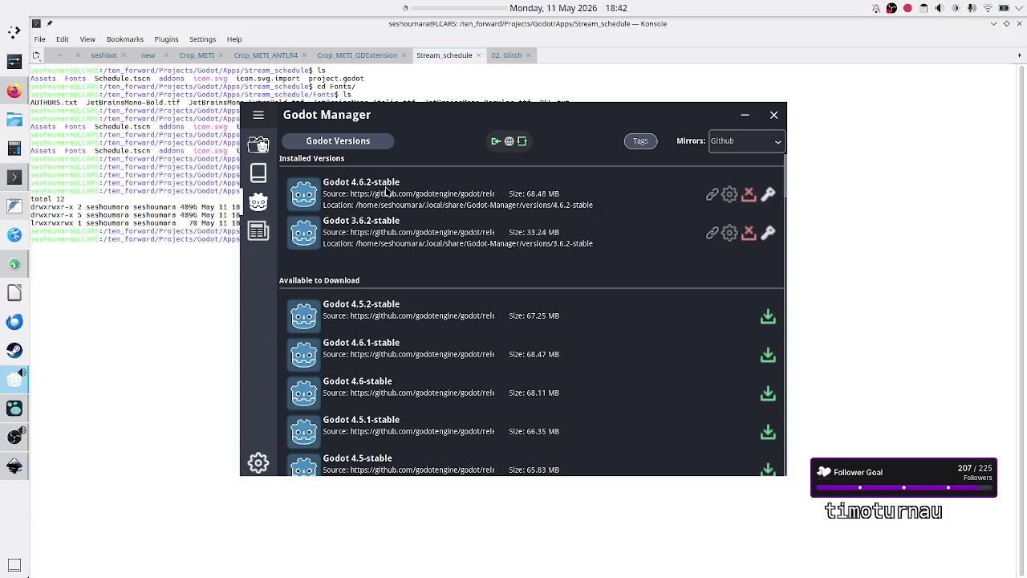
# Launch Godot 4.6.2, open Stream_schedule with Edit, and go back to Konsole
pyautogui.rightClick(386, 190)
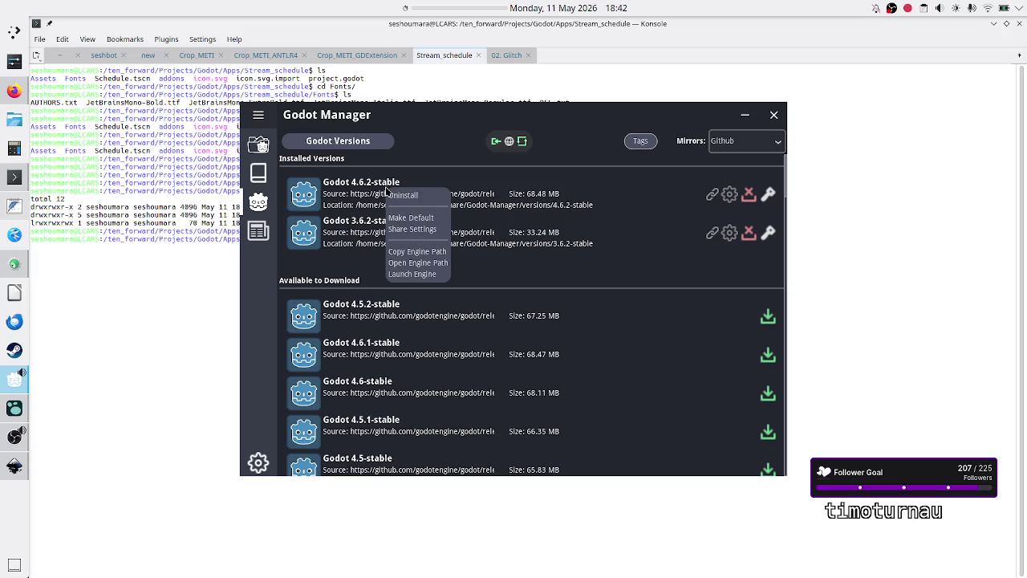
pyautogui.click(425, 274)
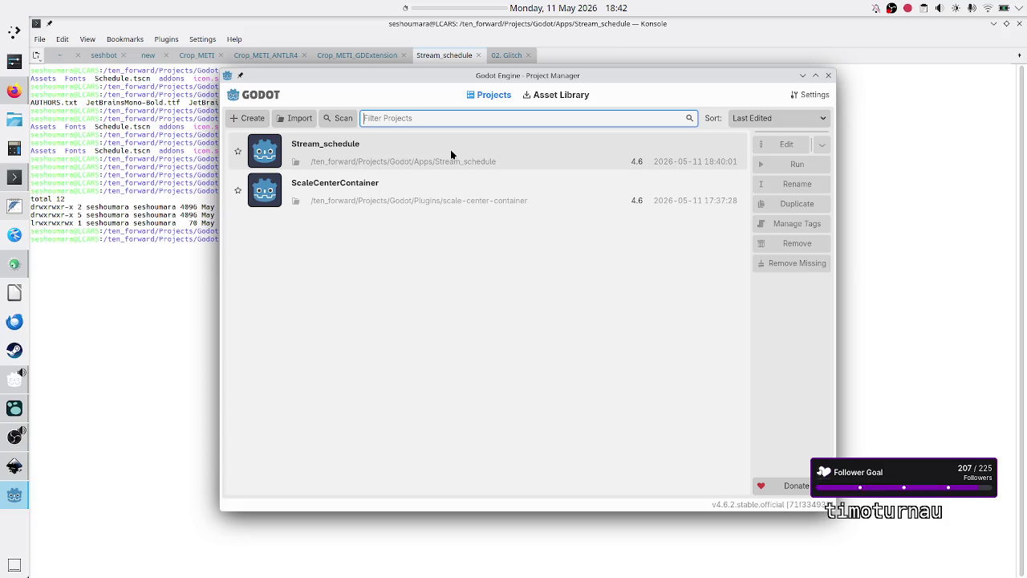
pyautogui.click(451, 151)
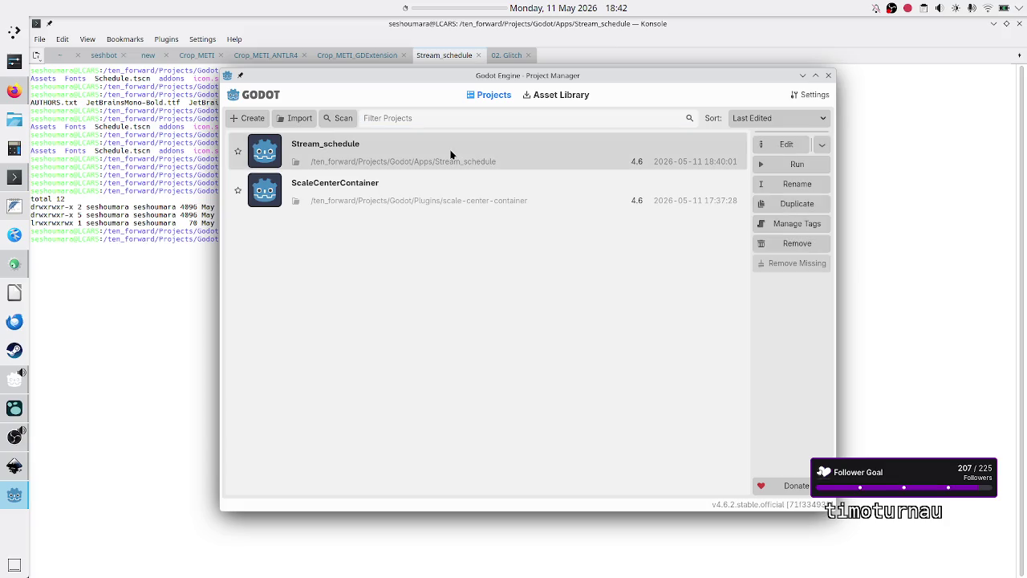
pyautogui.click(782, 151)
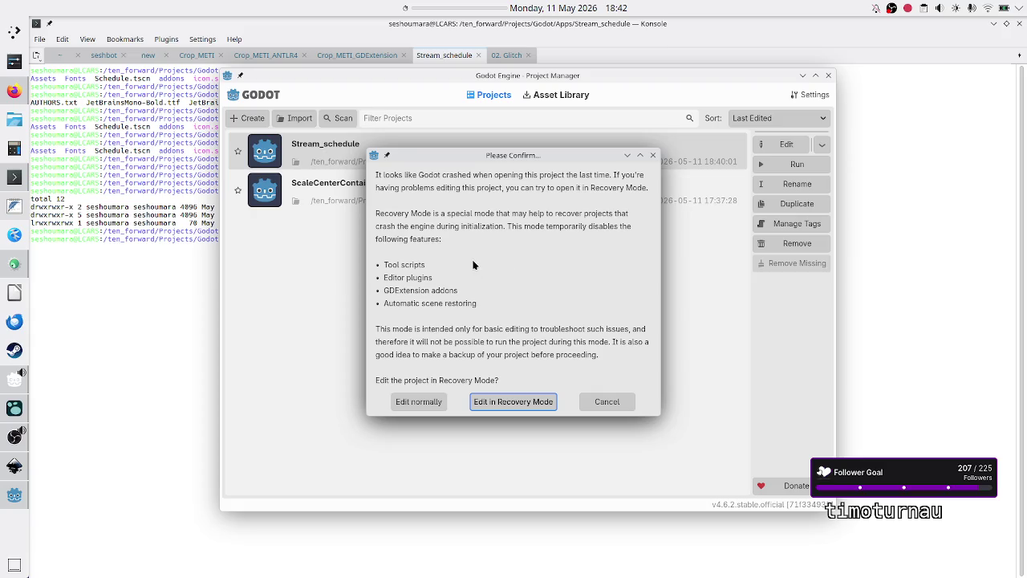
pyautogui.click(121, 341)
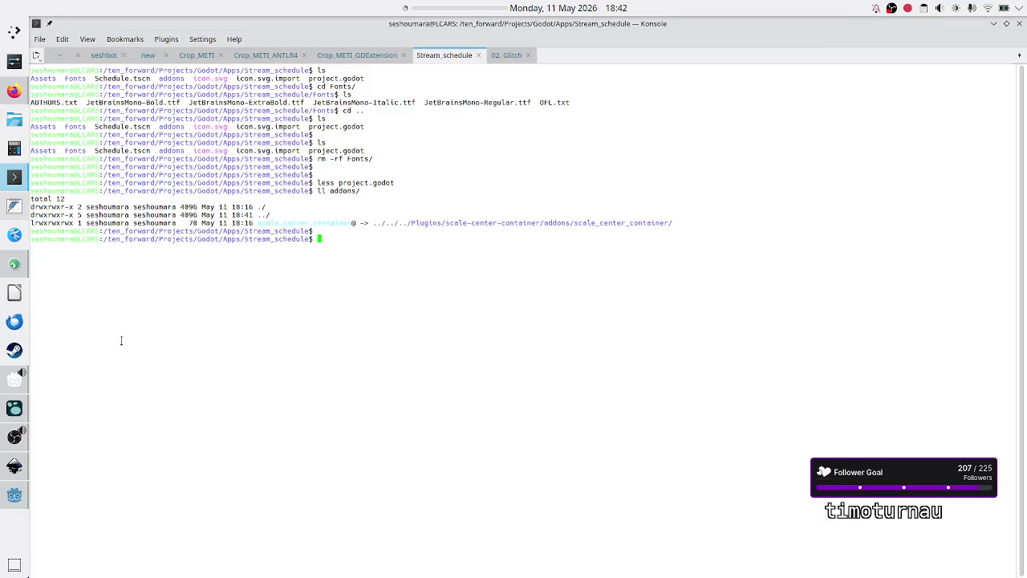
# List the project folder including hidden files and view .editorconfig with less
pyautogui.write('ls')
pyautogui.press('Return')
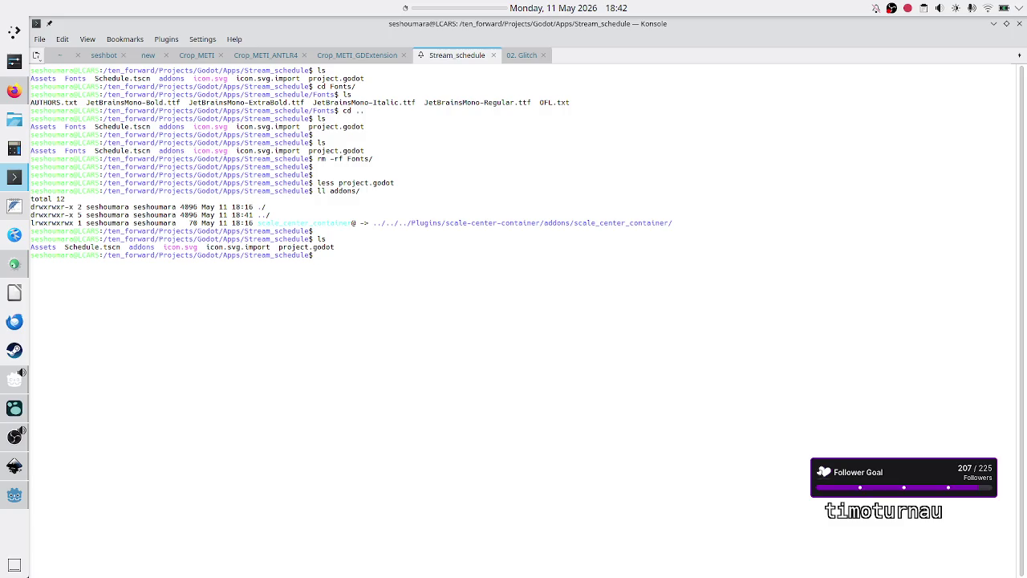
pyautogui.write('ls -a')
pyautogui.press('Return')
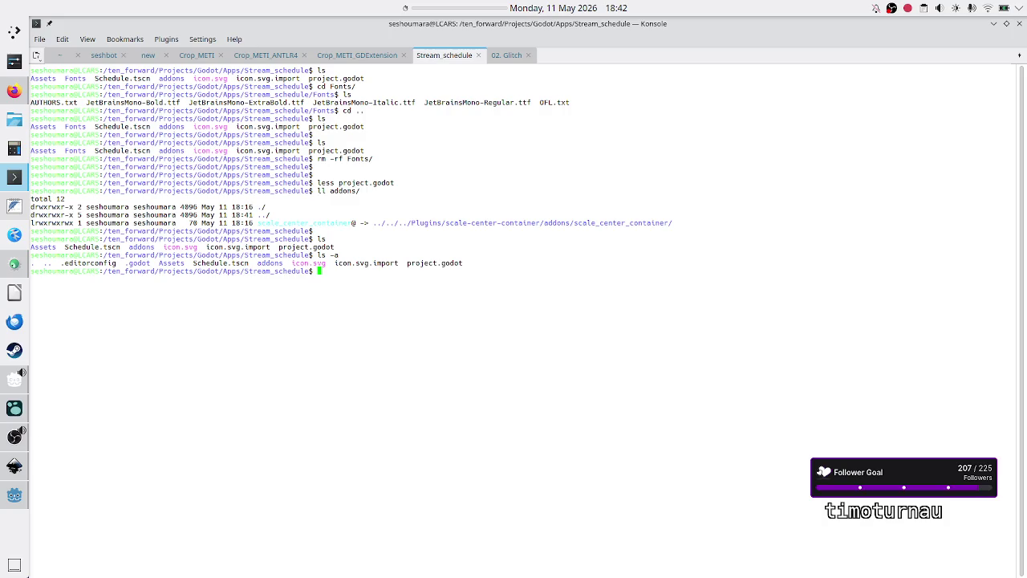
pyautogui.write('cd .g')
pyautogui.press('BackSpace')
pyautogui.press('BackSpace')
pyautogui.press('BackSpace')
pyautogui.write('less .ed')
pyautogui.press('Tab')
pyautogui.press('Return')
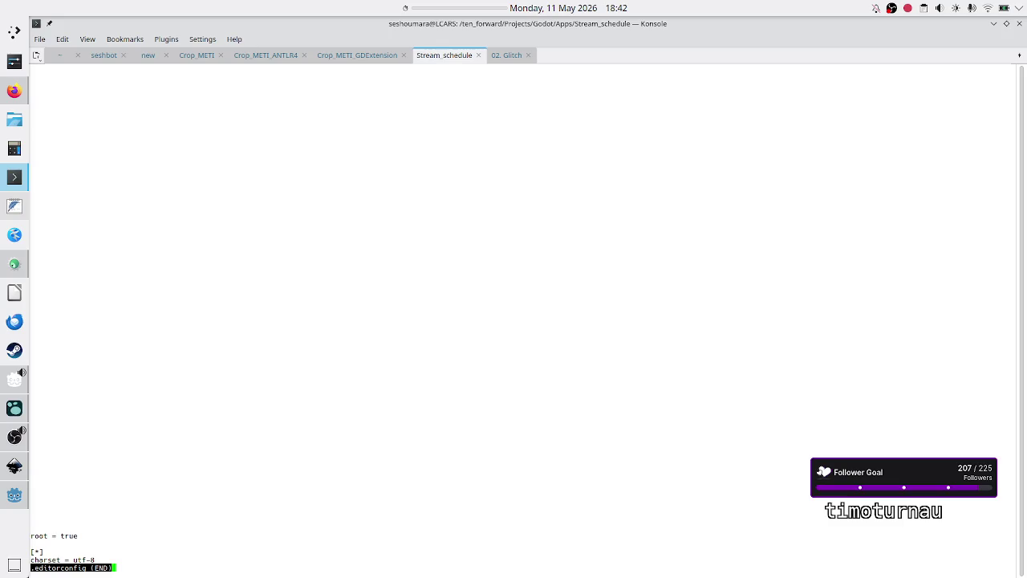
# Quit less, enter the .godot cache folder, and list its contents
pyautogui.write('ql')
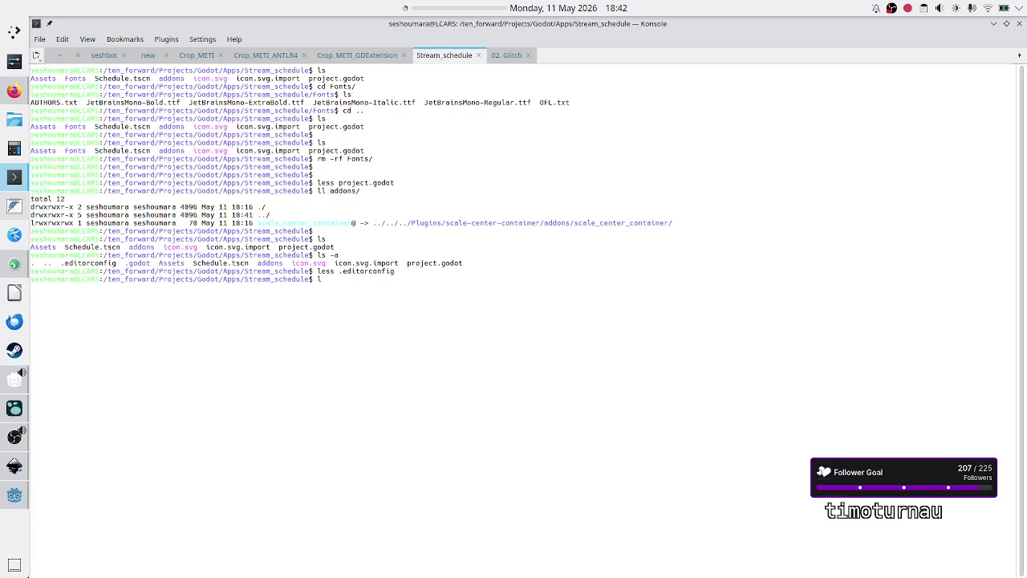
pyautogui.write('cd .go')
pyautogui.press('Tab')
pyautogui.press('Return')
pyautogui.write('ls')
pyautogui.press('Return')
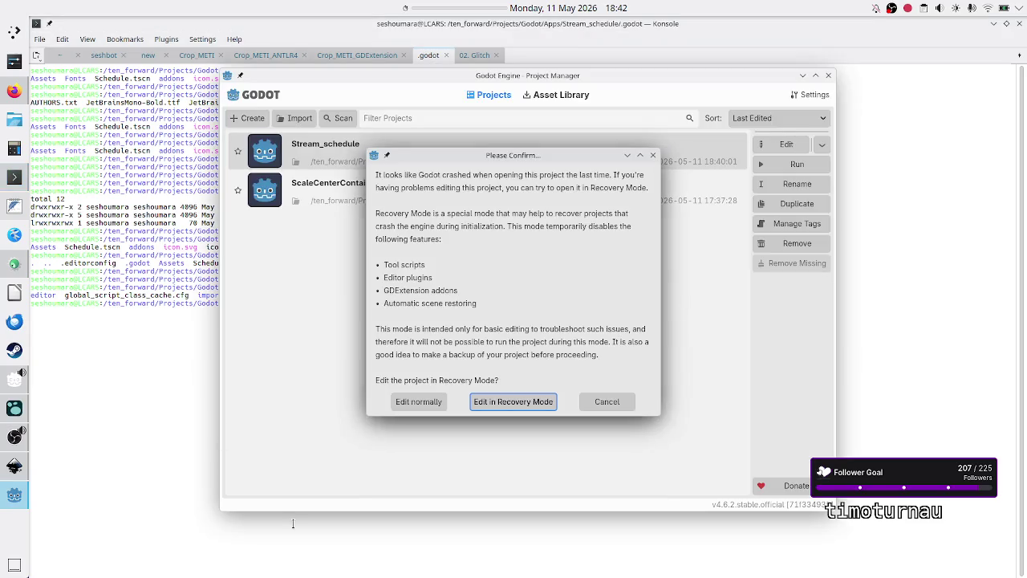
# Decline Recovery Mode, then in Konsole move up to the project folder and list its contents
pyautogui.click(599, 403)
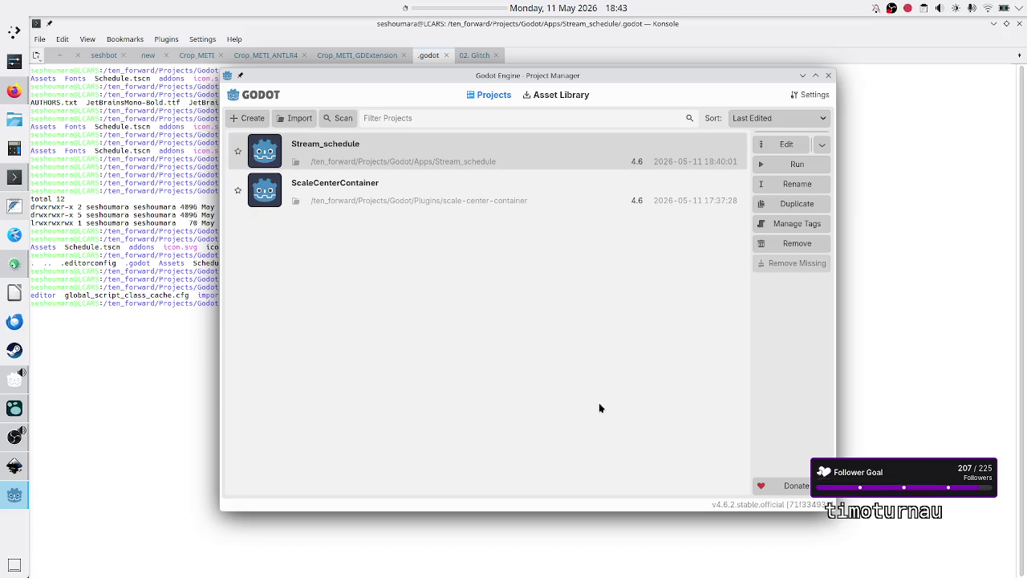
pyautogui.click(192, 391)
pyautogui.write('cd ..')
pyautogui.press('Return')
pyautogui.write('ls')
pyautogui.press('Return')
# Delete the project's .godot cache folder and list the remaining files, including hidden ones
pyautogui.write('rm -rf .god')
pyautogui.press('Tab')
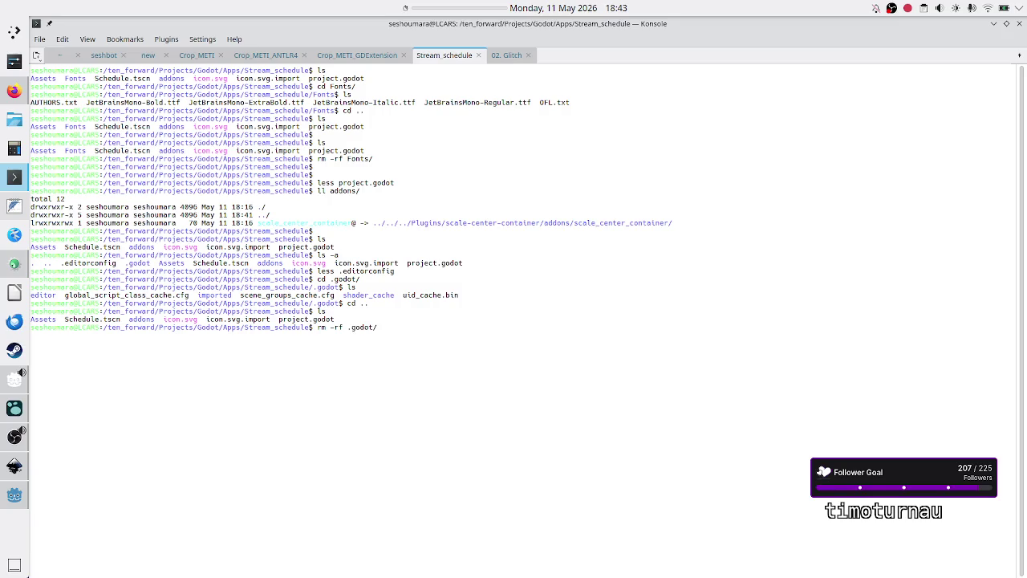
pyautogui.press('Return')
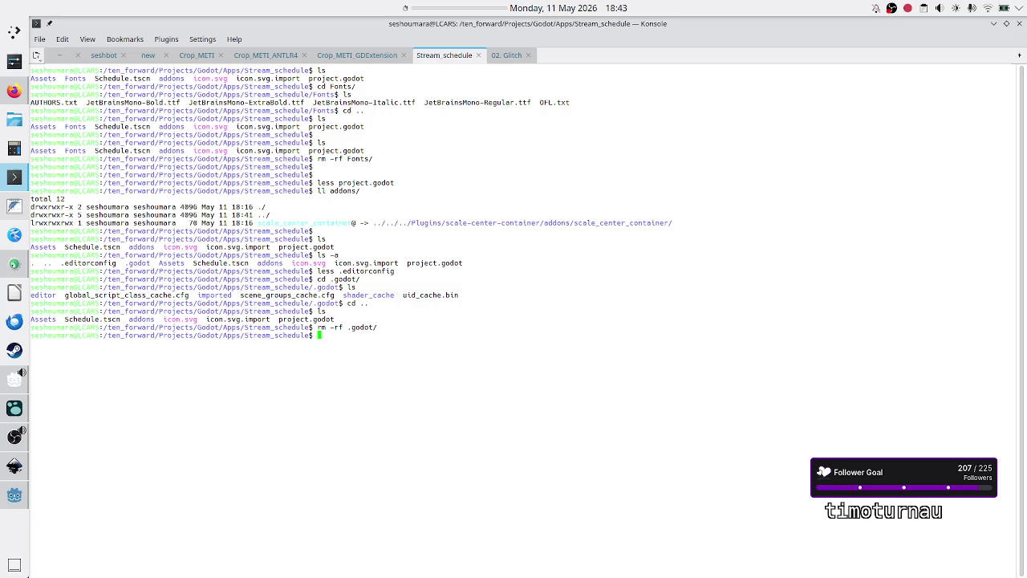
pyautogui.write('ls')
pyautogui.press('Return')
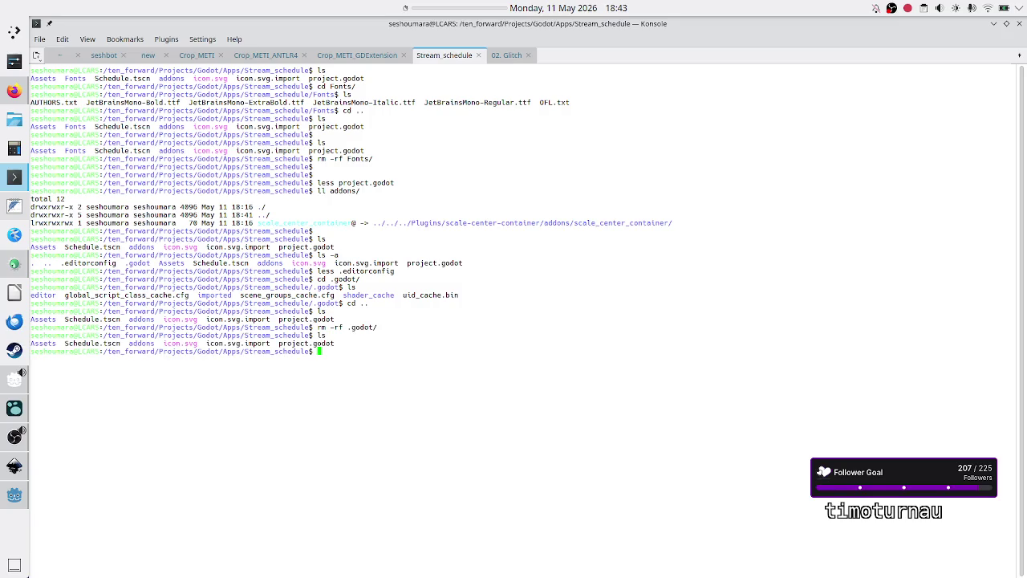
pyautogui.write('ls -a')
pyautogui.press('Return')
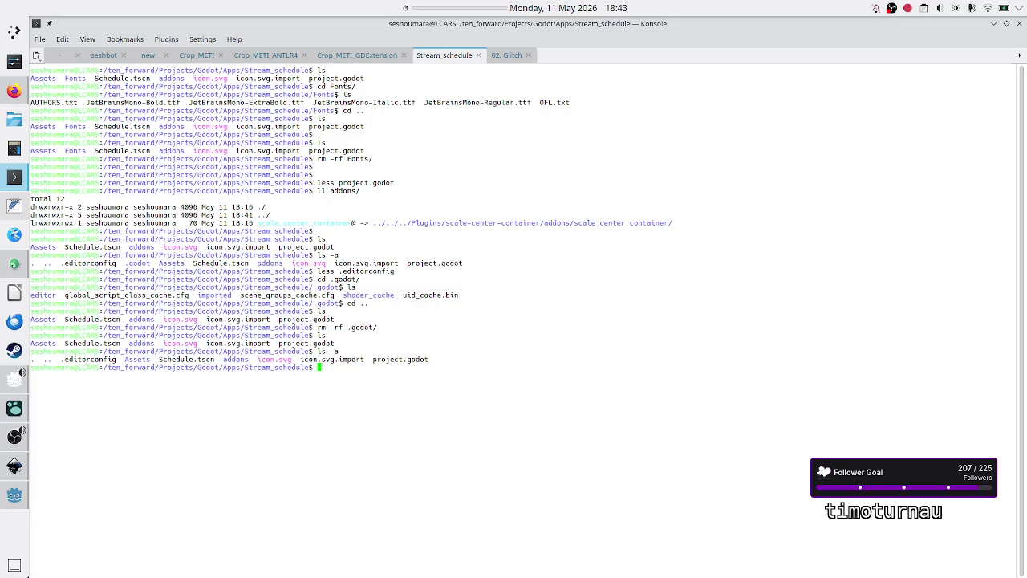
# Delete icon.svg.import and confirm it no longer appears in the listing
pyautogui.write('rm ')
pyautogui.write('*')
pyautogui.write('icon.svg.import')
pyautogui.press('Return')
pyautogui.write('ls')
pyautogui.press('Return')
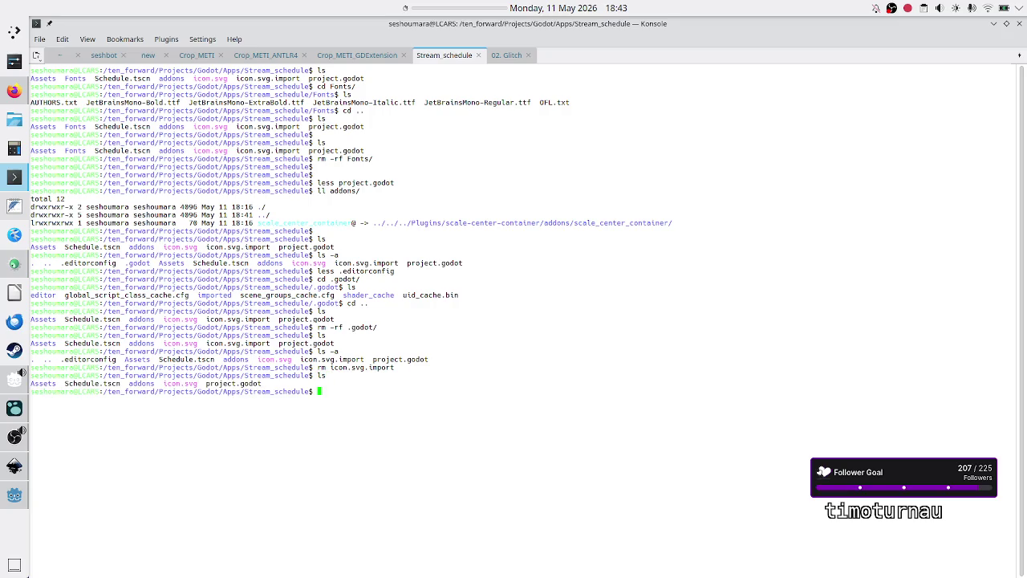
pyautogui.write('ls')
pyautogui.press('BackSpace')
pyautogui.press('BackSpace')
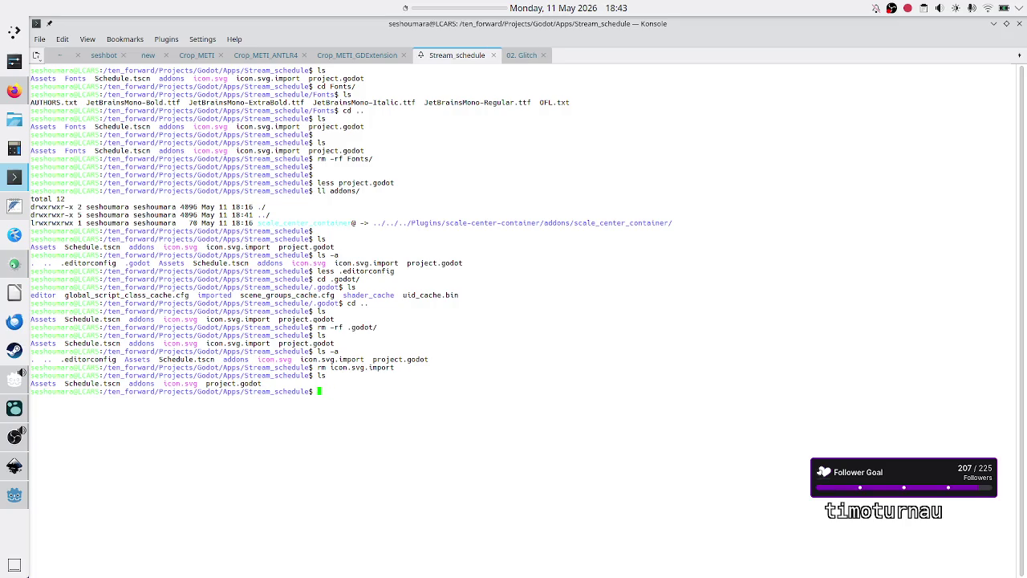
pyautogui.write('cd addons/')
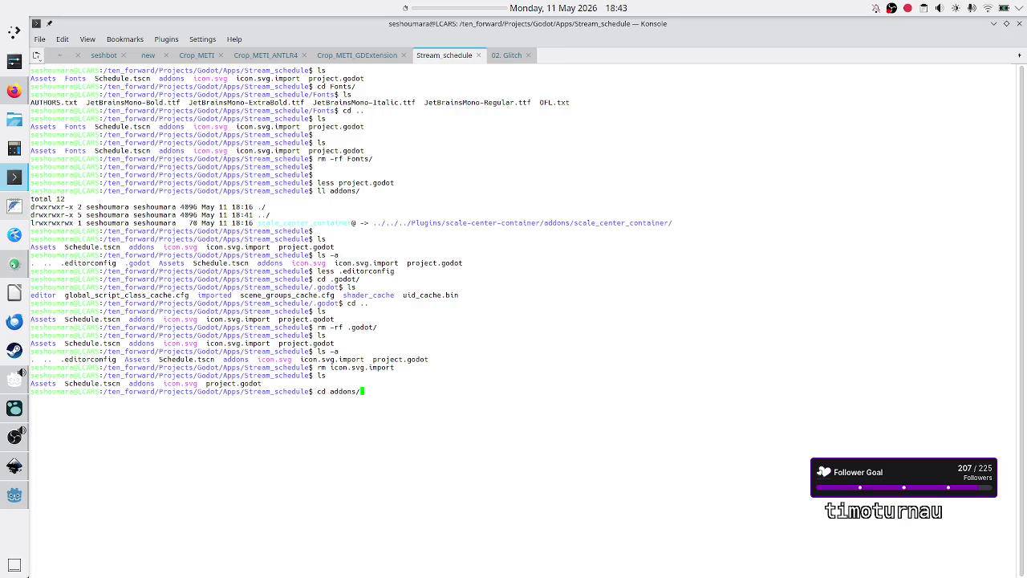
# List addons/scale_center_container with ll and highlight the plugin.gd.uid and .uid file names
pyautogui.press('BackSpace')
pyautogui.press('BackSpace')
pyautogui.press('BackSpace')
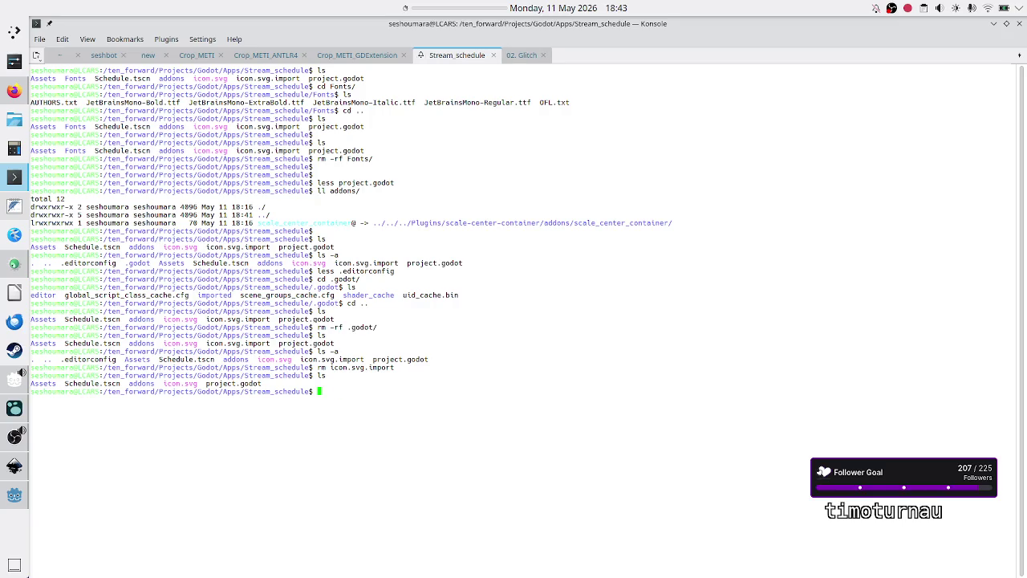
pyautogui.write('ll ')
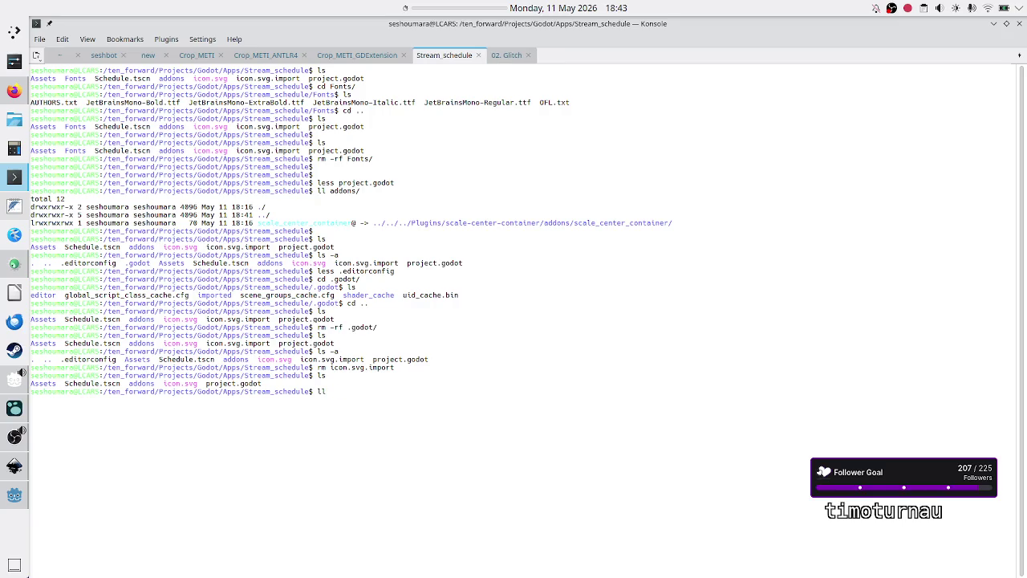
pyautogui.write('addons/')
pyautogui.press('Tab')
pyautogui.press('Tab')
pyautogui.press('Tab')
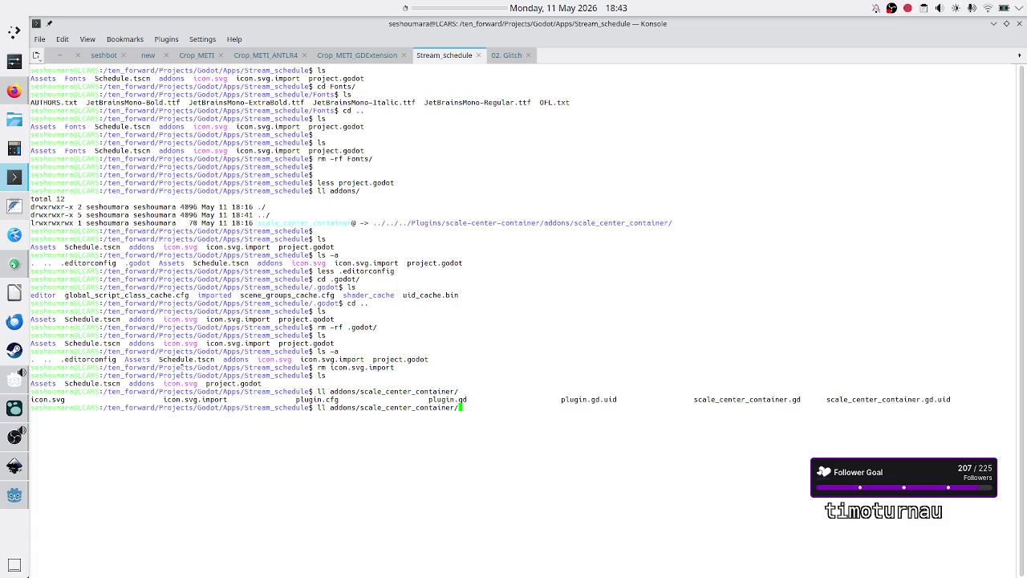
pyautogui.moveTo(447, 399)
pyautogui.mouseDown()
pyautogui.moveTo(412, 407)
pyautogui.moveTo(623, 400)
pyautogui.moveTo(659, 388)
pyautogui.moveTo(433, 407)
pyautogui.moveTo(80, 399)
pyautogui.moveTo(796, 406)
pyautogui.moveTo(797, 394)
pyautogui.mouseUp()
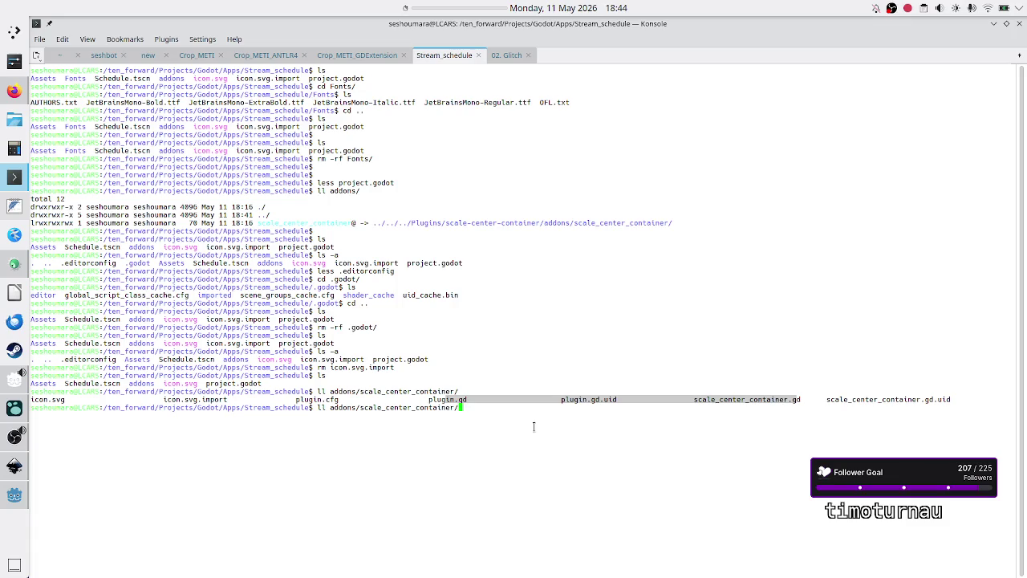
pyautogui.click(655, 420)
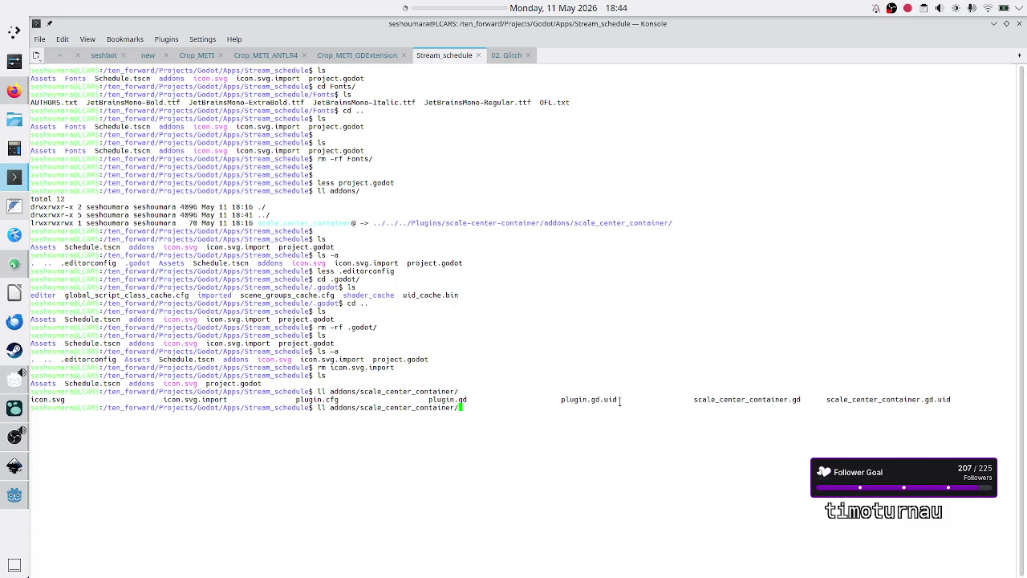
pyautogui.moveTo(619, 402); pyautogui.dragTo(602, 395)
# List all project files including hidden ones and view the .editorconfig contents in less
pyautogui.press('BackSpace')
pyautogui.press('BackSpace')
pyautogui.press('BackSpace')
pyautogui.press('Return')
pyautogui.press('Return')
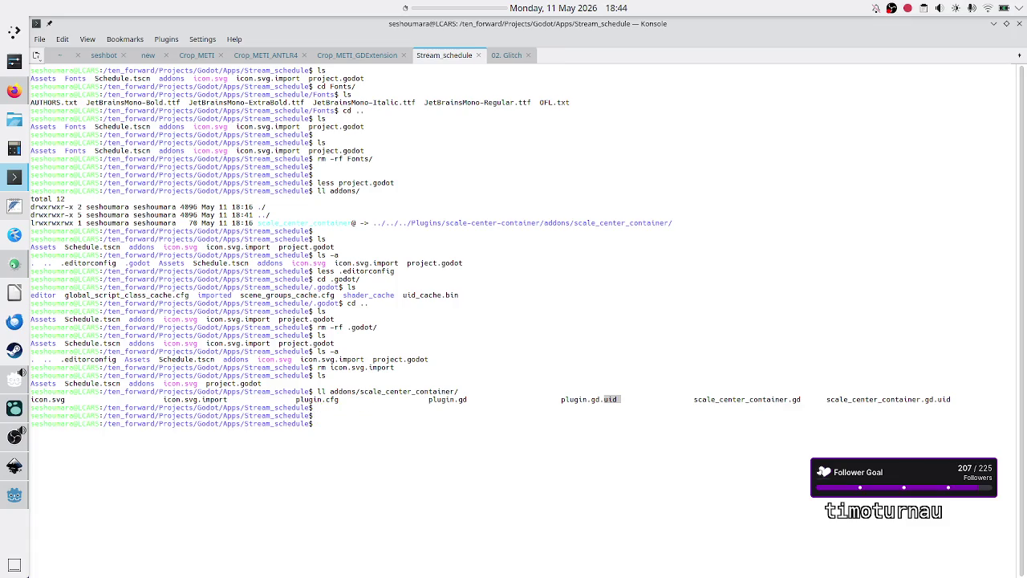
pyautogui.write('ls')
pyautogui.press('Return')
pyautogui.write('ls -a')
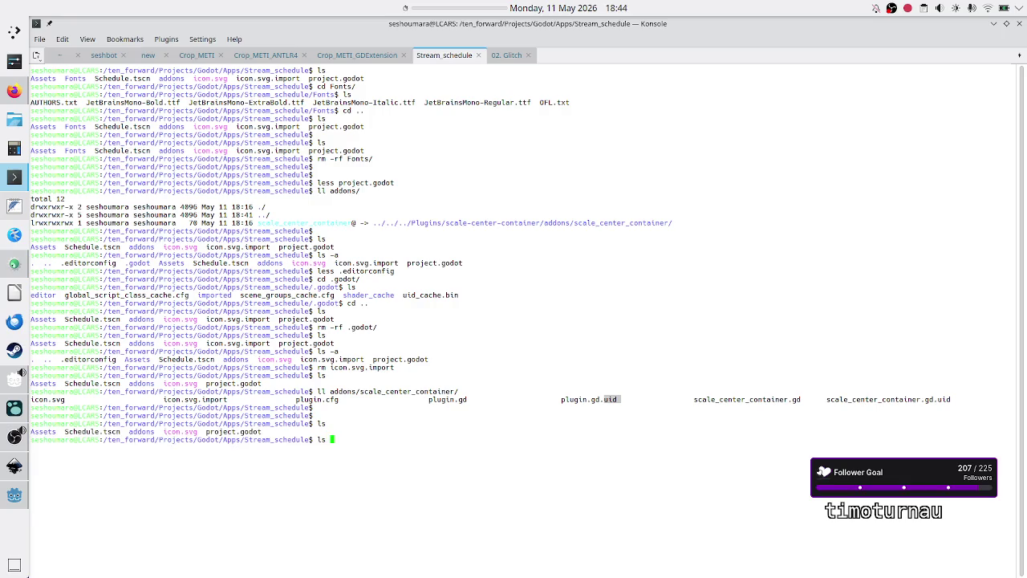
pyautogui.press('Return')
pyautogui.write('less .ed')
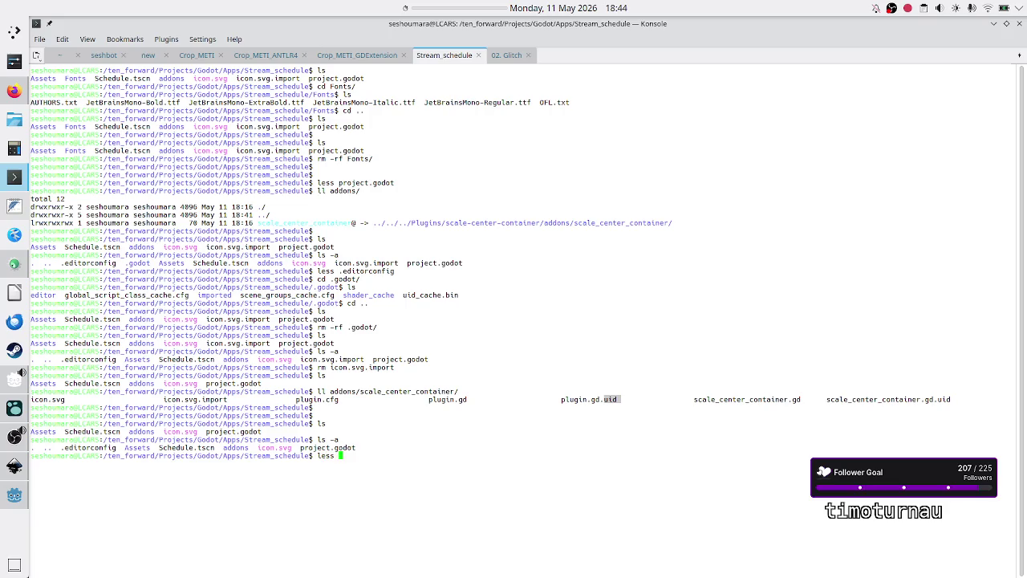
pyautogui.press('Tab')
pyautogui.press('Return')
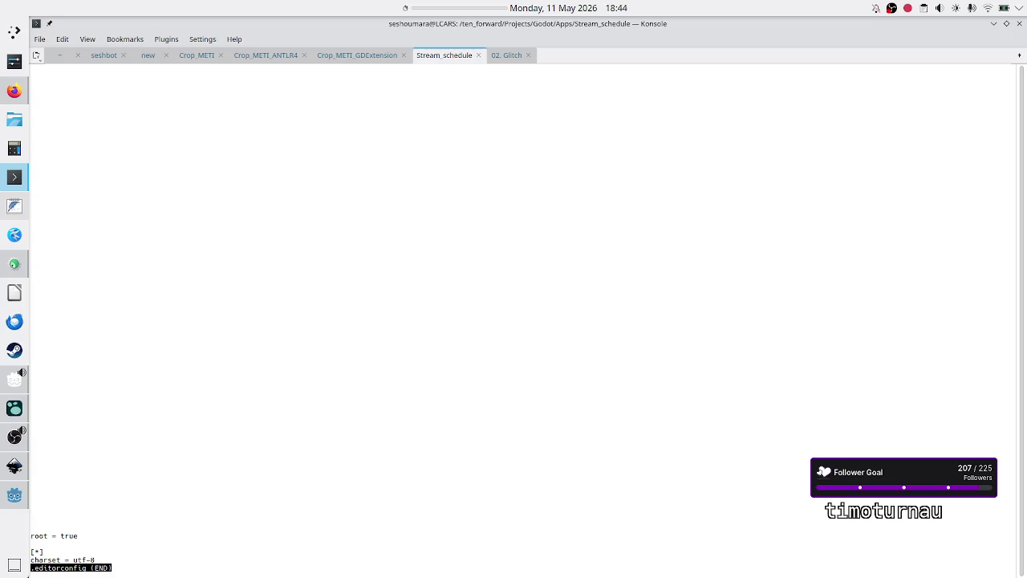
pyautogui.press('q')
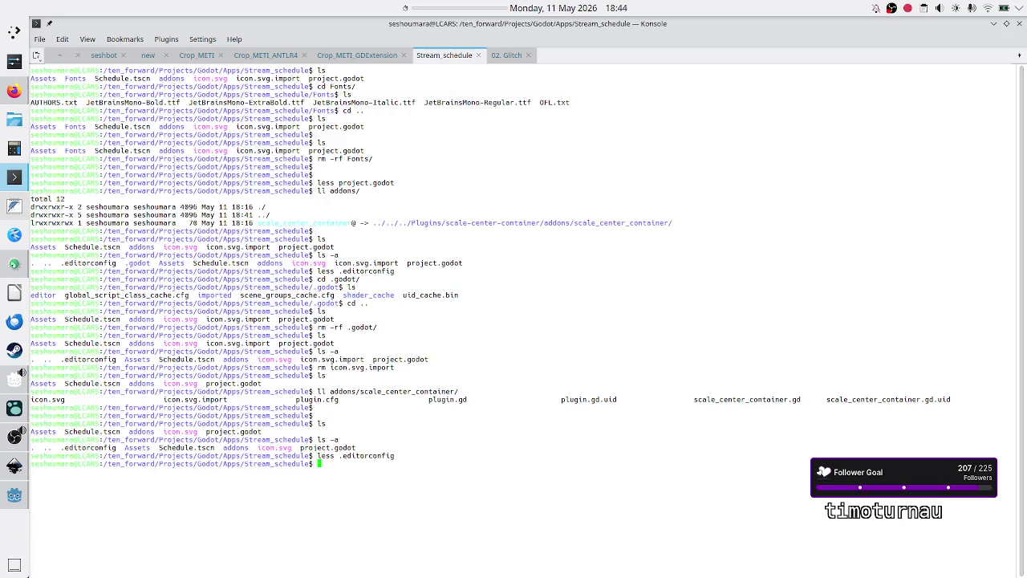
# Remove .editorconfig and verify no hidden files remain beside Assets, Schedule.tscn, addons, icon.svg, project.godot
pyautogui.write('rm .edi')
pyautogui.press('Tab')
pyautogui.press('Return')
pyautogui.write('ls')
pyautogui.press('Return')
pyautogui.write('ls -a')
pyautogui.press('Return')
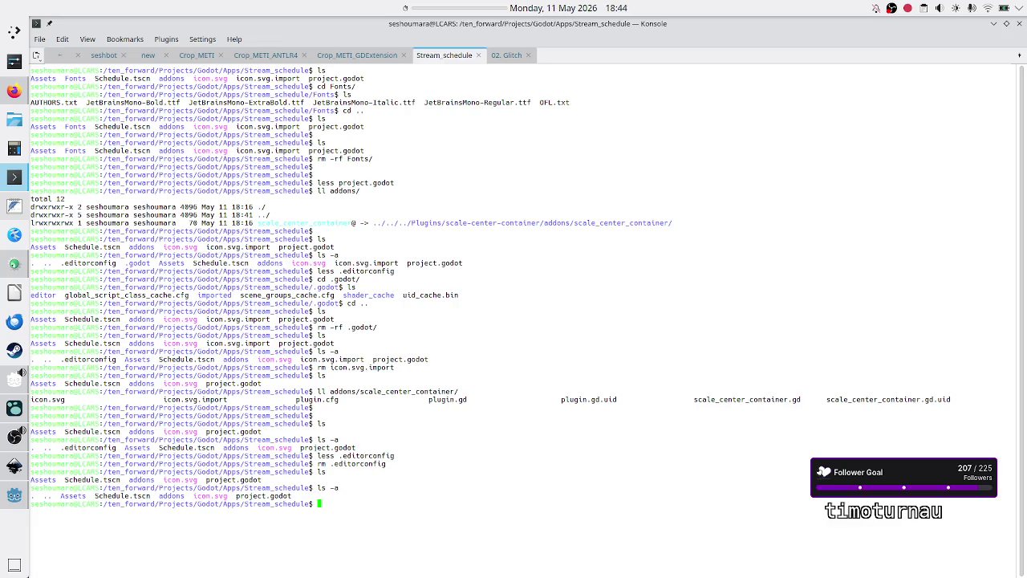
# Clear the terminal, list the project folder, and read project.godot in less before quitting
pyautogui.write('clear')
pyautogui.press('Return')
pyautogui.write('ls')
pyautogui.press('Return')
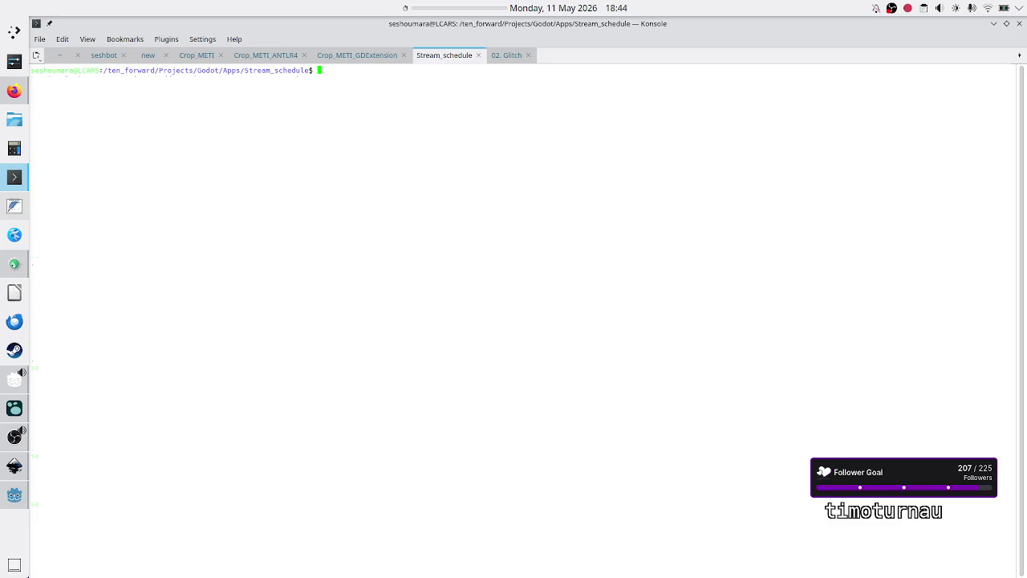
pyautogui.press('Return')
pyautogui.write('less pr')
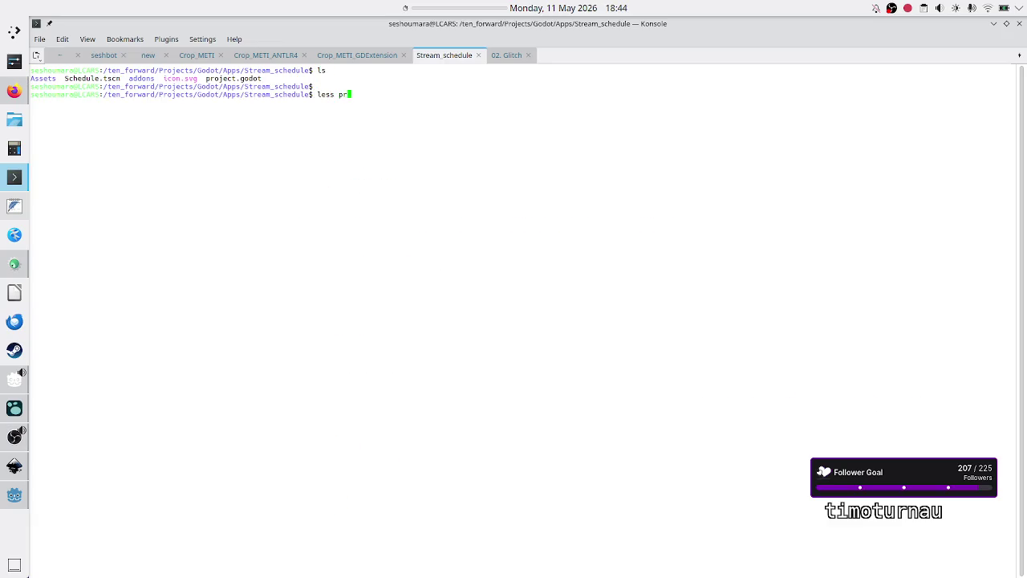
pyautogui.press('Tab')
pyautogui.press('Return')
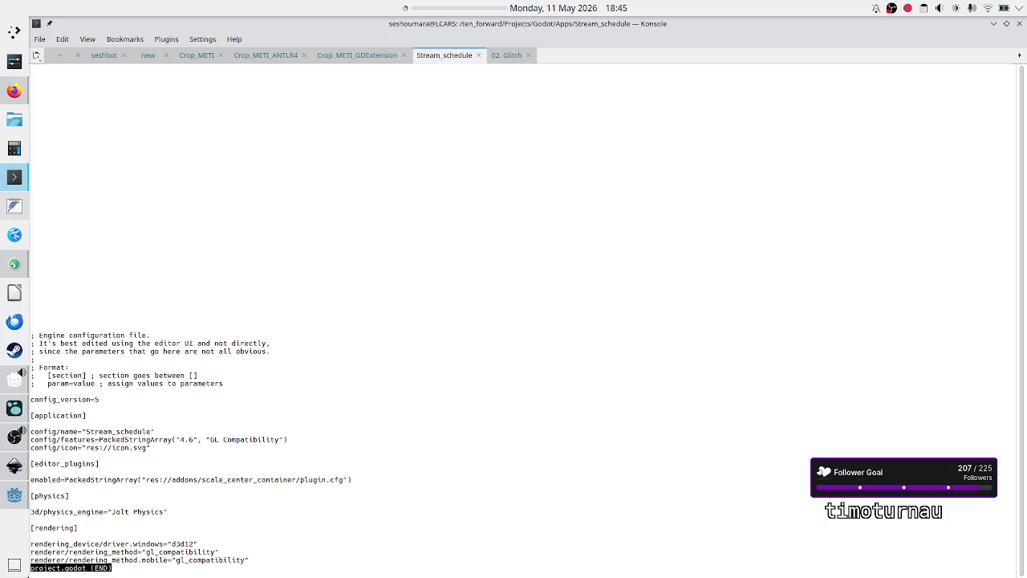
pyautogui.press('q')
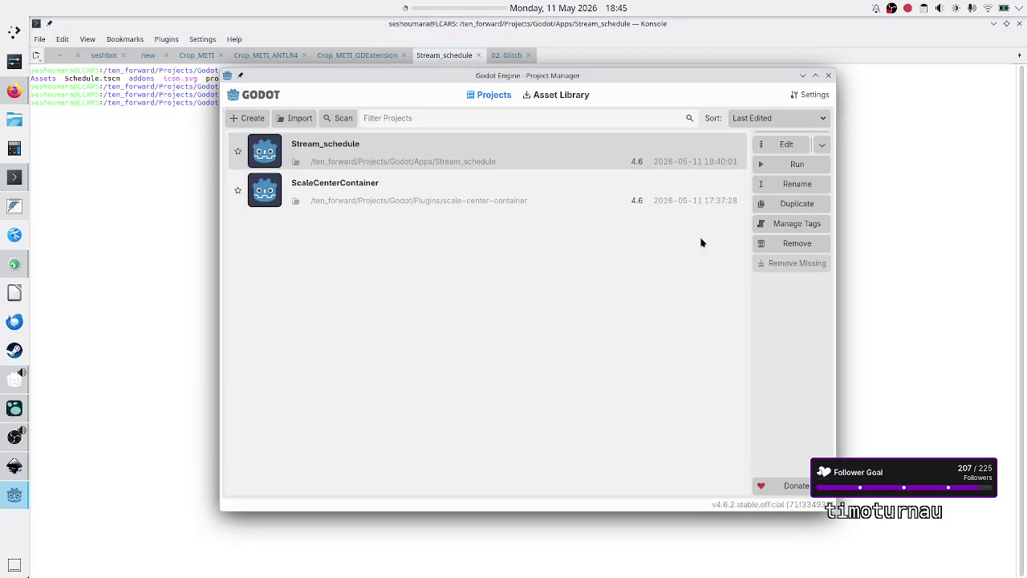
# Open Stream_schedule from the Project Manager and choose 'Edit normally' instead of Recovery Mode
pyautogui.click(788, 146)
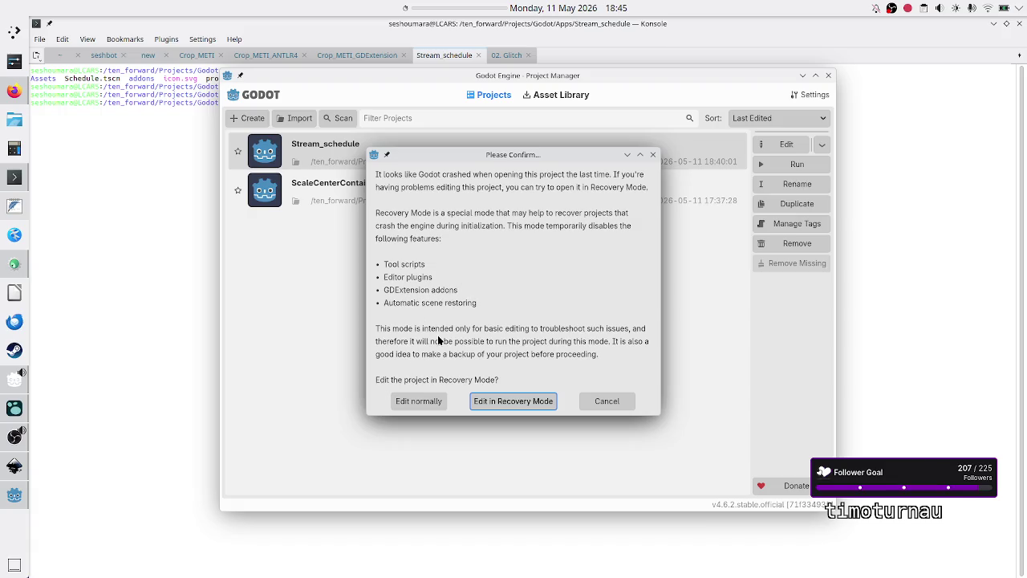
pyautogui.click(430, 401)
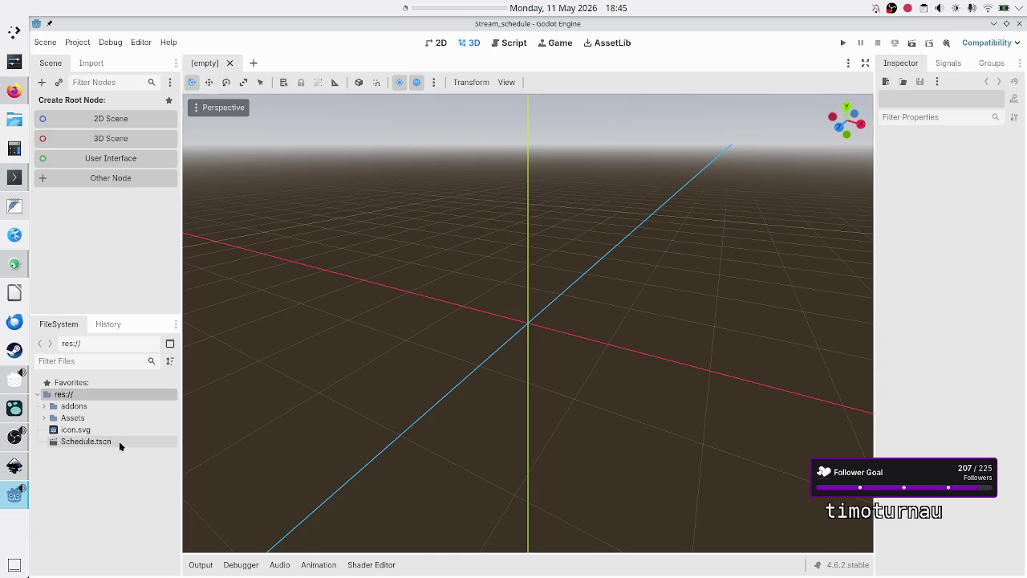
pyautogui.click(17, 179)
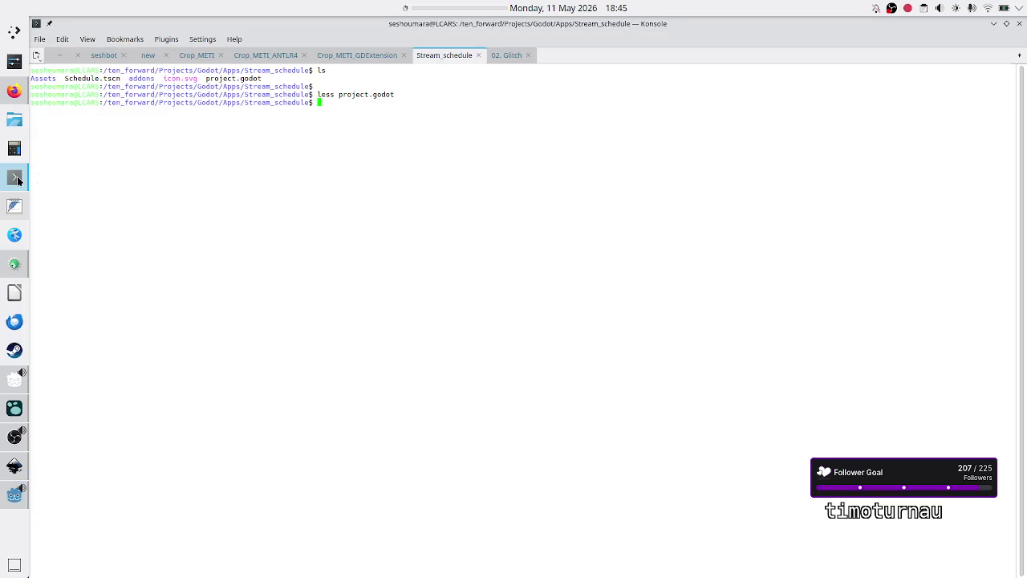
pyautogui.write('ls -a')
pyautogui.press('Return')
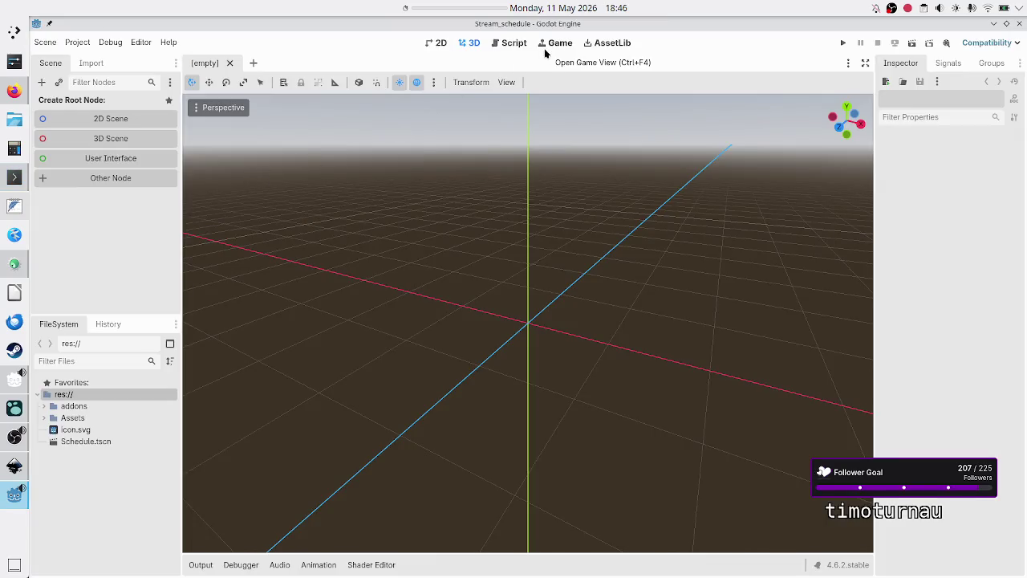
pyautogui.click(72, 46)
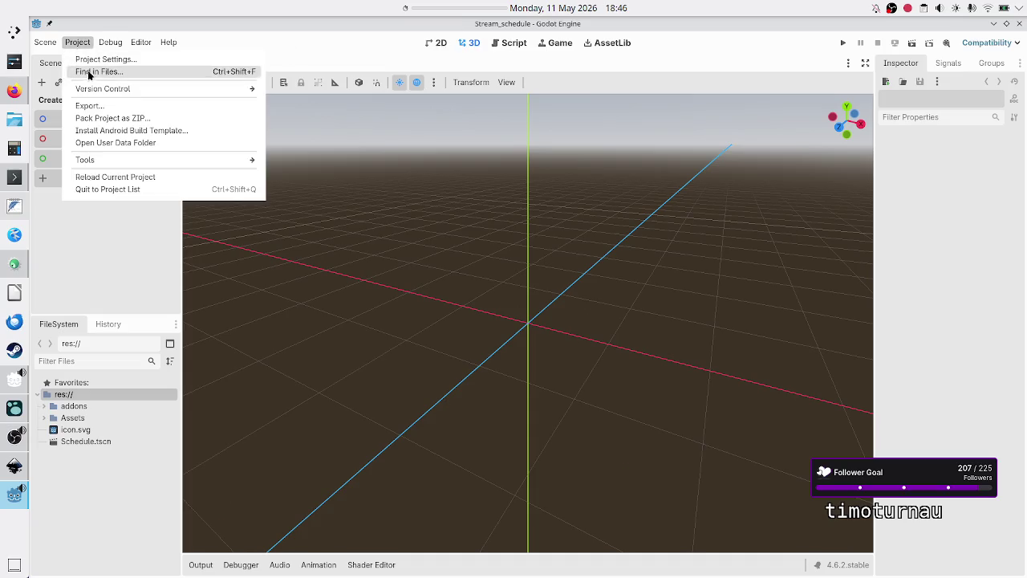
pyautogui.click(105, 59)
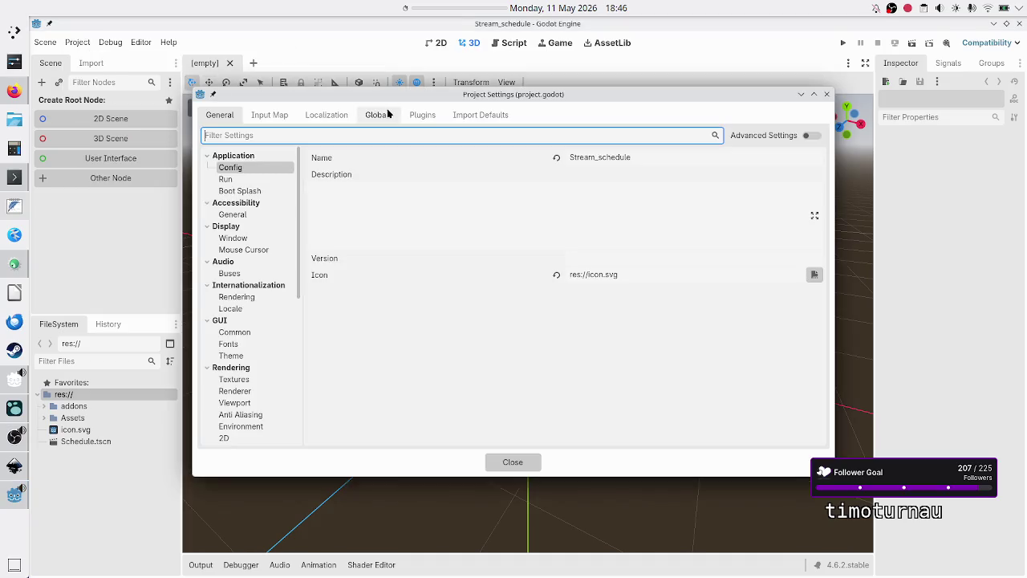
pyautogui.click(420, 115)
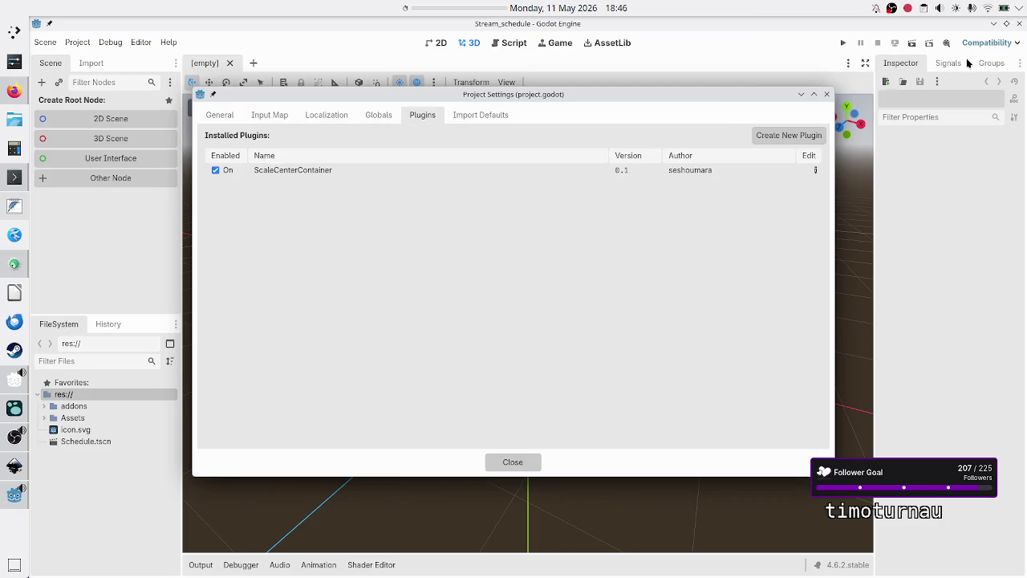
pyautogui.click(826, 93)
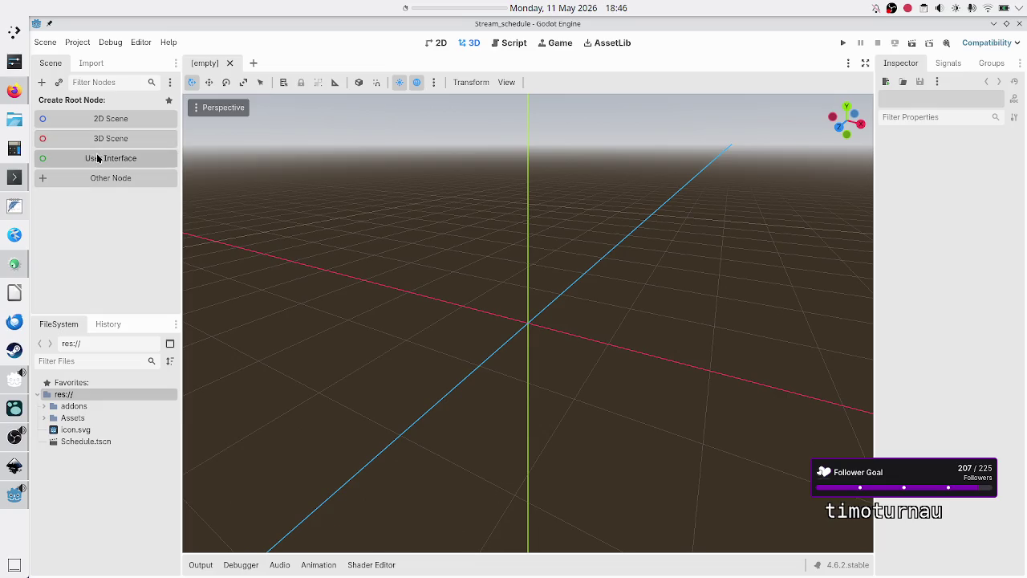
pyautogui.click(96, 158)
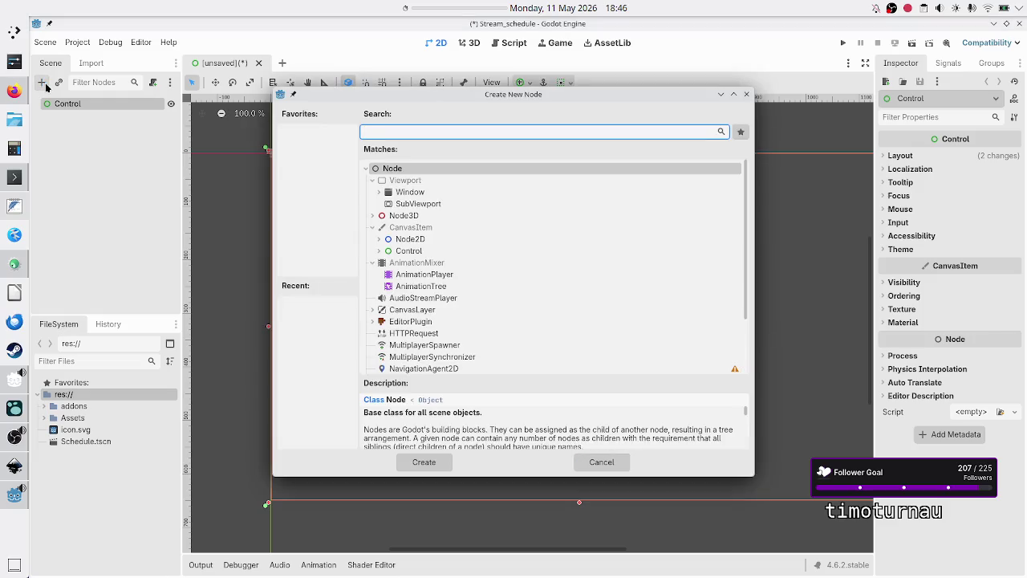
# Add a VBoxContainer under the Control root with an HBoxContainer inside it
pyautogui.write('vbox')
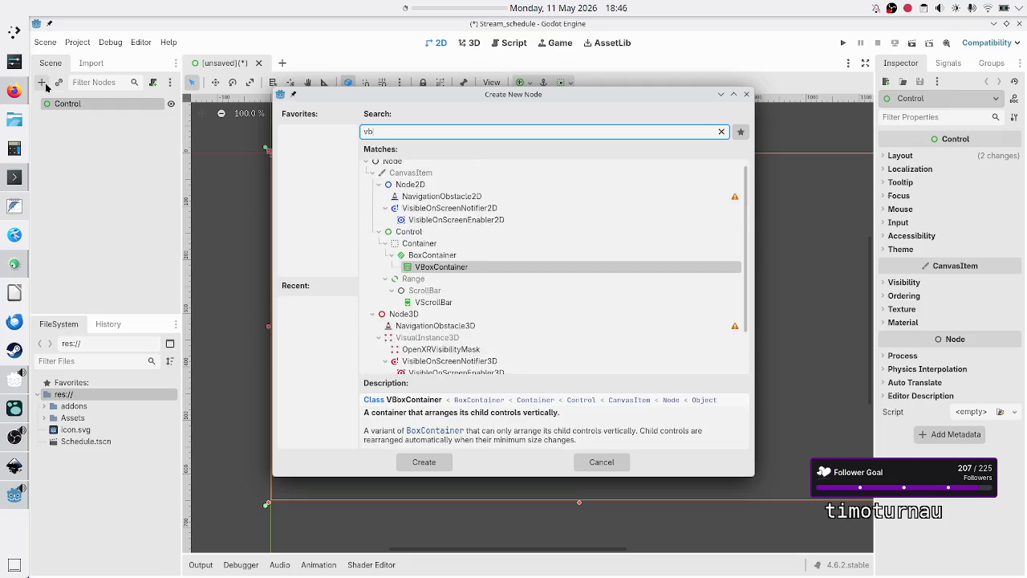
pyautogui.press('Return')
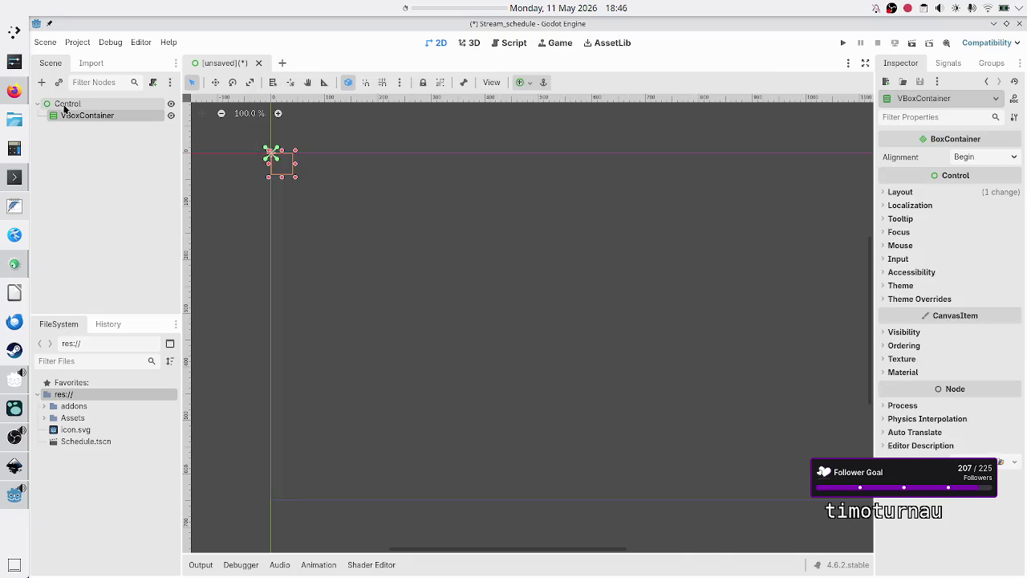
pyautogui.click(41, 83)
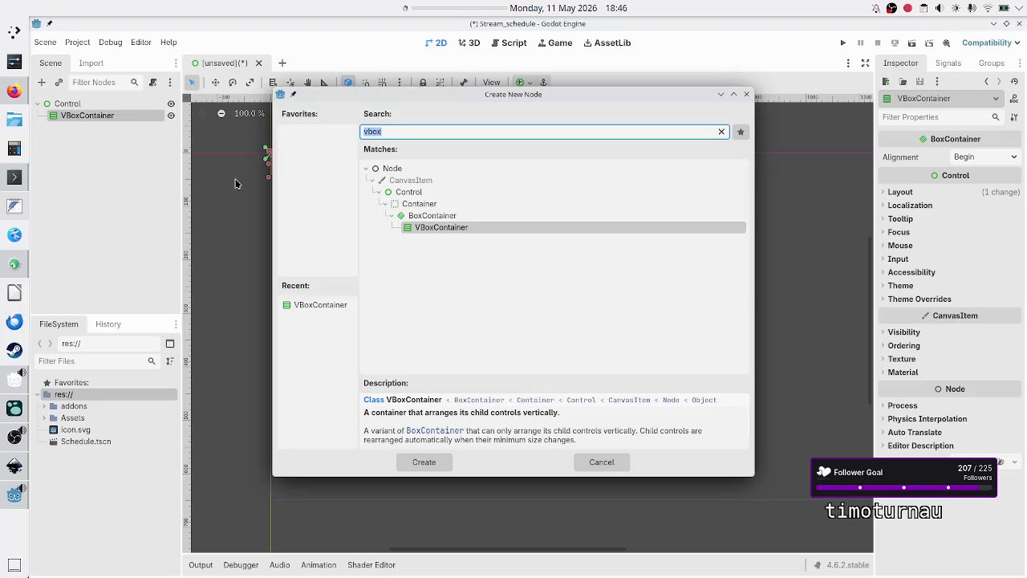
pyautogui.write('hbox')
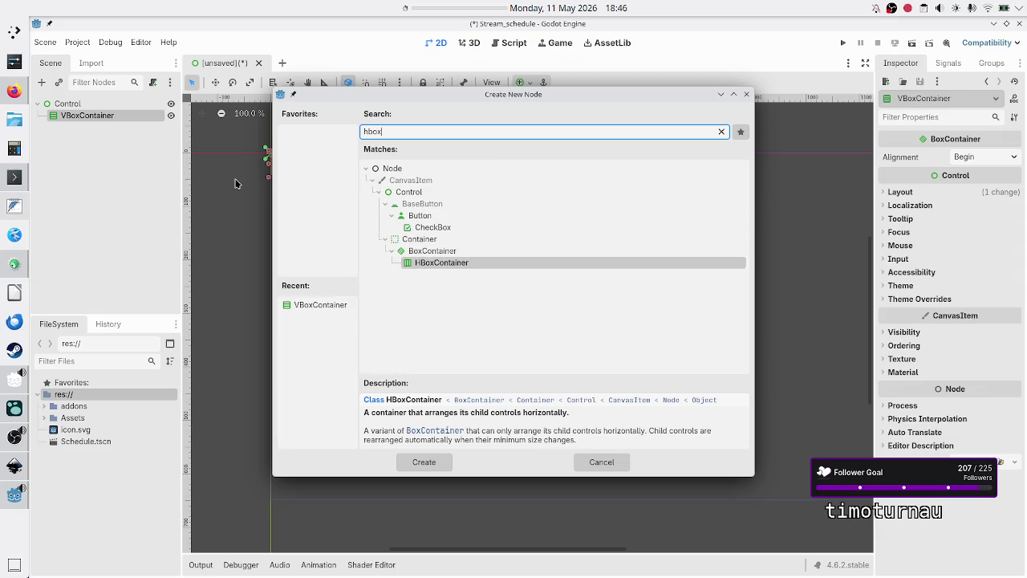
pyautogui.press('Return')
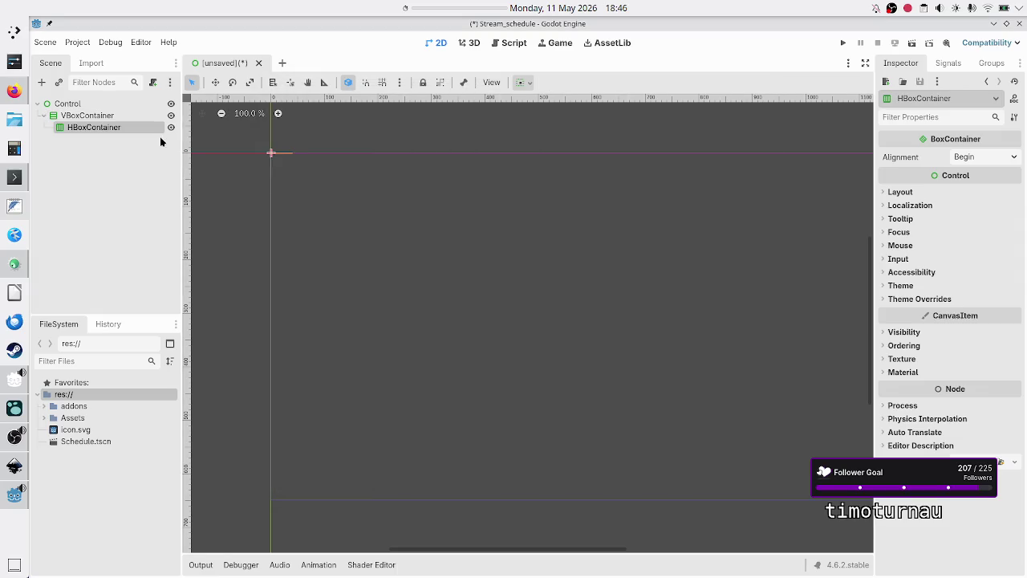
# Add a PanelContainer and a second HBoxContainer as children of the VBoxContainer
pyautogui.click(60, 115)
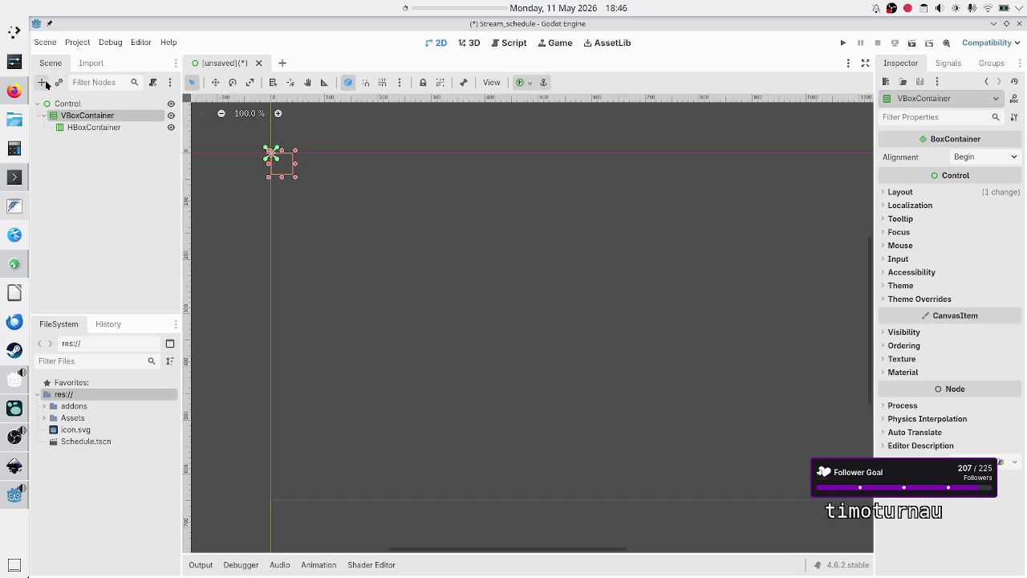
pyautogui.click(43, 81)
pyautogui.write('pane')
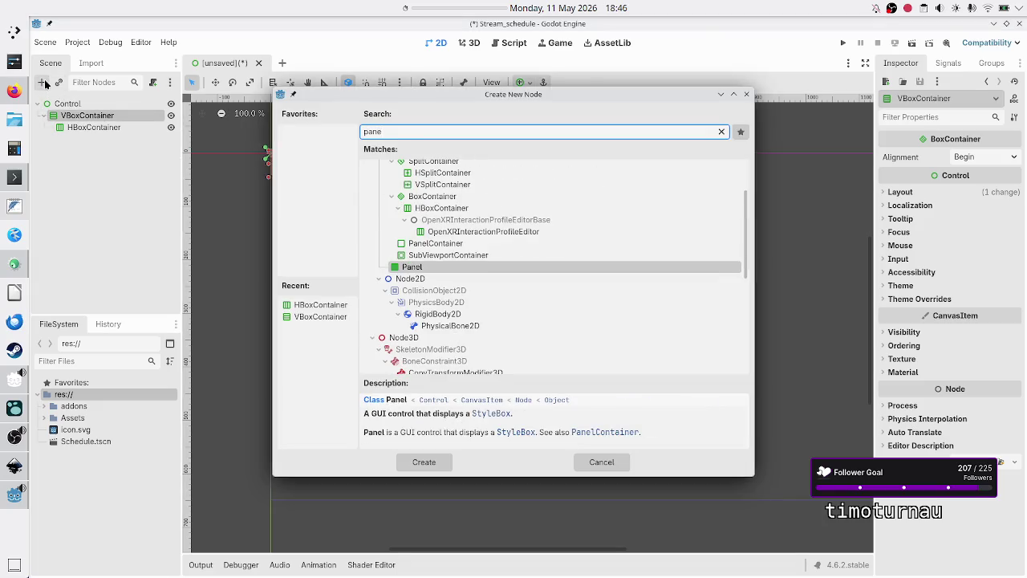
pyautogui.write('l')
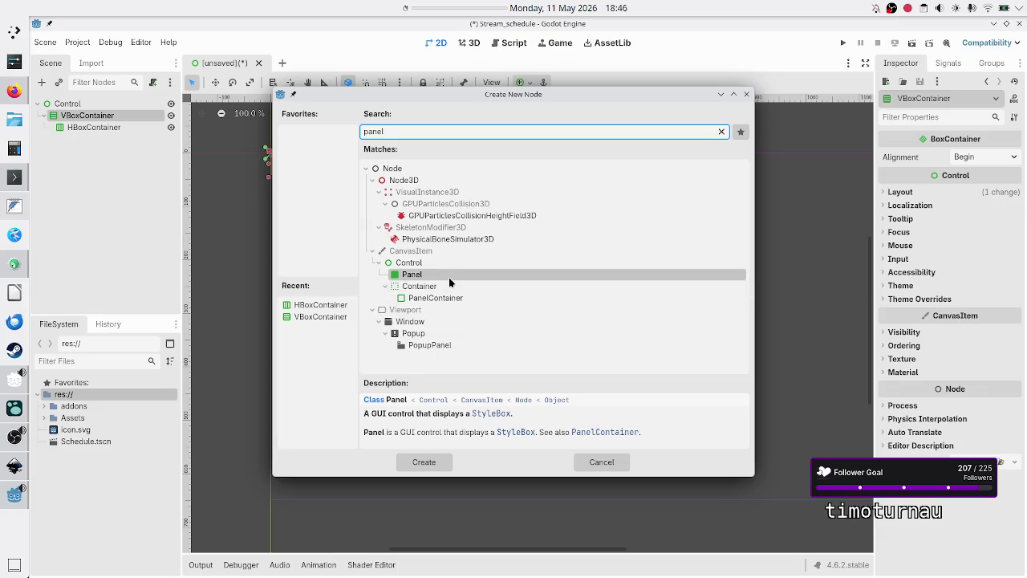
pyautogui.click(439, 302)
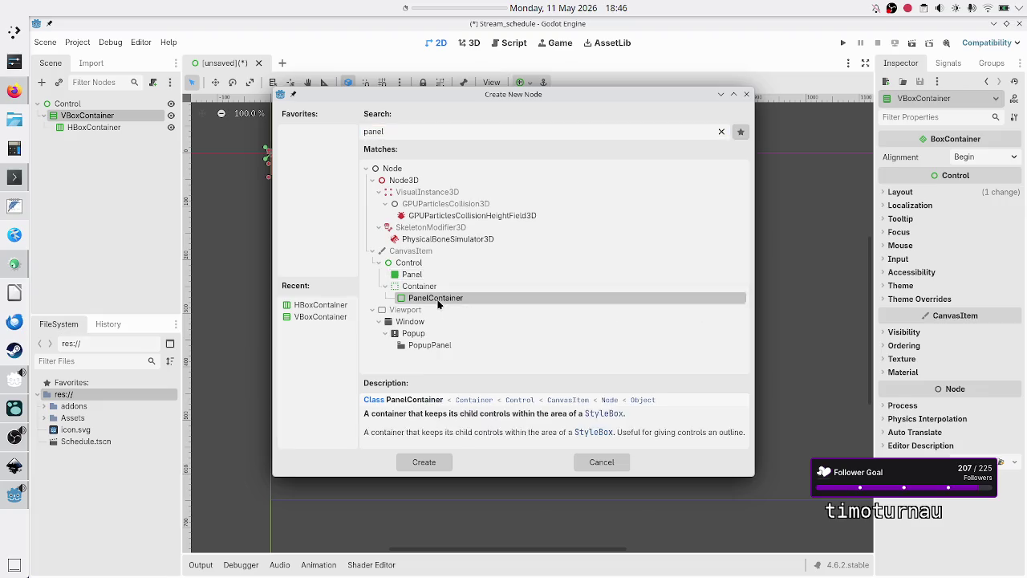
pyautogui.doubleClick(438, 302)
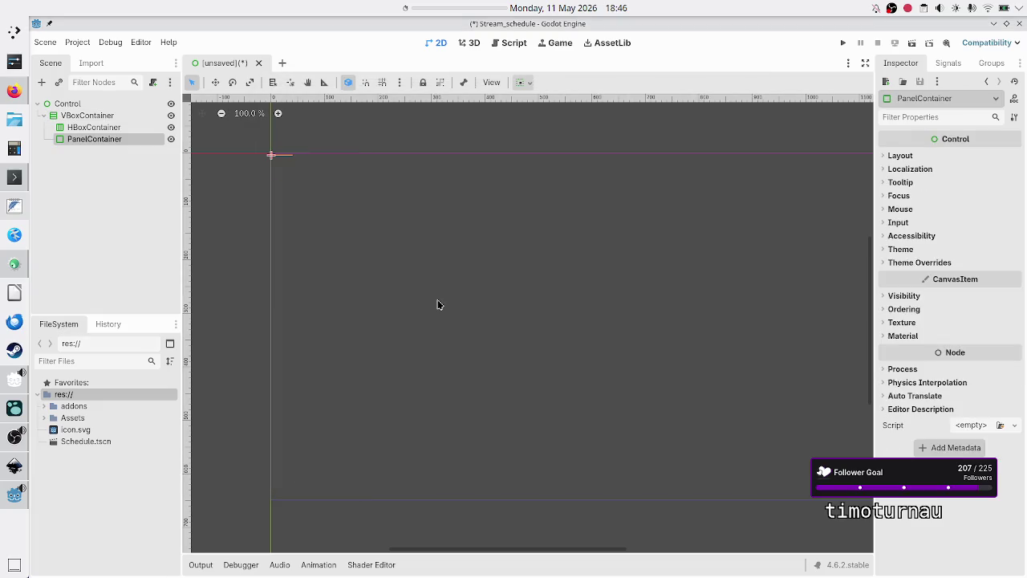
pyautogui.click(73, 117)
pyautogui.click(42, 83)
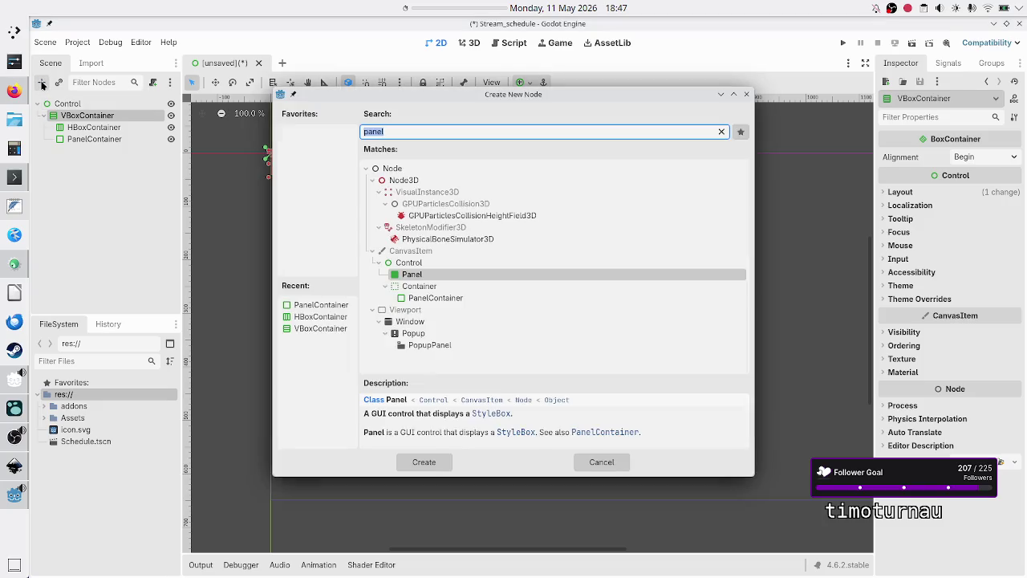
pyautogui.write('hbpx')
pyautogui.press('BackSpace')
pyautogui.press('BackSpace')
pyautogui.press('BackSpace')
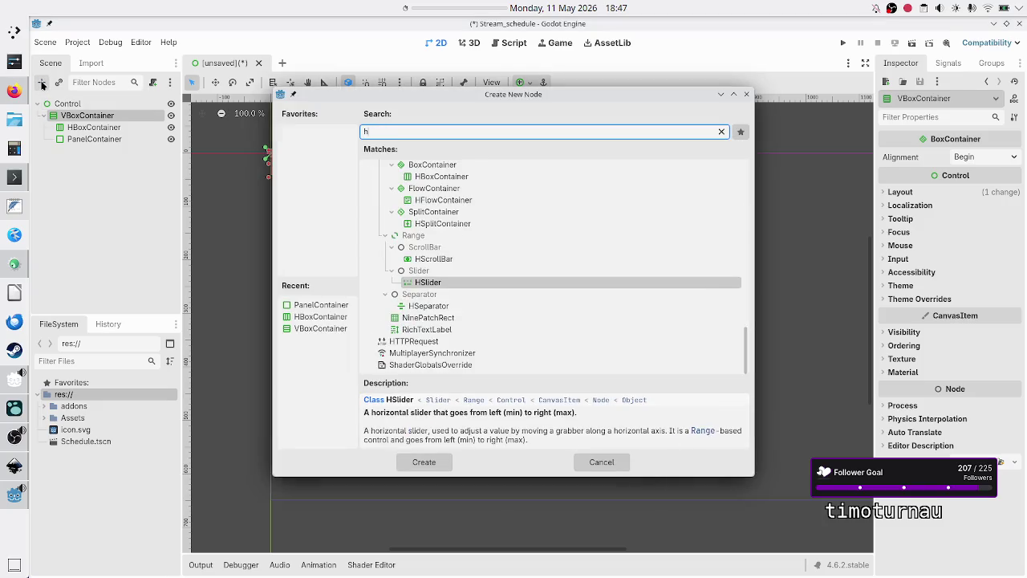
pyautogui.write('box')
pyautogui.press('Return')
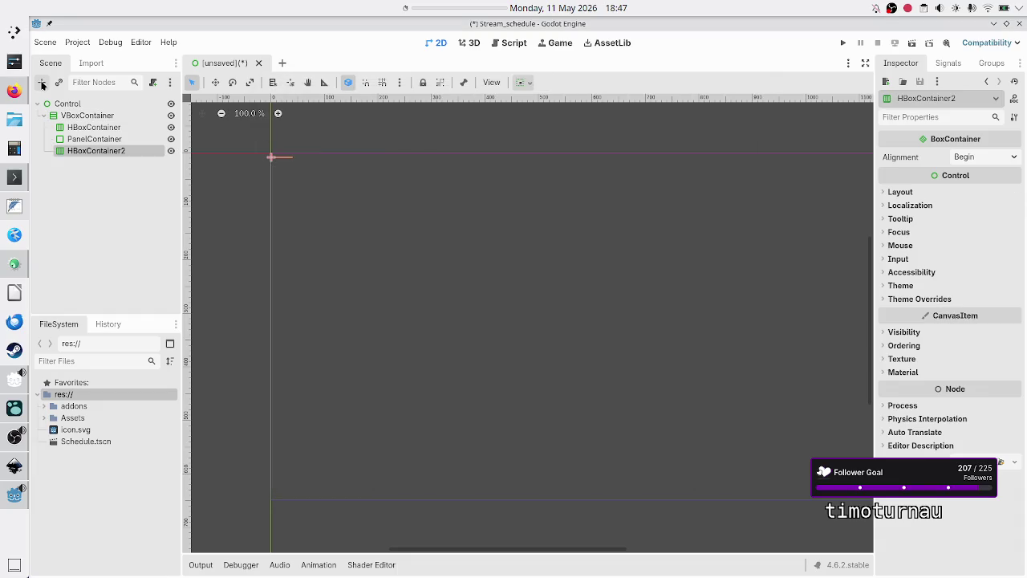
pyautogui.doubleClick(95, 128)
# Rename the first HBoxContainer to First_half and the PanelContainer to Twitch_link
pyautogui.write('F')
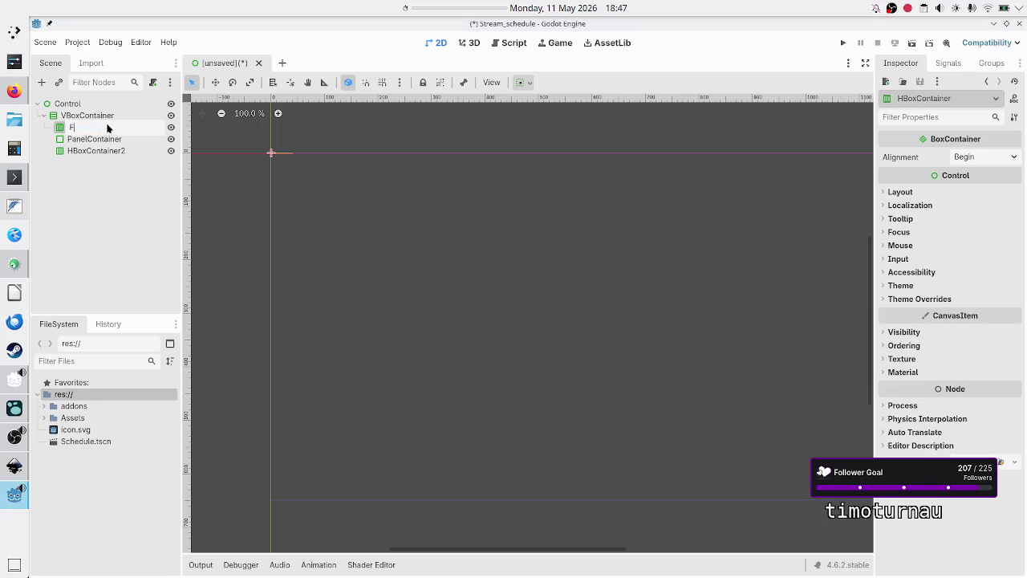
pyautogui.write('alf')
pyautogui.press('Return')
pyautogui.click(117, 141)
pyautogui.doubleClick(117, 140)
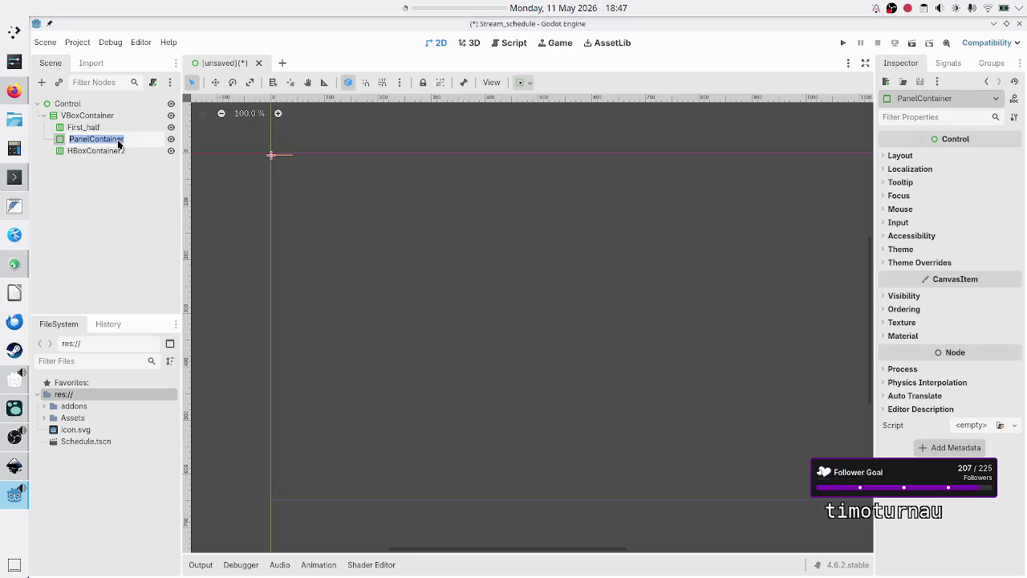
pyautogui.write('Twitch_')
pyautogui.write('lin')
pyautogui.press('Return')
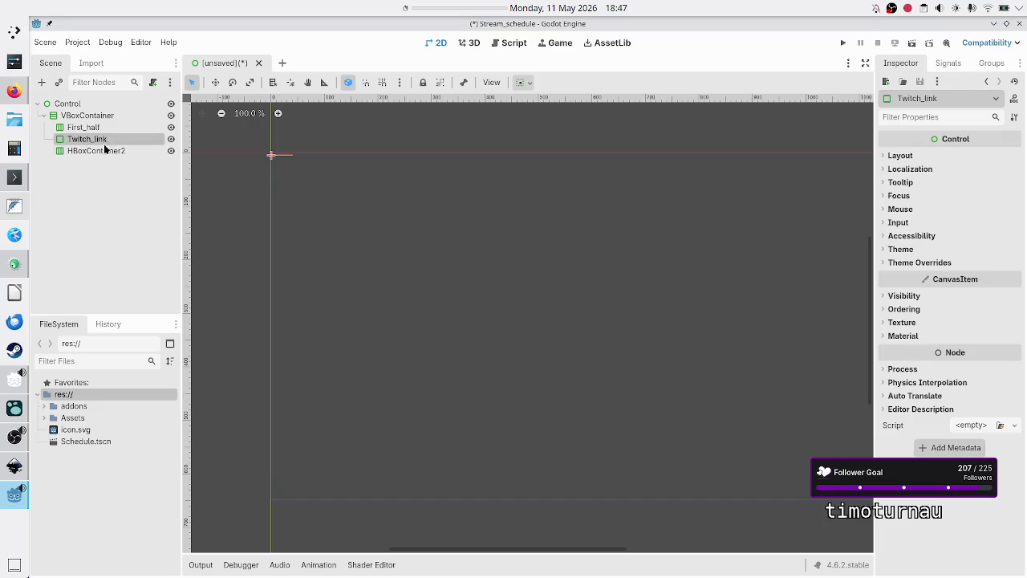
# Rename HBoxContainer2 to Second_half and the VBoxContainer to Week_schedule
pyautogui.click(101, 151)
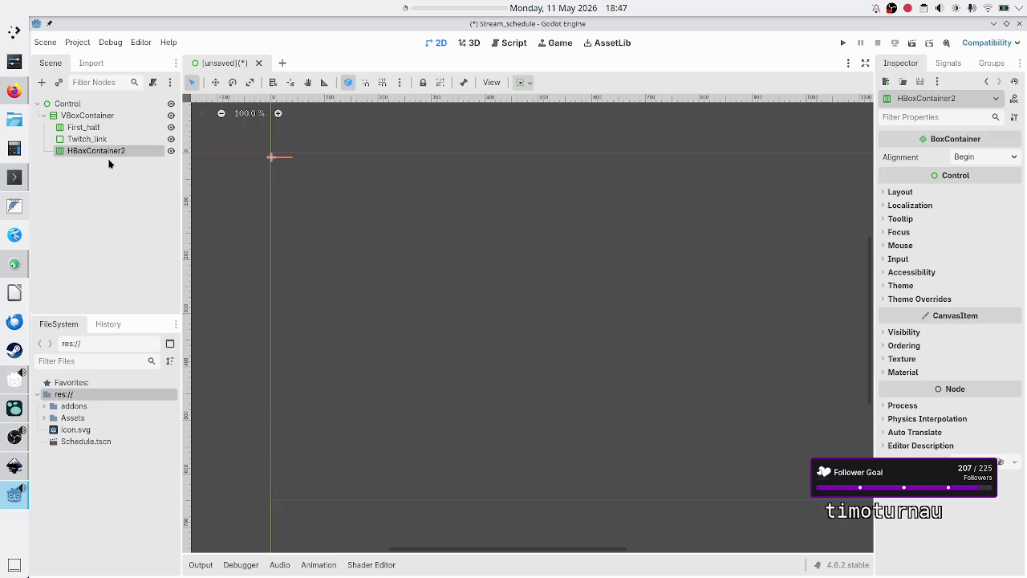
pyautogui.doubleClick(107, 150)
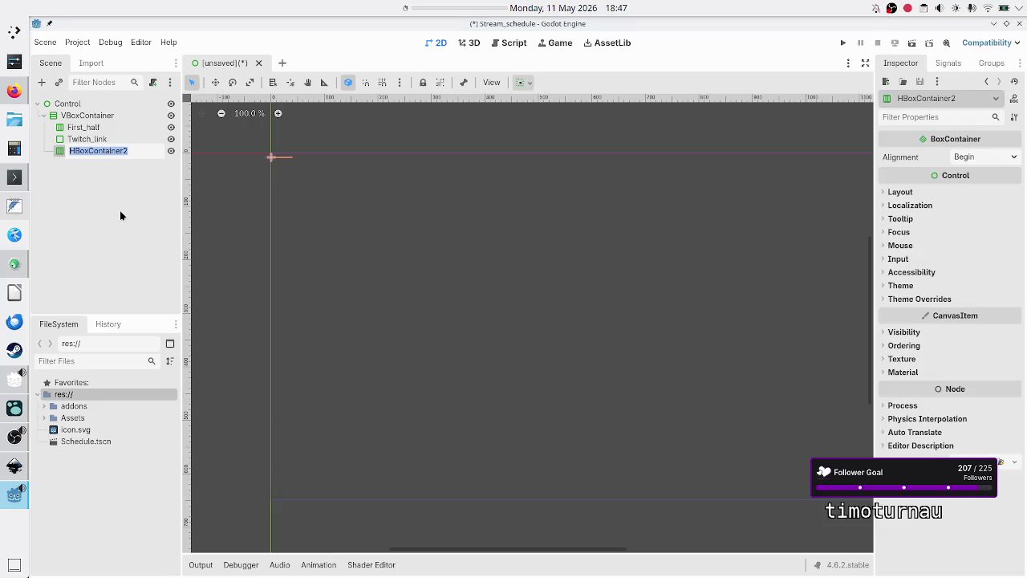
pyautogui.write('Second_half')
pyautogui.press('Return')
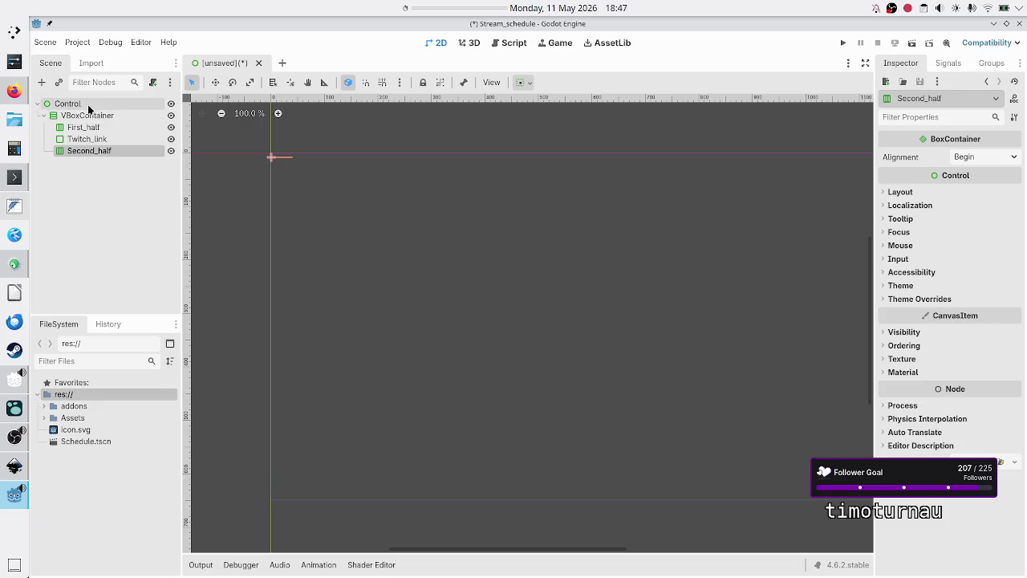
pyautogui.click(91, 120)
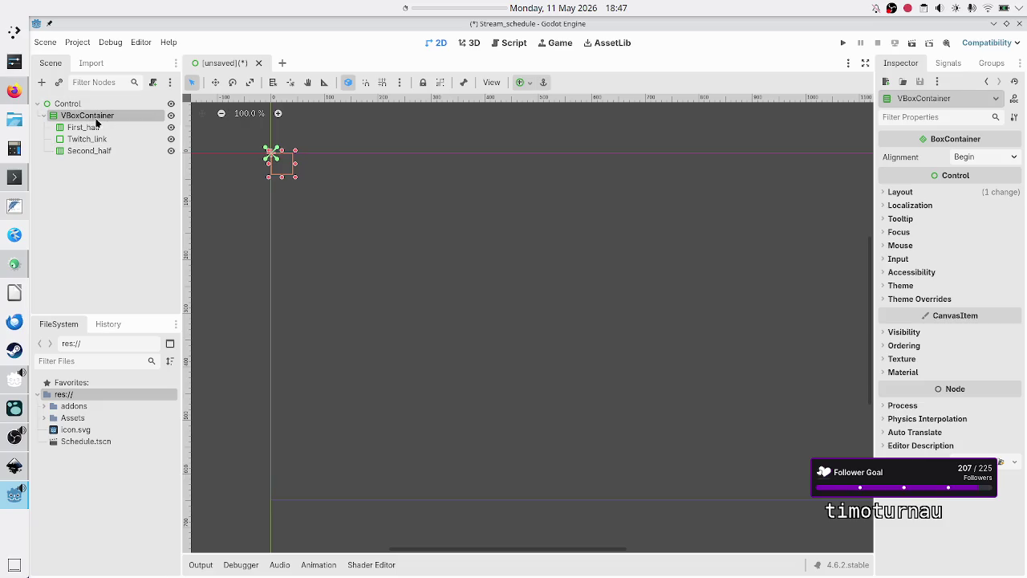
pyautogui.click(114, 181)
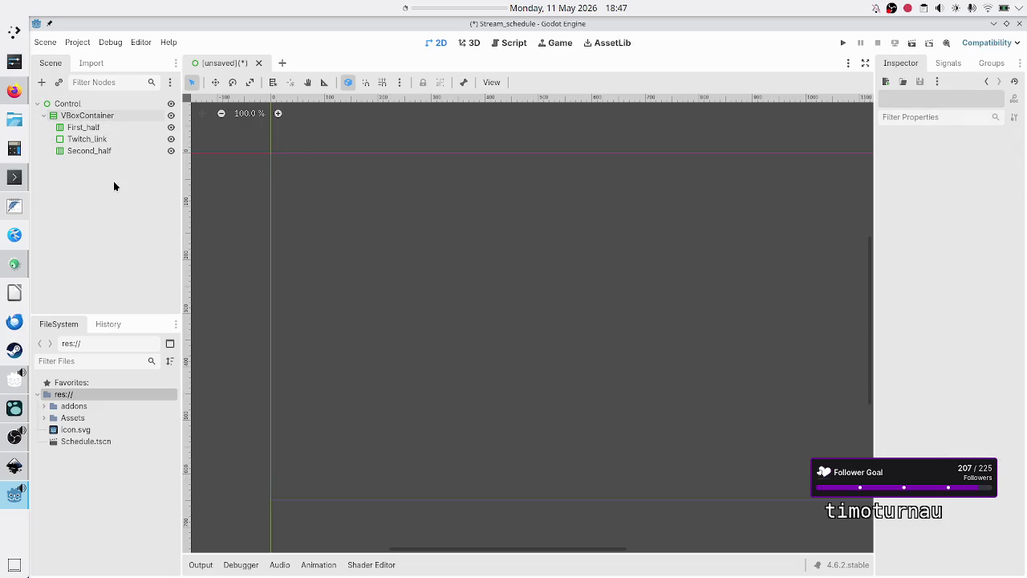
pyautogui.click(103, 115)
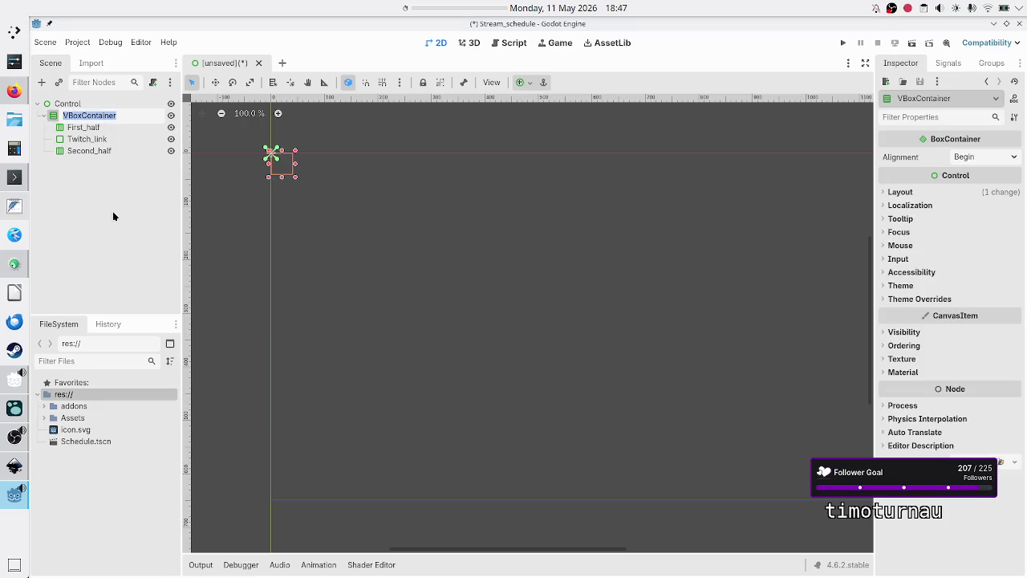
pyautogui.write('Week_s')
pyautogui.write('chedule')
pyautogui.press('Return')
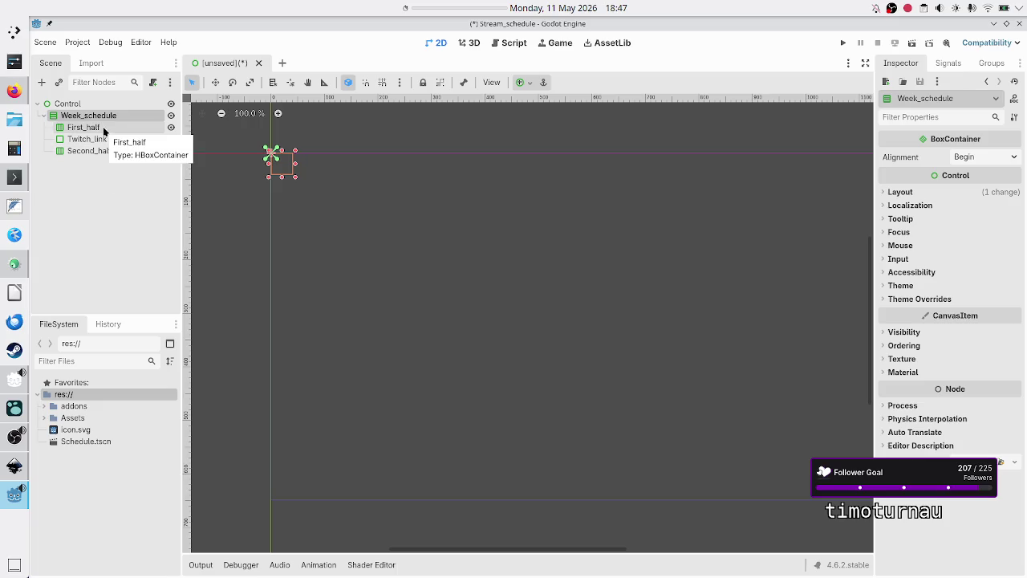
pyautogui.click(520, 82)
# Give Week_schedule the Full Rect preset and make First_half, Twitch_link and Second_half expand vertically
pyautogui.click(585, 181)
pyautogui.click(100, 181)
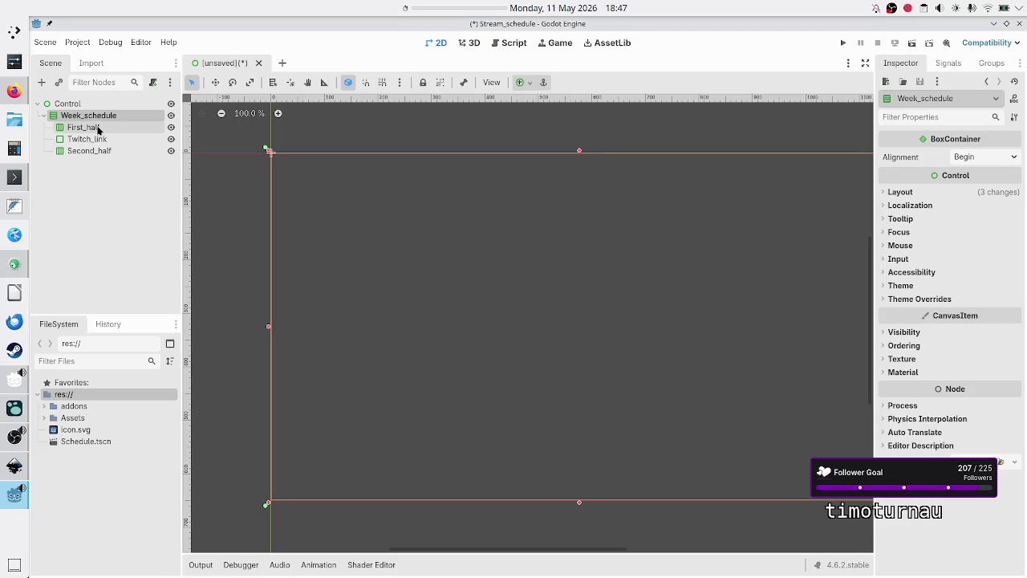
pyautogui.click(98, 130)
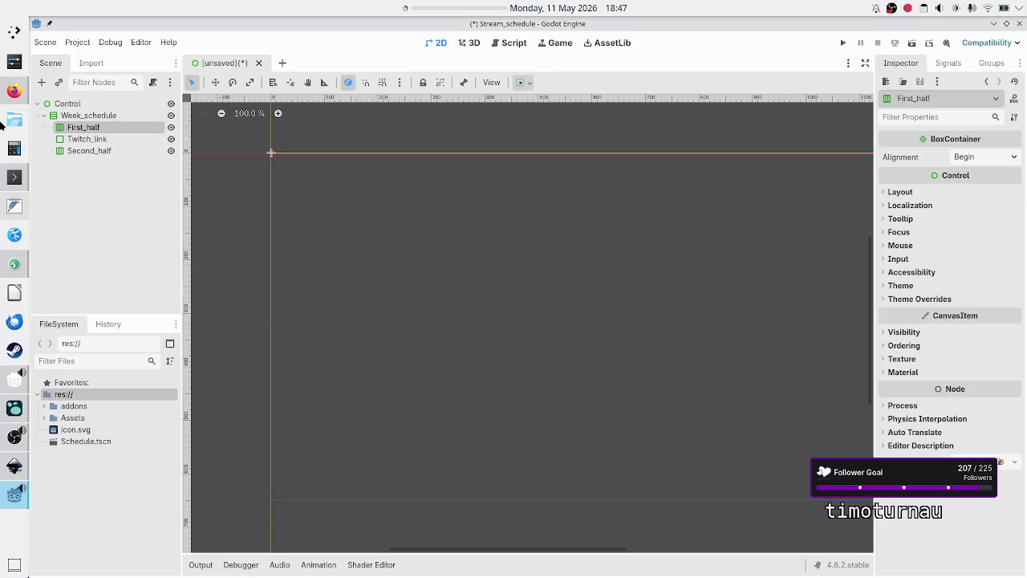
pyautogui.keyDown('shift'); pyautogui.click(90, 151); pyautogui.keyUp('shift')
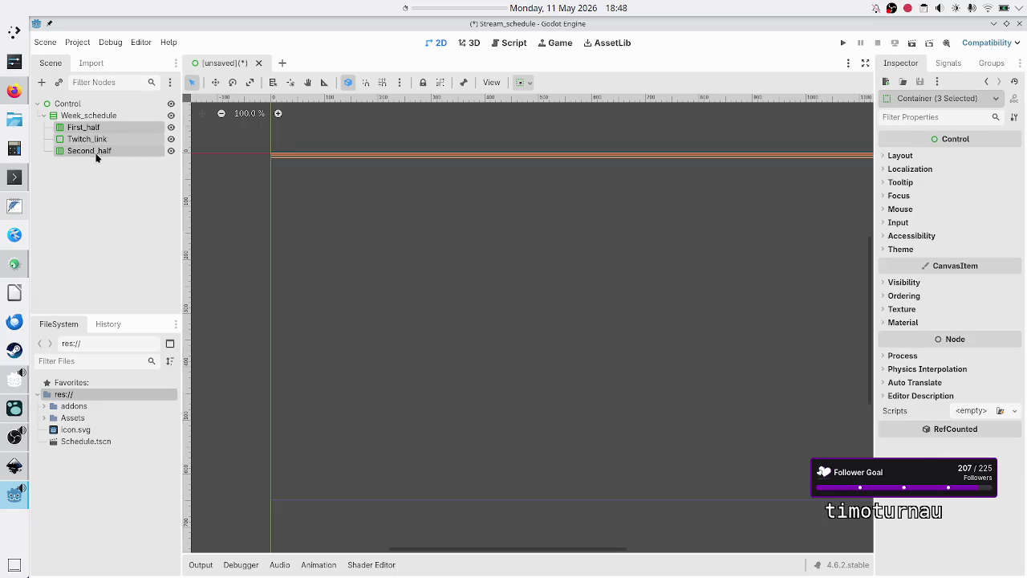
pyautogui.click(901, 156)
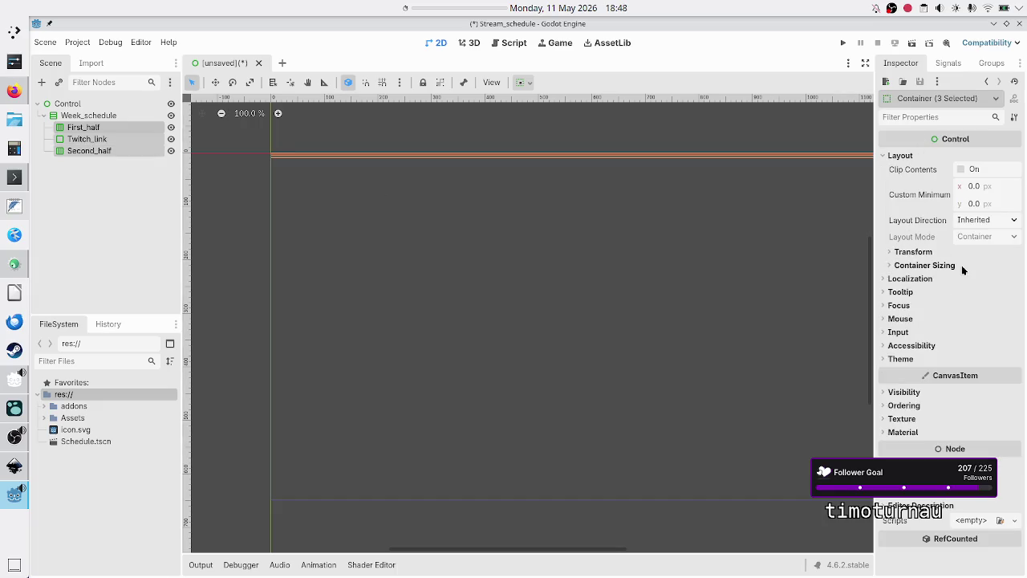
pyautogui.click(931, 265)
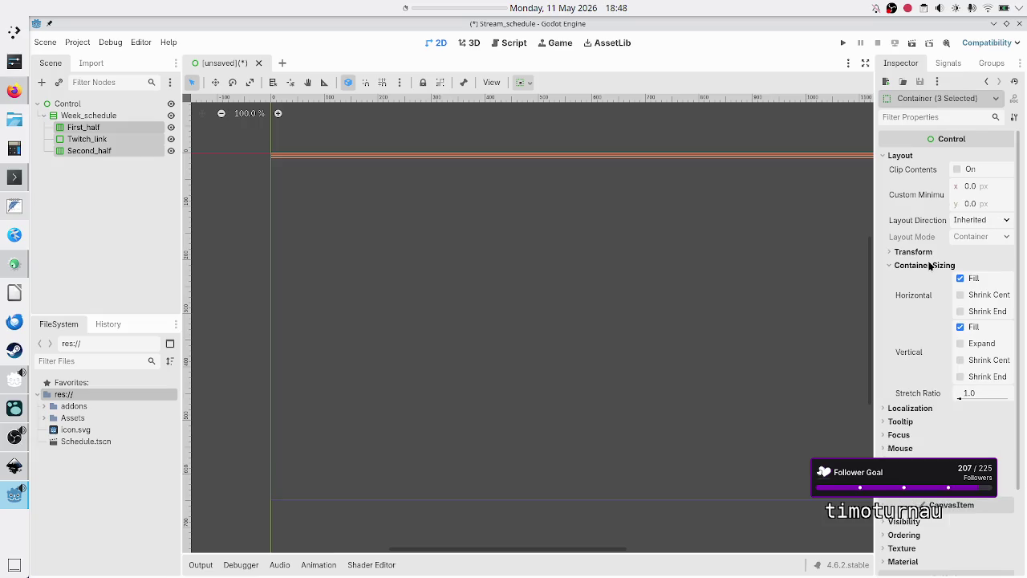
pyautogui.click(961, 343)
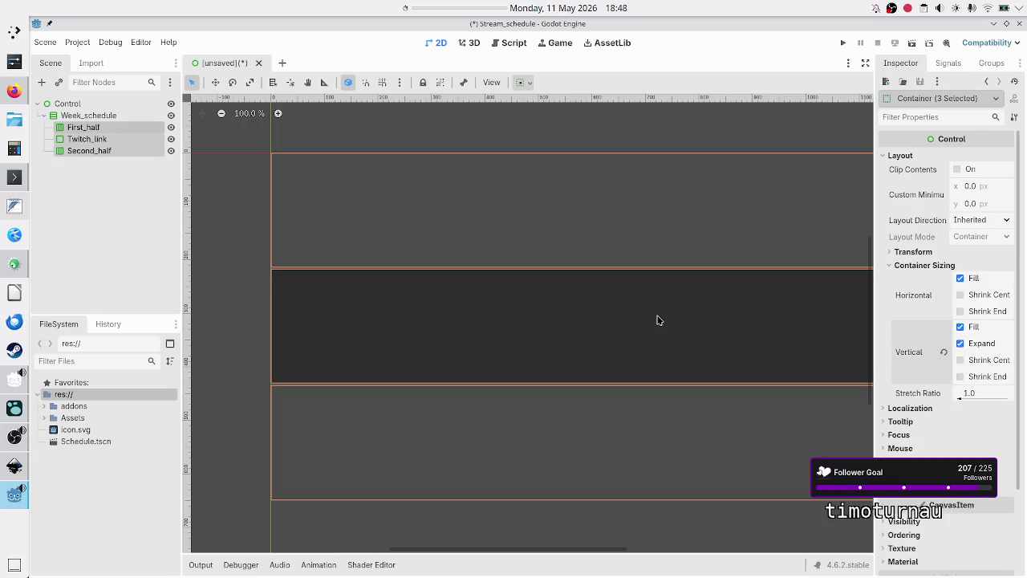
pyautogui.click(134, 201)
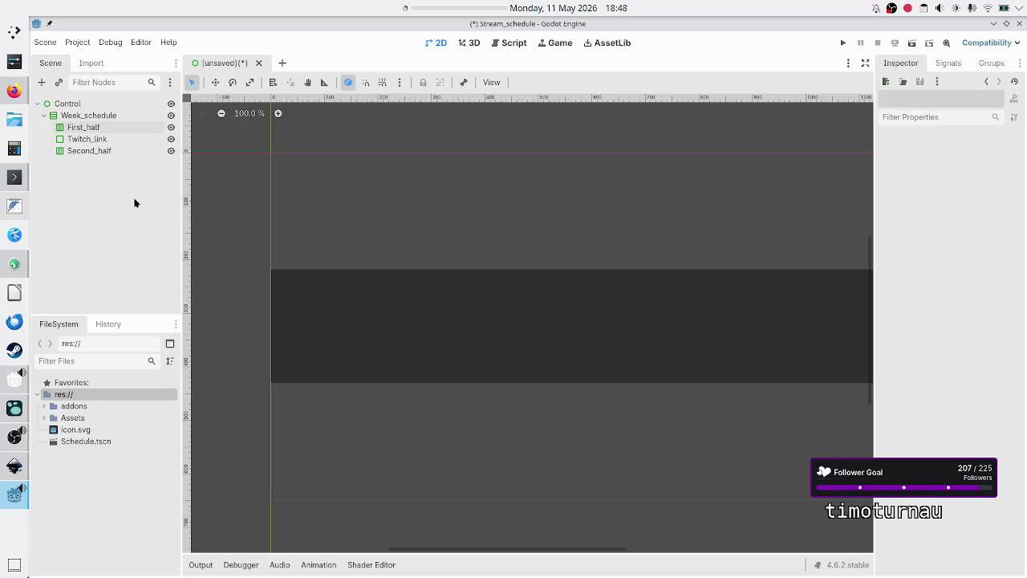
# Set Twitch_link's Stretch Ratio to 0.3 (after trying 0.4) to make a thinner bar
pyautogui.click(106, 136)
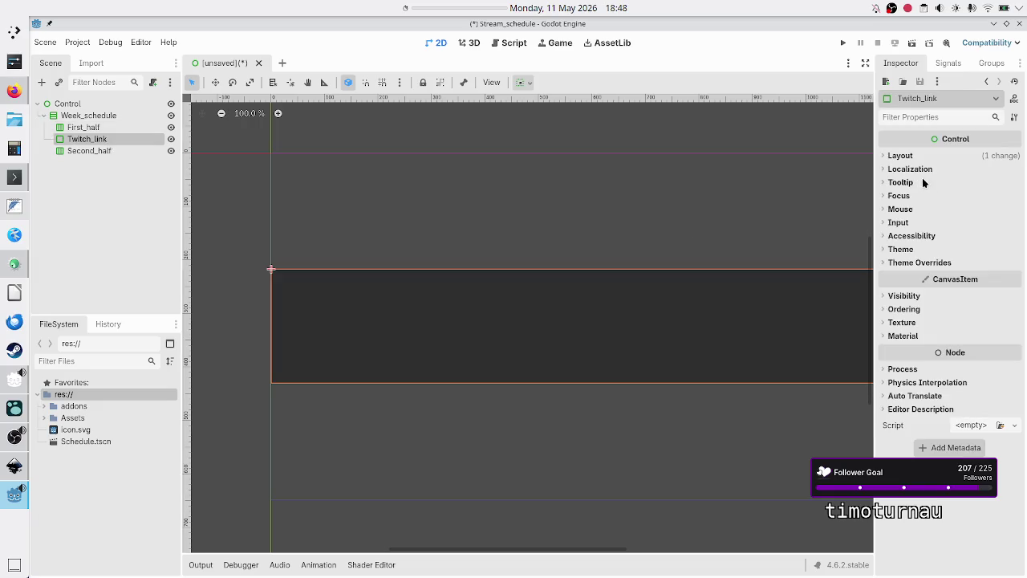
pyautogui.click(898, 169)
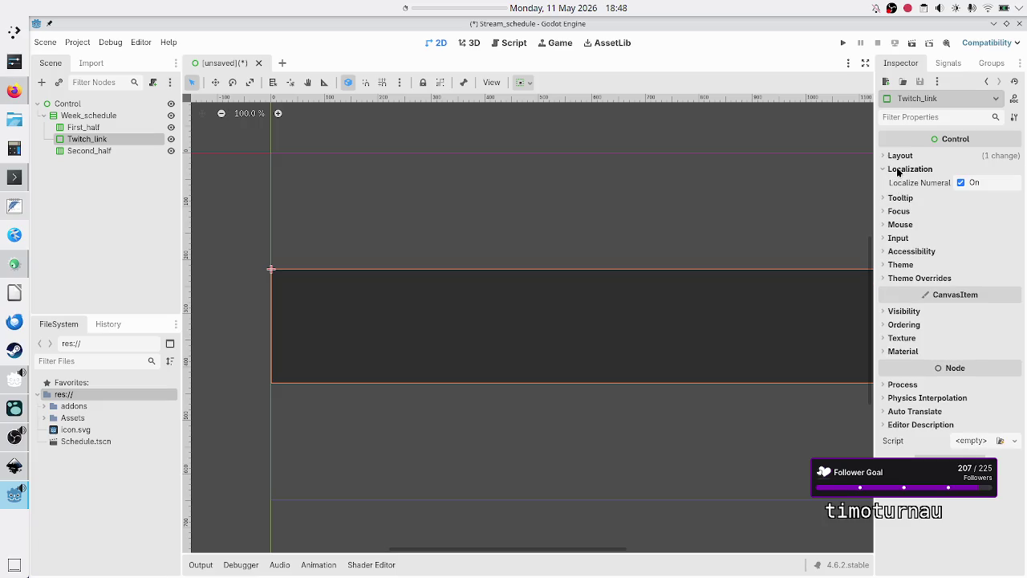
pyautogui.click(898, 170)
pyautogui.click(900, 157)
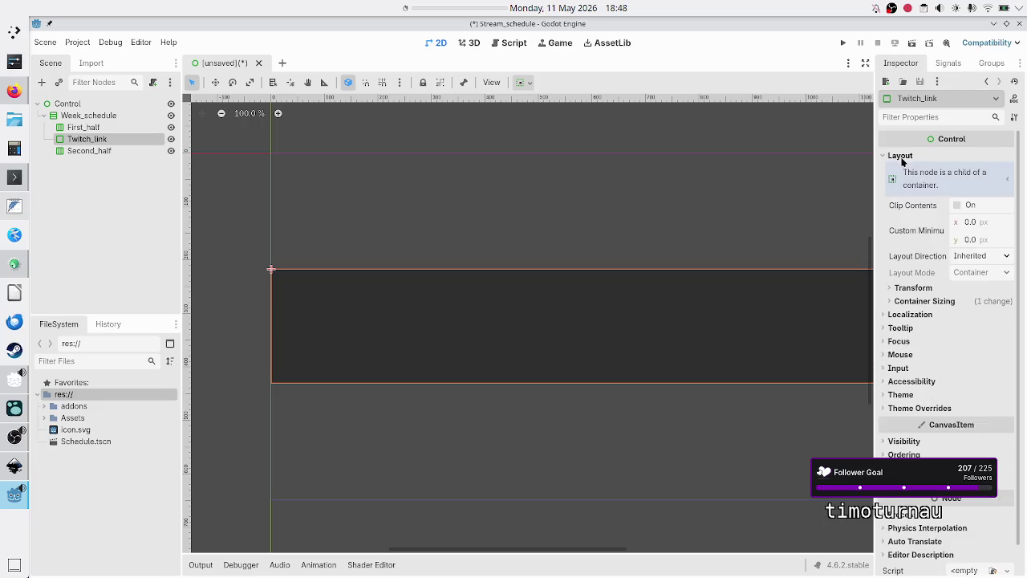
pyautogui.click(947, 300)
pyautogui.click(984, 364)
pyautogui.write('0.4')
pyautogui.press('Return')
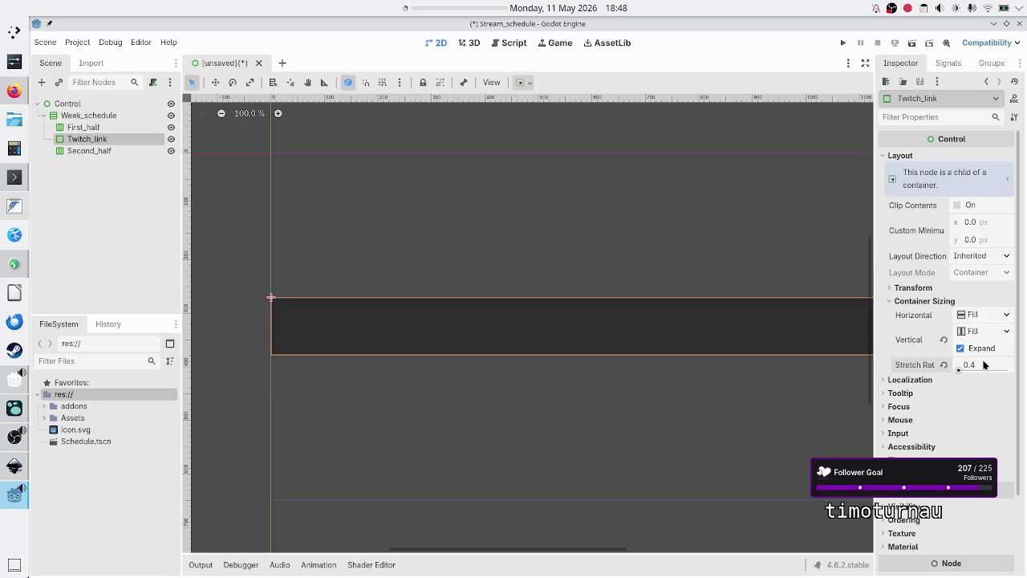
pyautogui.click(984, 366)
pyautogui.click(984, 366)
pyautogui.write('0.3')
pyautogui.press('Return')
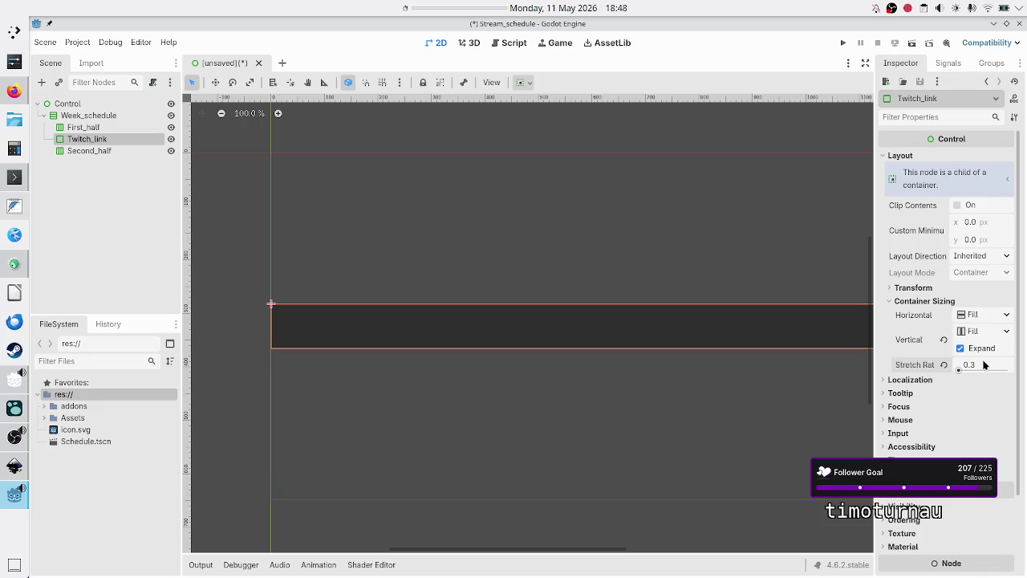
pyautogui.click(127, 213)
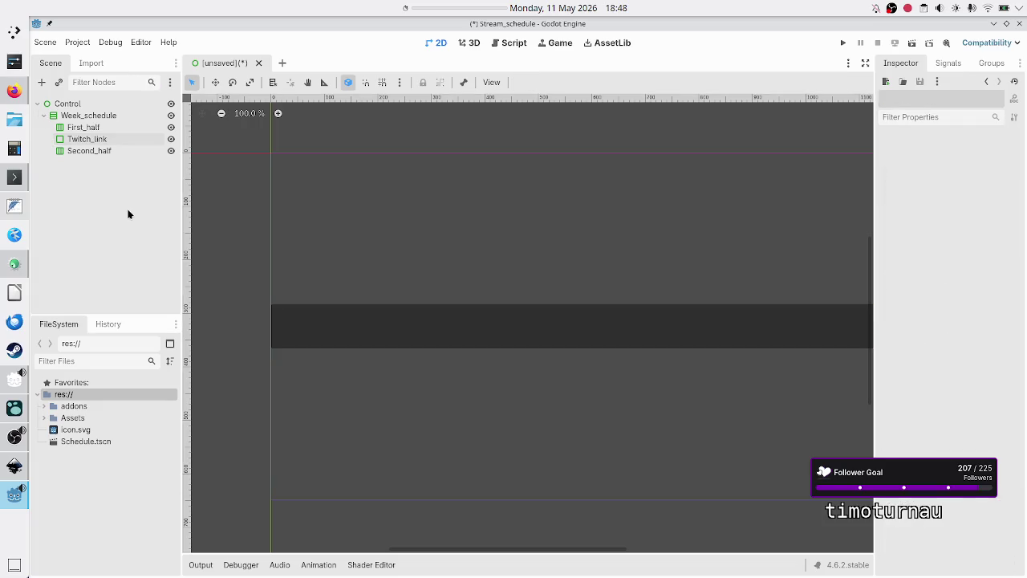
pyautogui.hotkey('ctrl', 's')
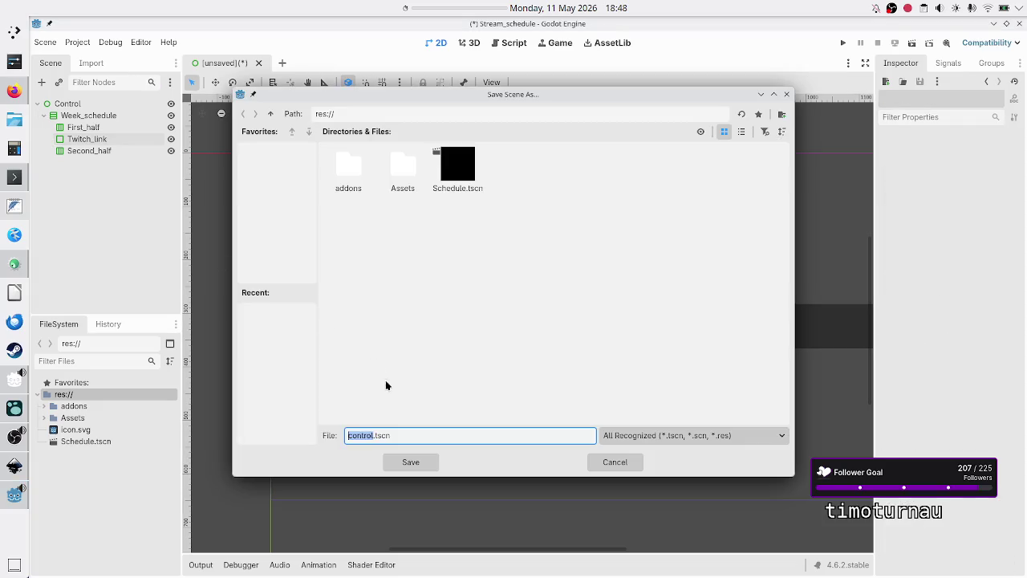
# Save the scene as Schedule.tscn, confirming the overwrite of the existing file
pyautogui.click(413, 437)
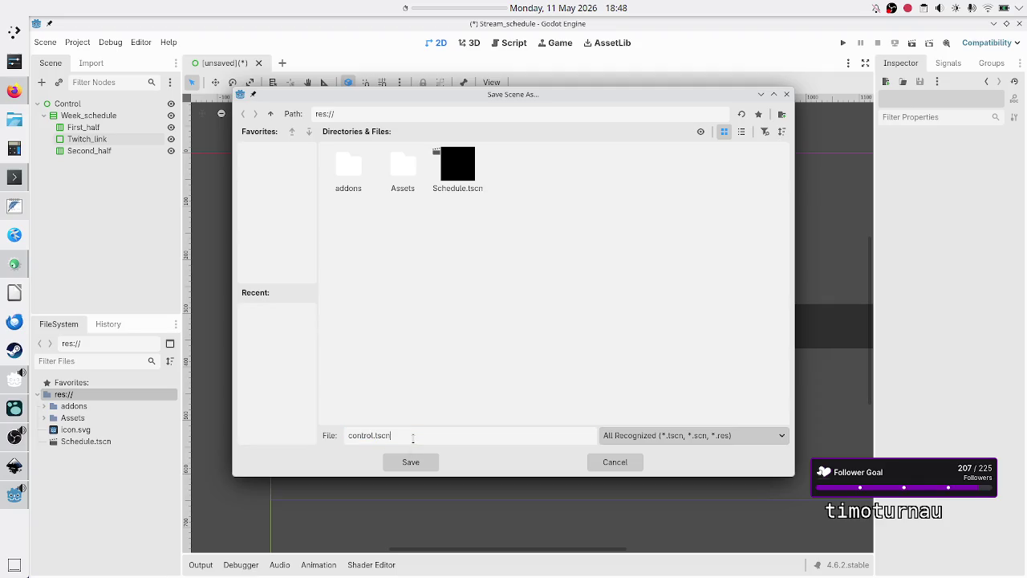
pyautogui.press('Home')
pyautogui.hotkey('shift', 'Right')
pyautogui.hotkey('shift', 'Right')
pyautogui.hotkey('shift', 'Right')
pyautogui.click(455, 174)
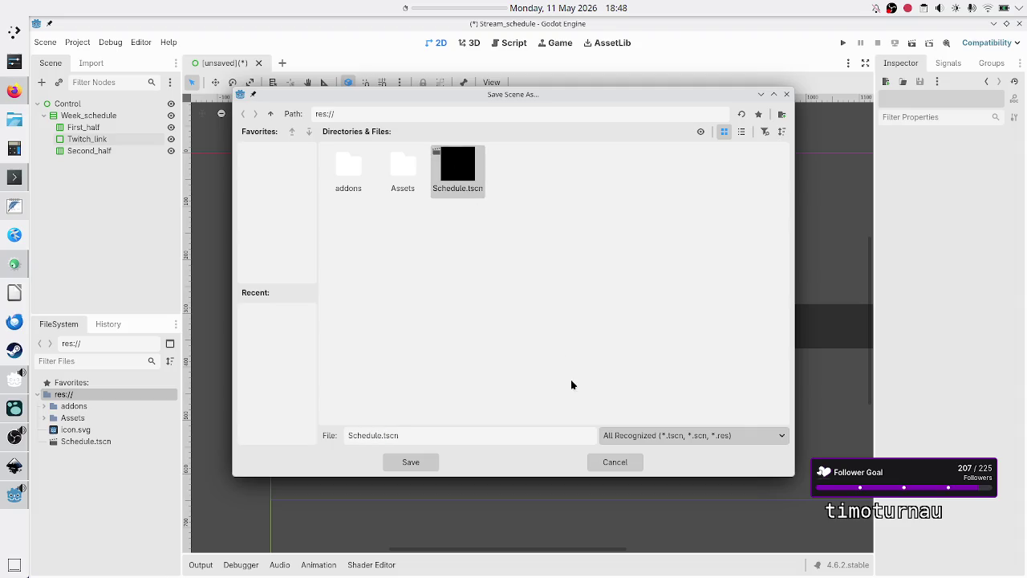
pyautogui.click(415, 463)
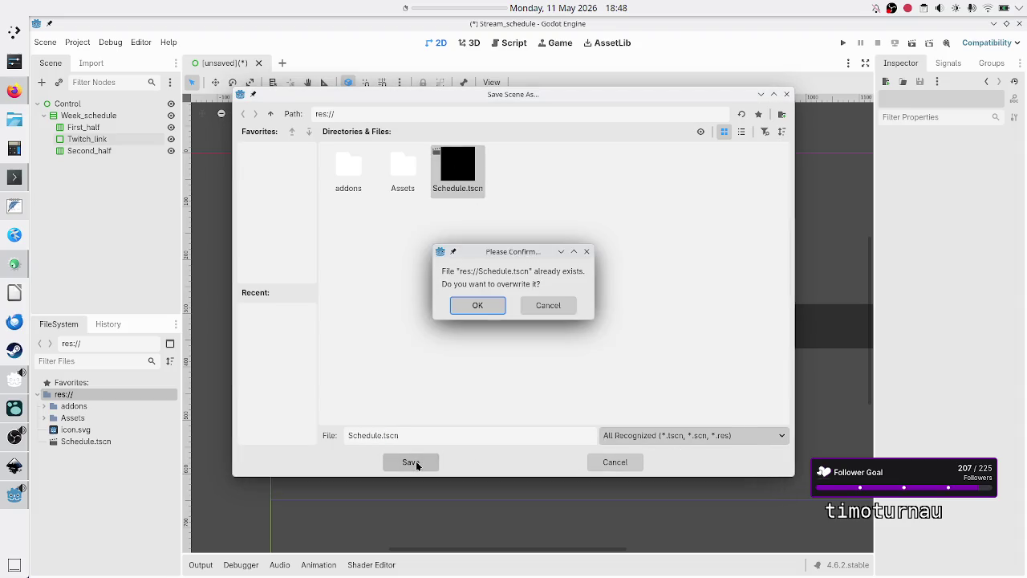
pyautogui.click(489, 307)
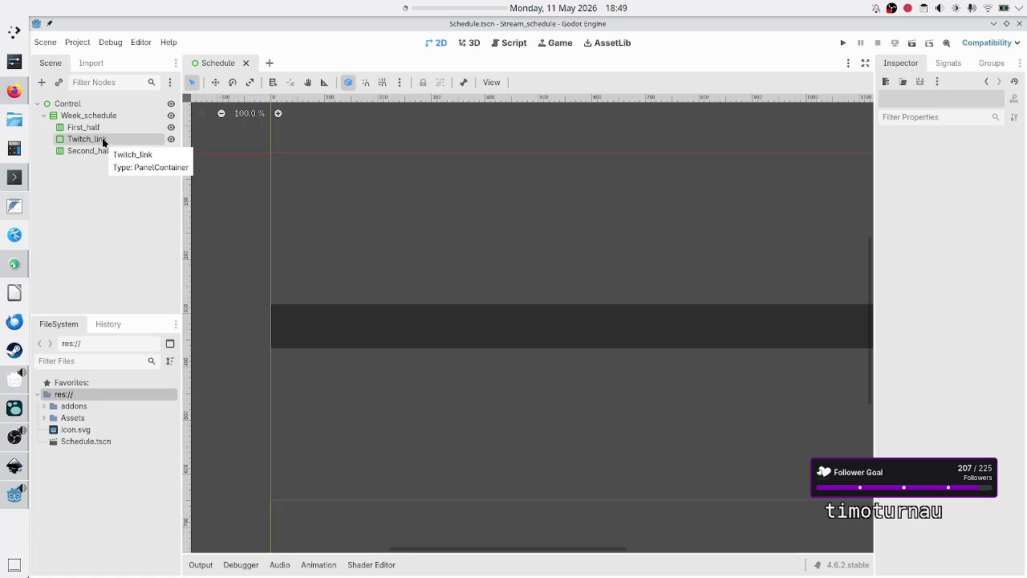
pyautogui.click(95, 140)
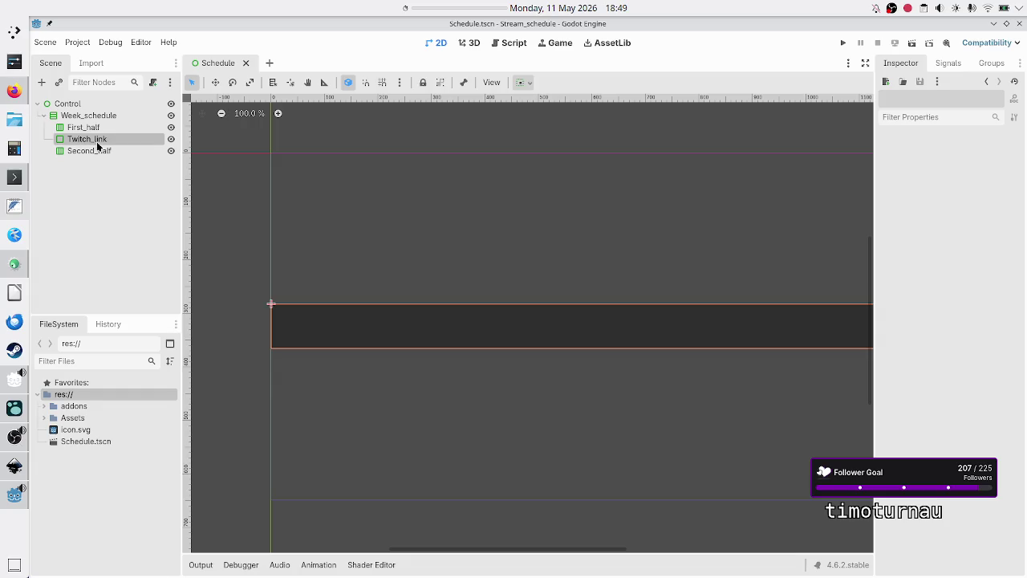
# Add a ScaleCenterContainer under Twitch_link and review its container sizing options
pyautogui.click(42, 83)
pyautogui.write('scale')
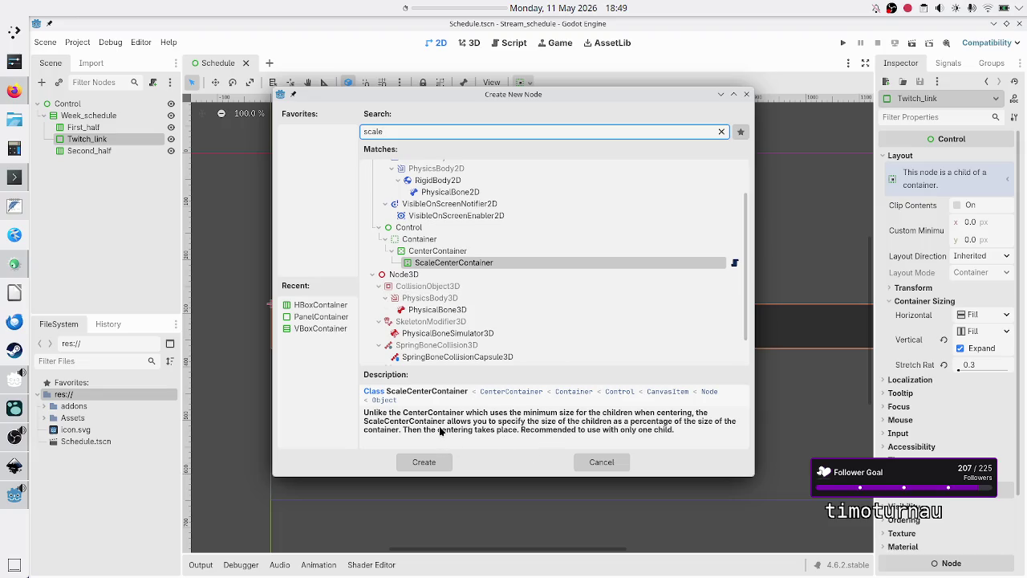
pyautogui.click(423, 463)
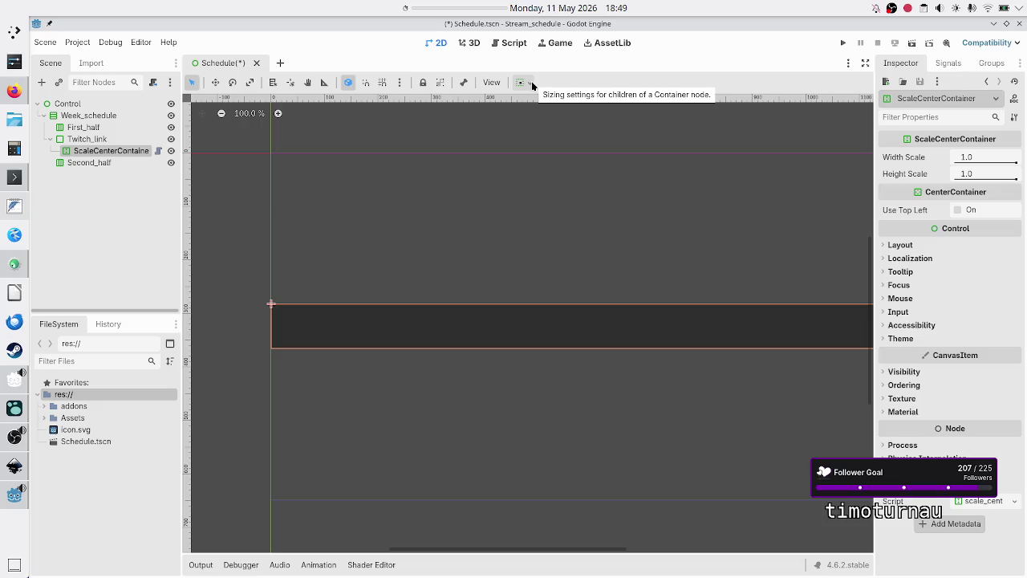
pyautogui.click(531, 81)
pyautogui.click(531, 83)
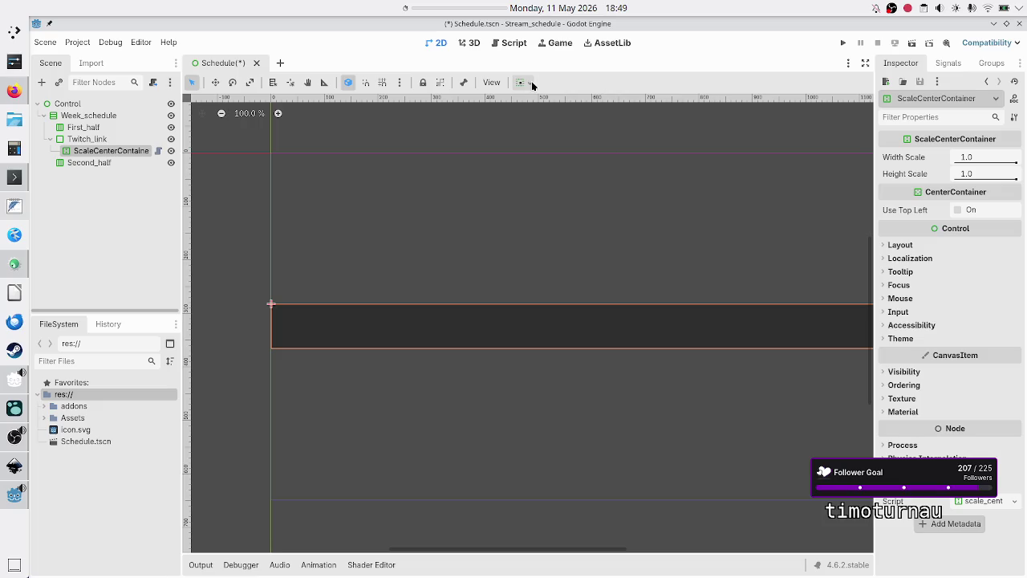
pyautogui.click(900, 245)
pyautogui.click(924, 390)
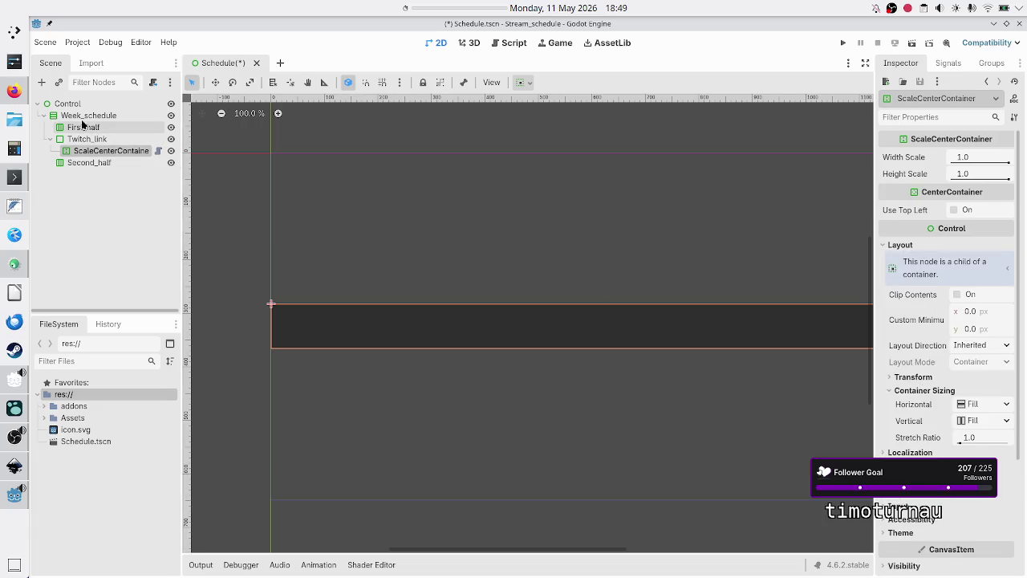
# Add an HBoxContainer inside the ScaleCenterContainer
pyautogui.click(42, 82)
pyautogui.write('hbox')
pyautogui.press('Return')
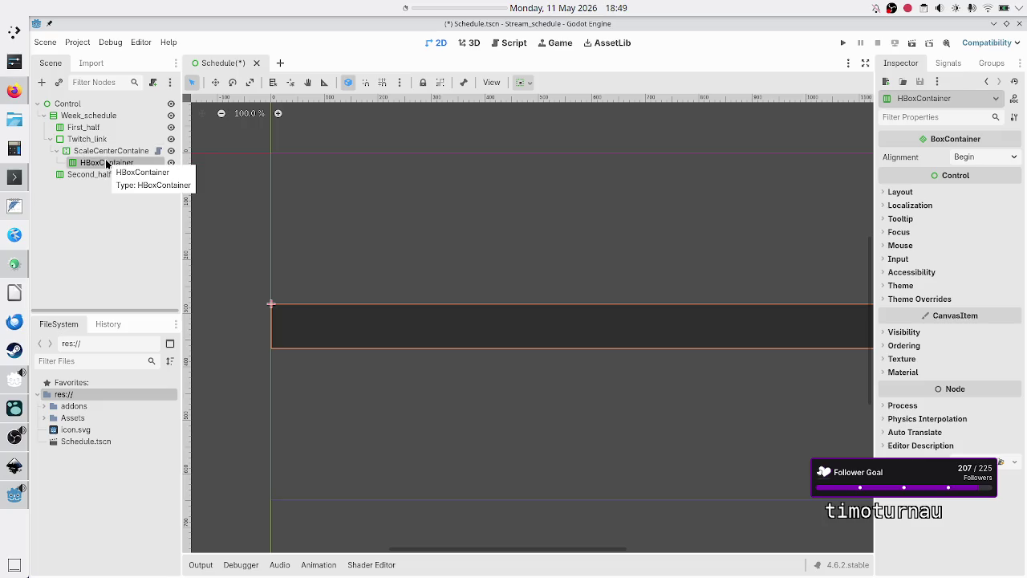
# Add a TextureRect and a Label as children of the HBoxContainer
pyautogui.click(43, 83)
pyautogui.write('texturer')
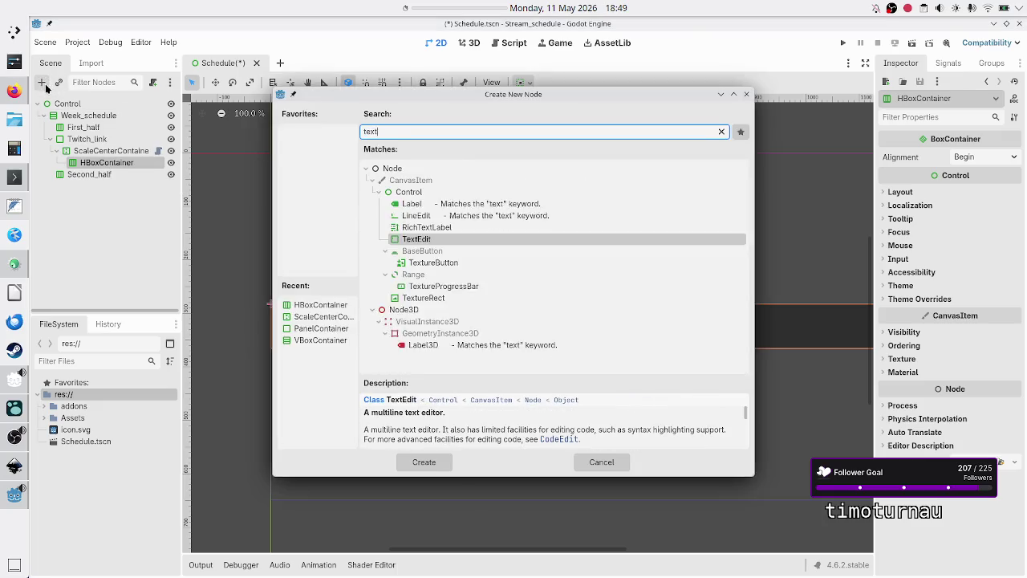
pyautogui.press('Return')
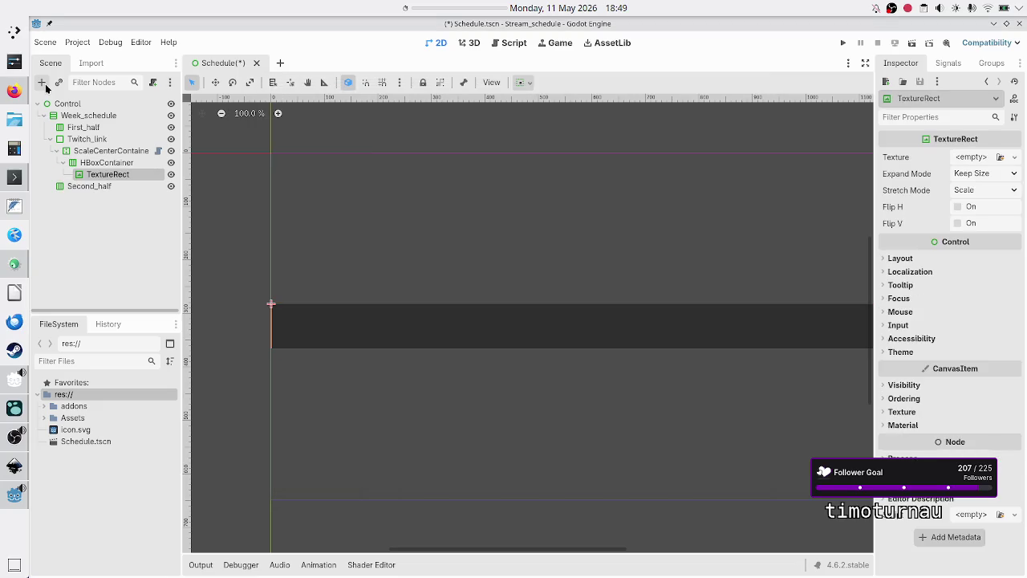
pyautogui.click(44, 85)
pyautogui.write('la')
pyautogui.press('Escape')
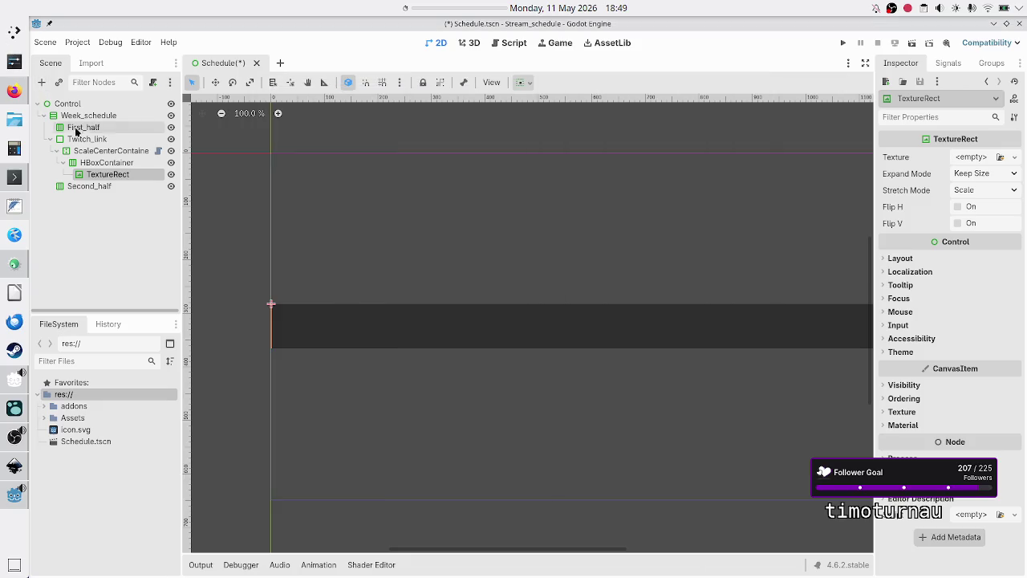
pyautogui.click(86, 163)
pyautogui.click(42, 84)
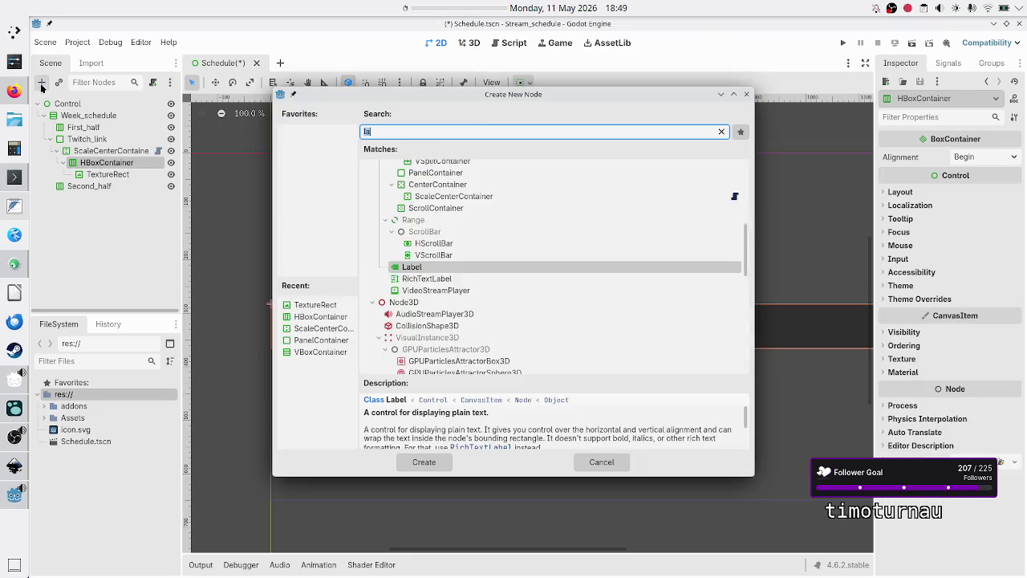
pyautogui.press('Return')
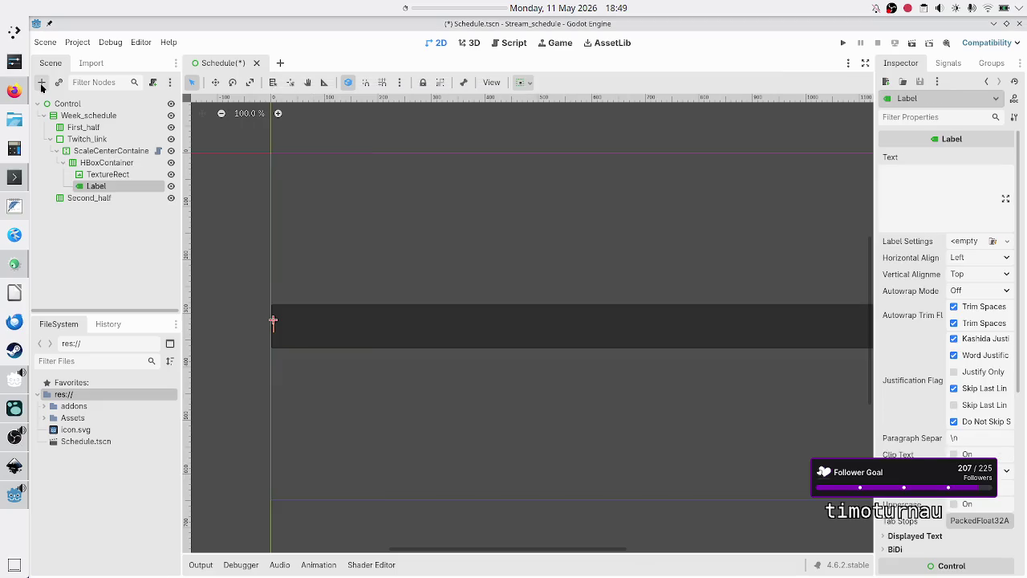
# Turn on Horizontal Expand for both the TextureRect and the Label under Container Sizing
pyautogui.click(105, 174)
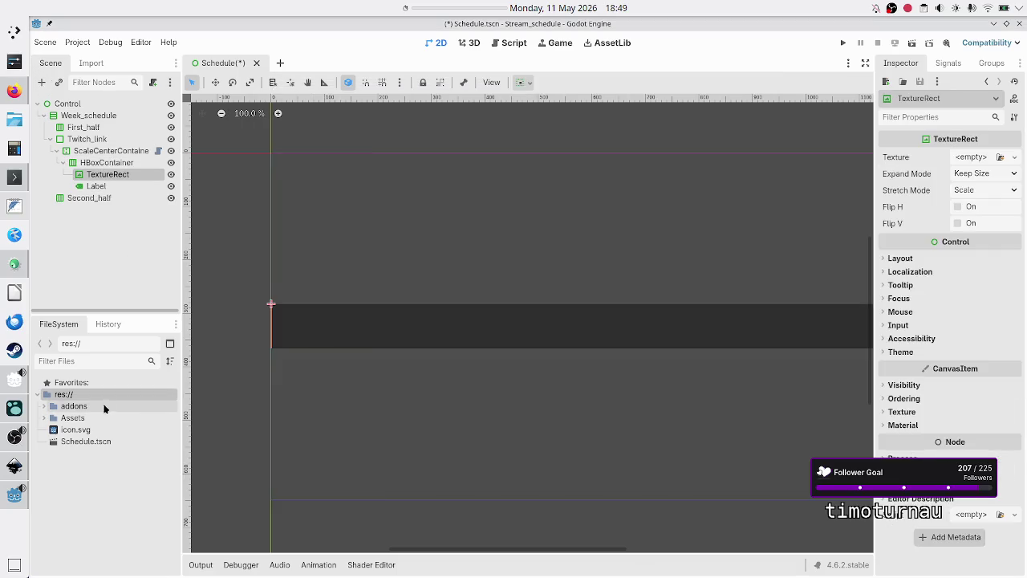
pyautogui.keyDown('ctrl'); pyautogui.click(112, 186); pyautogui.keyUp('ctrl')
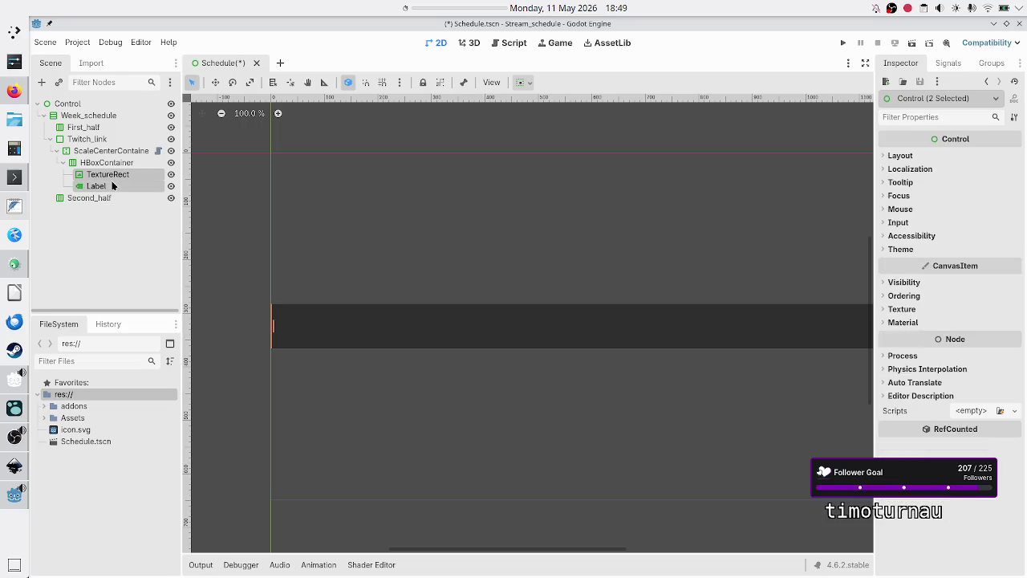
pyautogui.click(924, 154)
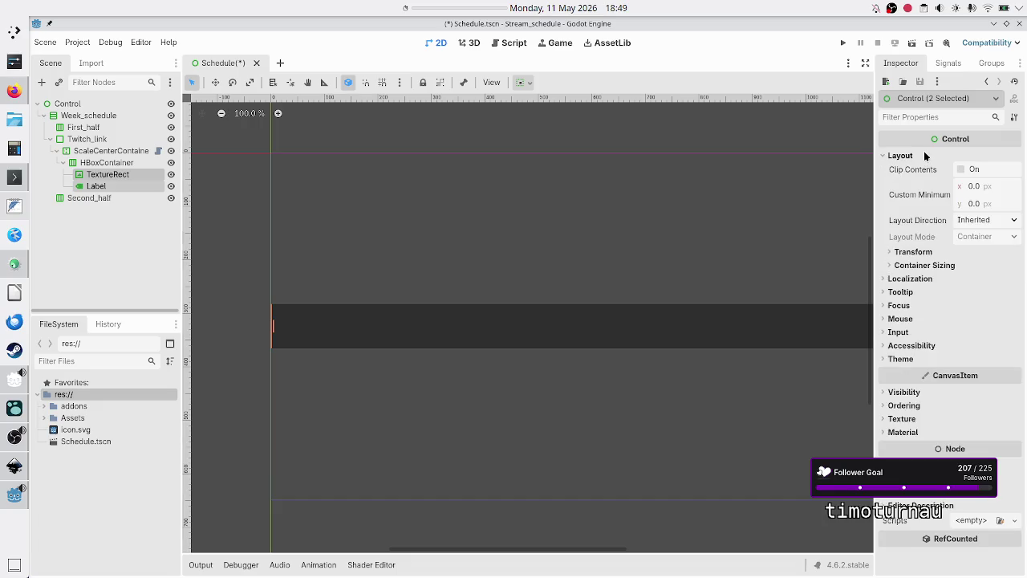
pyautogui.click(929, 266)
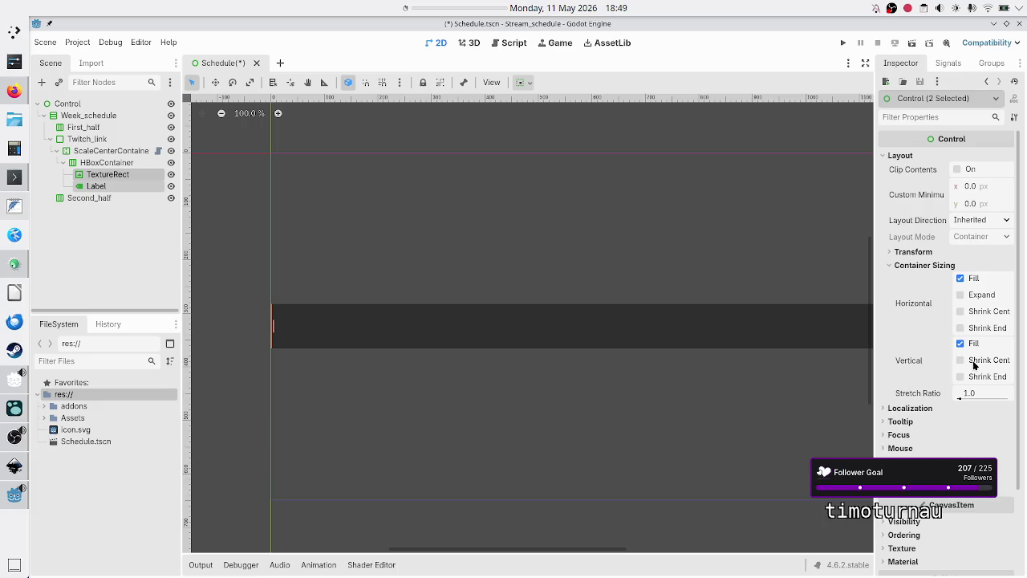
pyautogui.click(976, 300)
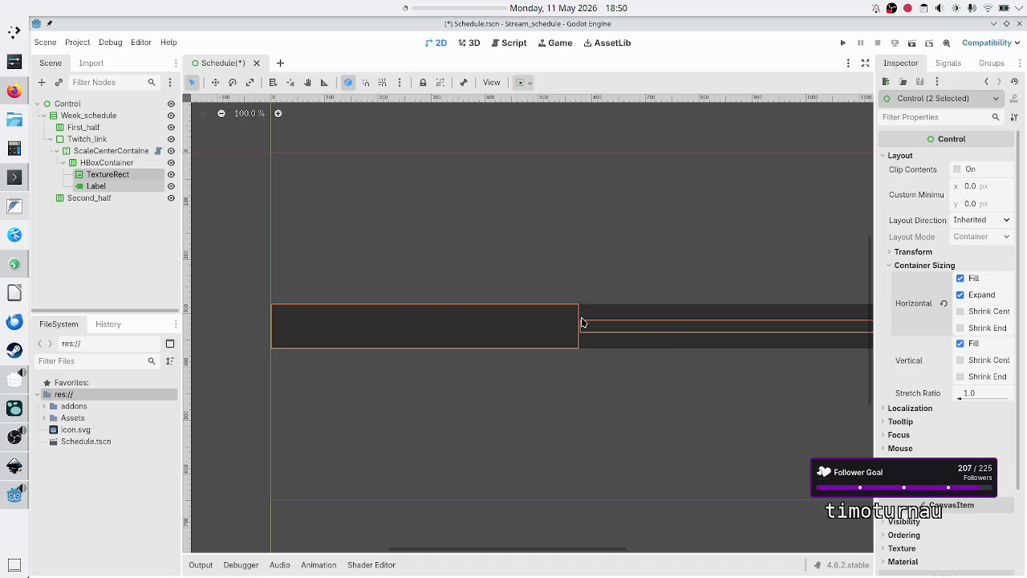
pyautogui.click(104, 174)
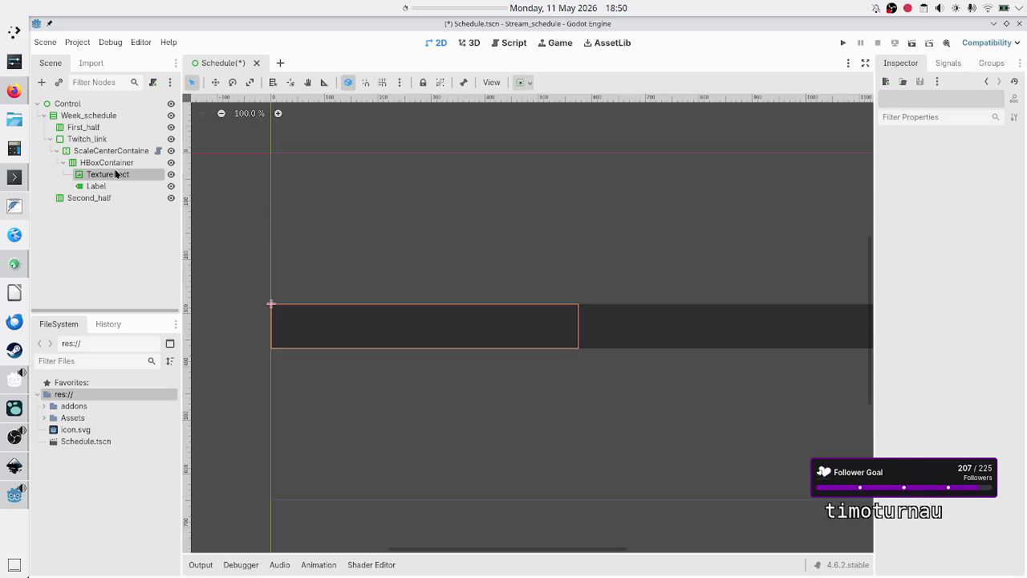
# Set the TextureRect texture to glitch_flat_white.png, using Ignore Size expand and Keep Aspect Centered stretch
pyautogui.click(44, 419)
pyautogui.click(95, 431)
pyautogui.moveTo(95, 431)
pyautogui.mouseDown()
pyautogui.moveTo(340, 378)
pyautogui.moveTo(446, 325)
pyautogui.moveTo(877, 166)
pyautogui.moveTo(967, 158)
pyautogui.mouseUp()
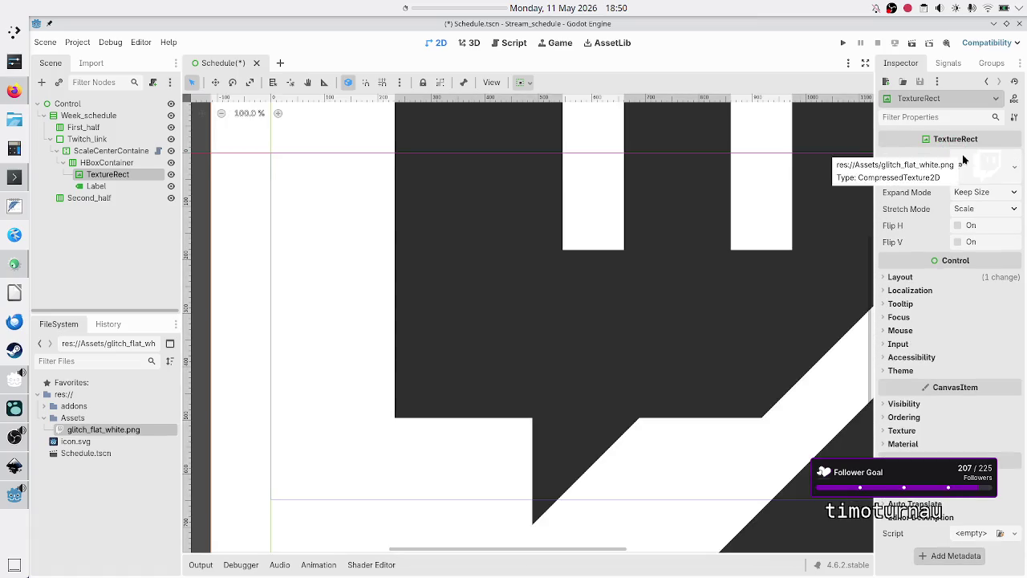
pyautogui.click(971, 193)
pyautogui.click(968, 224)
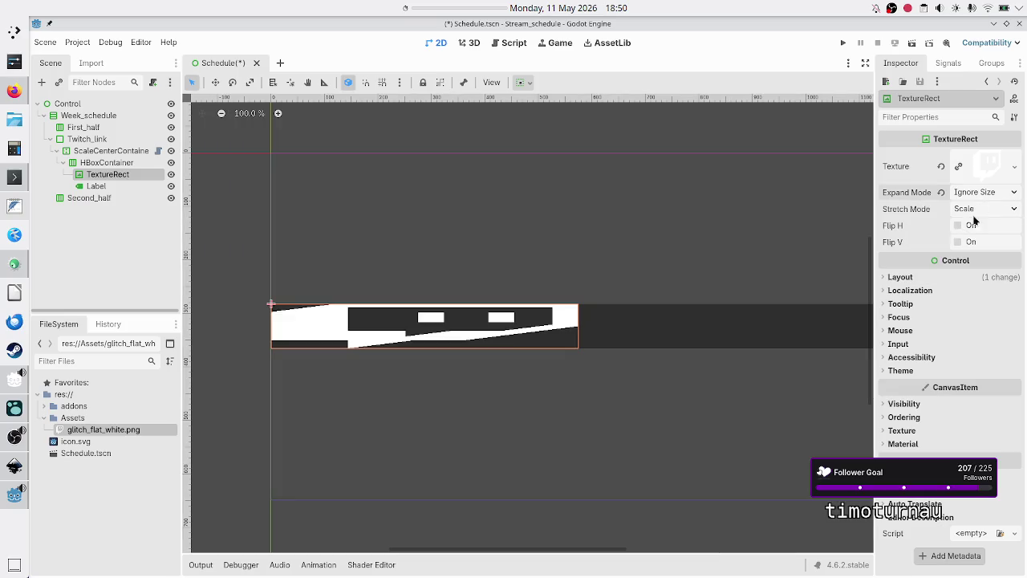
pyautogui.click(984, 207)
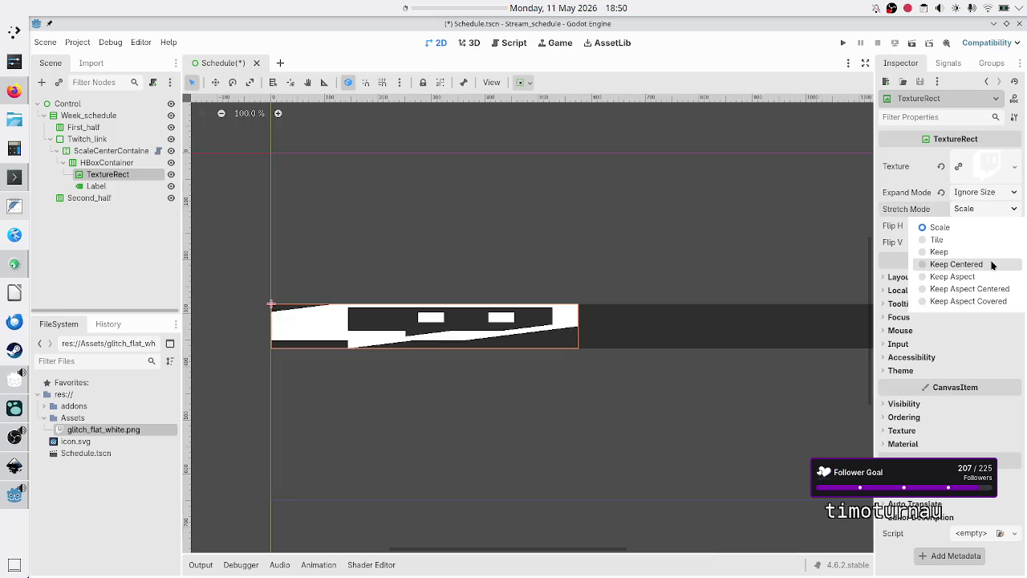
pyautogui.click(979, 289)
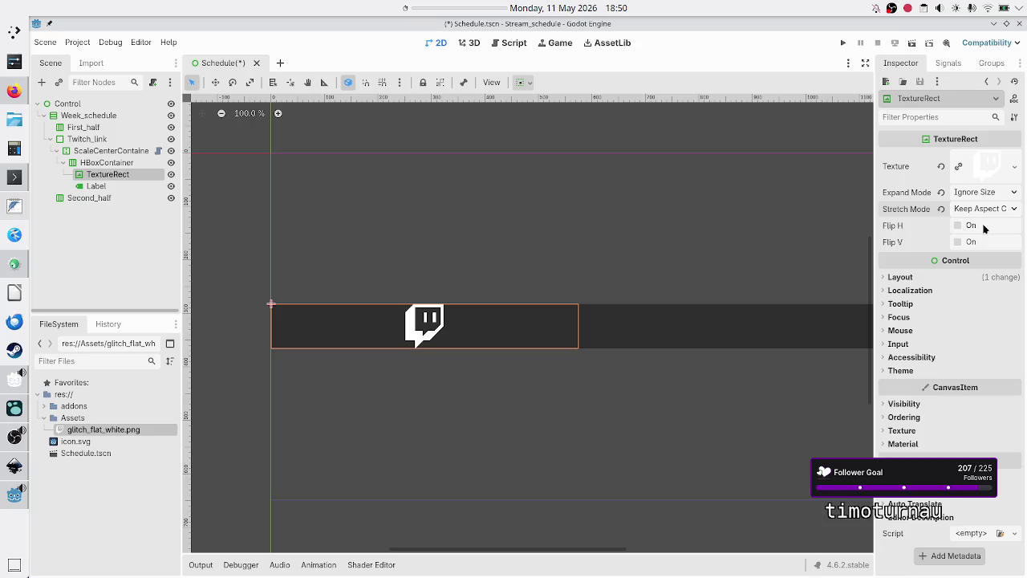
pyautogui.click(956, 276)
pyautogui.click(956, 276)
# Copy the Twitch channel URL text from the purple bar of the Inkscape mockup
pyautogui.click(135, 187)
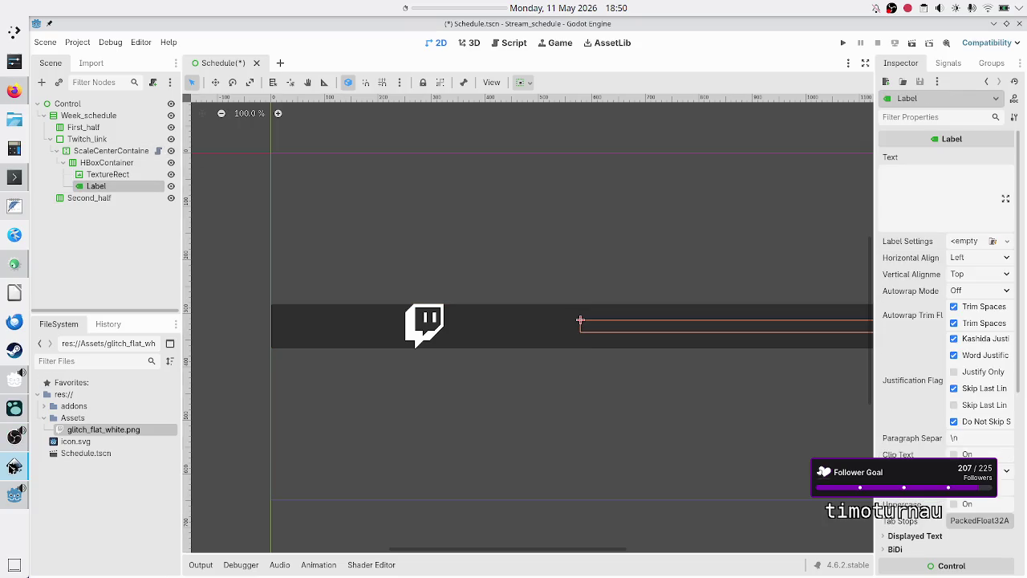
pyautogui.click(14, 465)
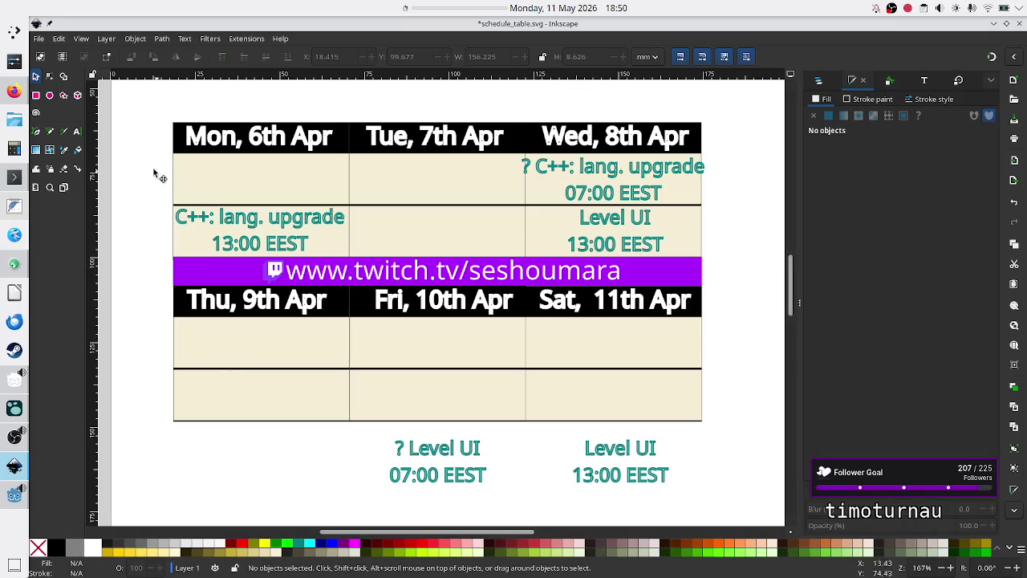
pyautogui.click(76, 133)
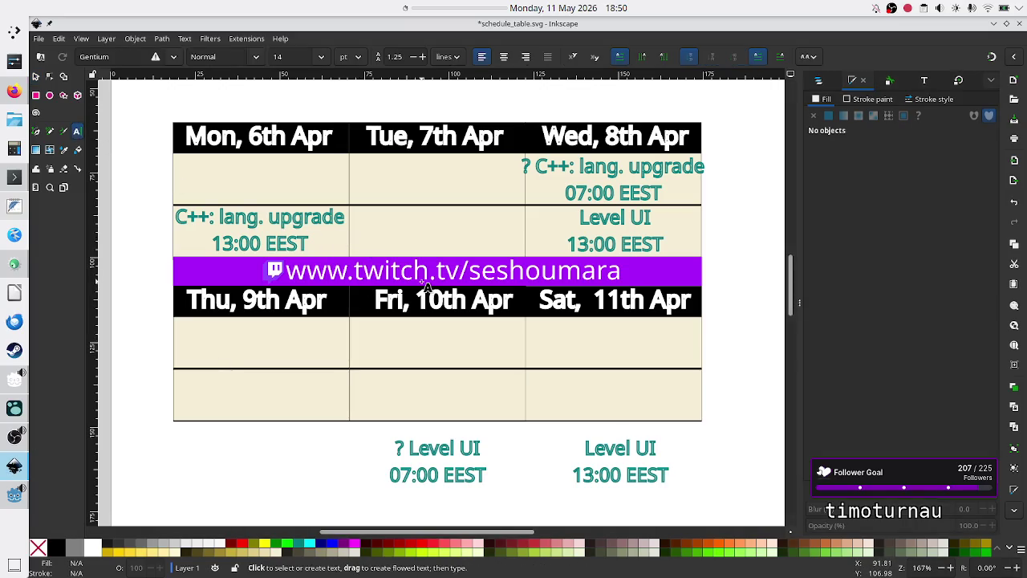
pyautogui.click(432, 271)
pyautogui.hotkey('ctrl', 'a')
pyautogui.hotkey('ctrl', 'c')
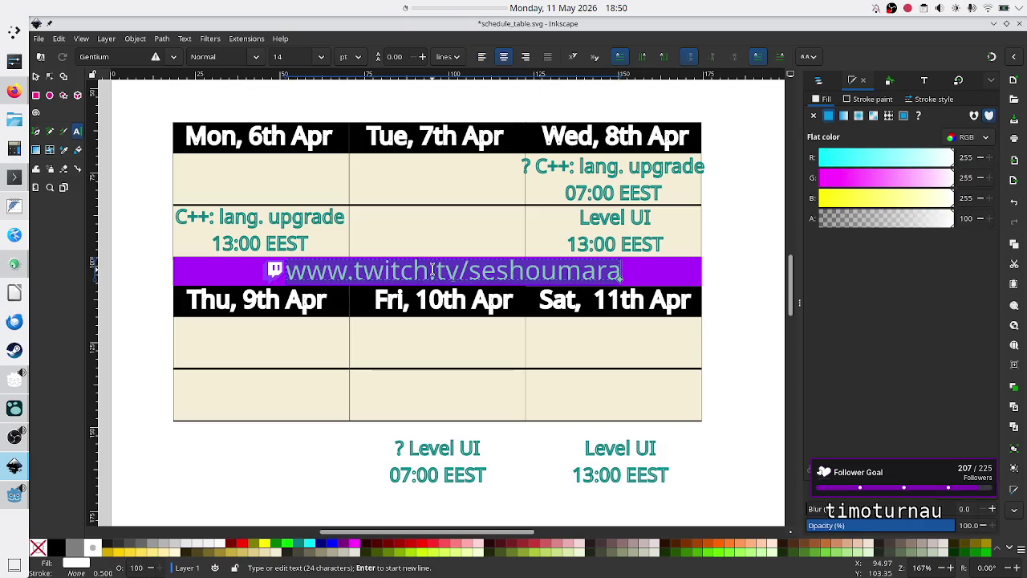
pyautogui.hotkey('alt', 'Tab')
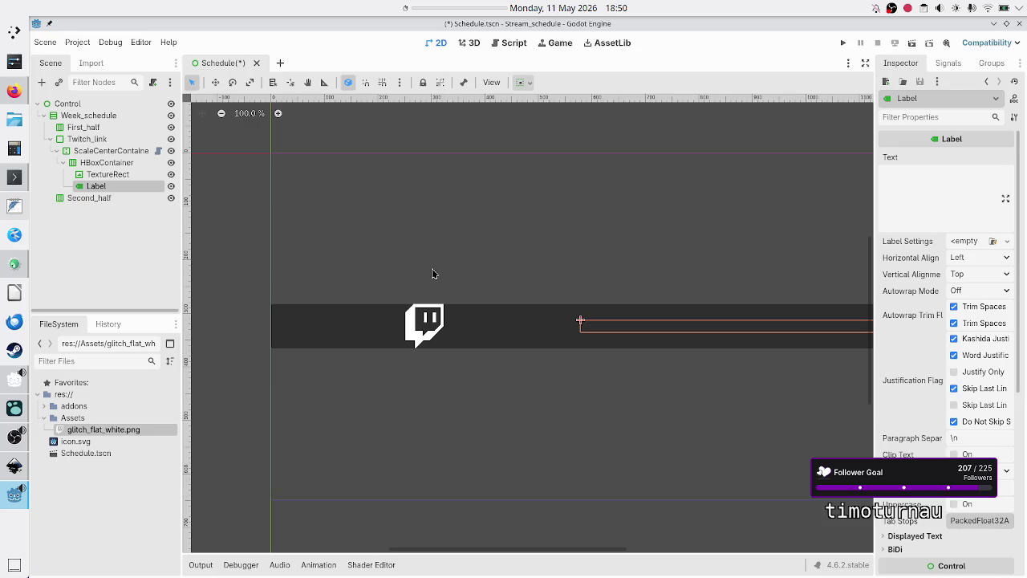
# Paste the Twitch channel URL into the Label's Text field
pyautogui.click(920, 202)
pyautogui.hotkey('ctrl', 'v')
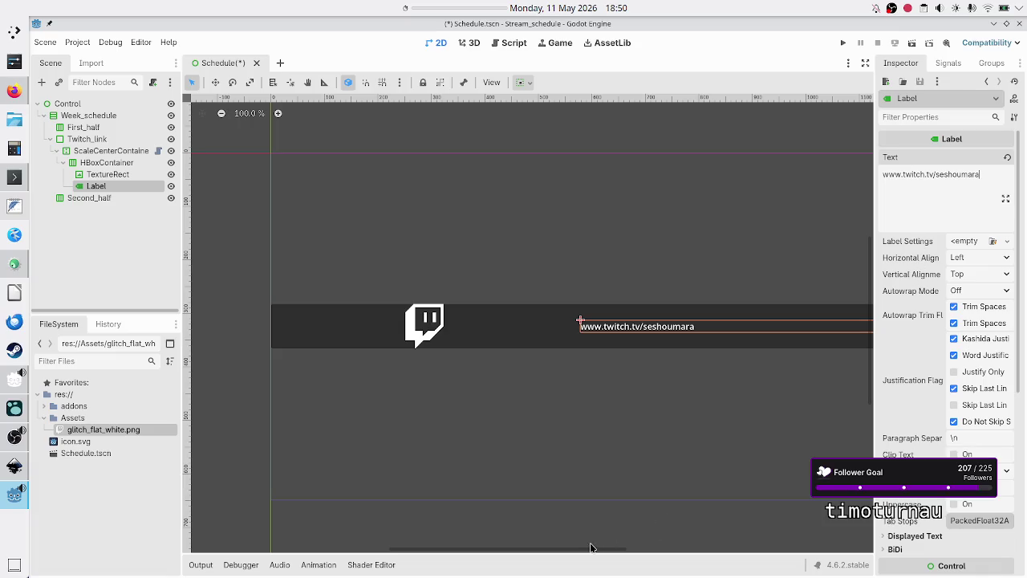
pyautogui.moveTo(583, 552); pyautogui.dragTo(608, 555)
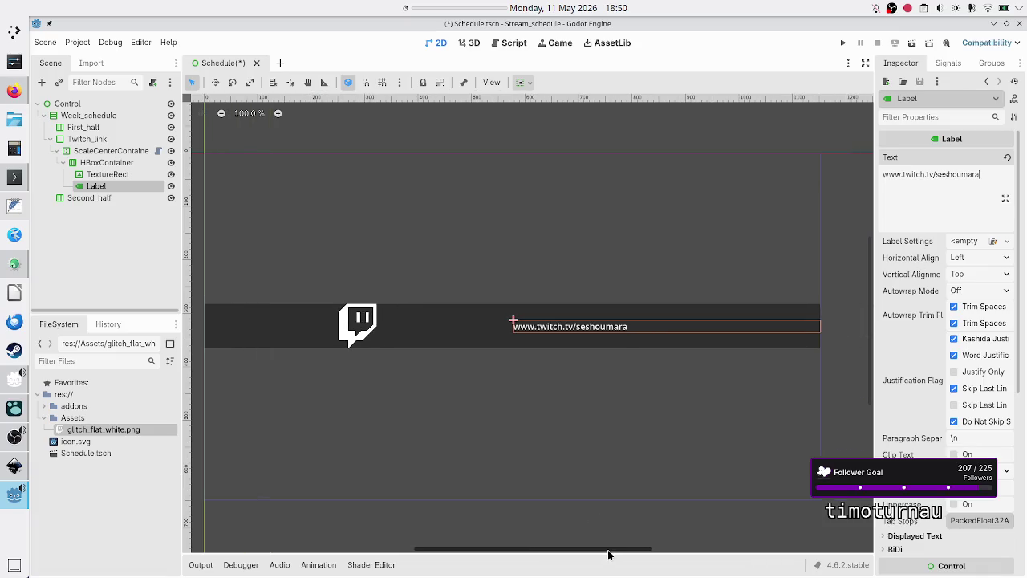
pyautogui.scroll(-5, 905, 396)
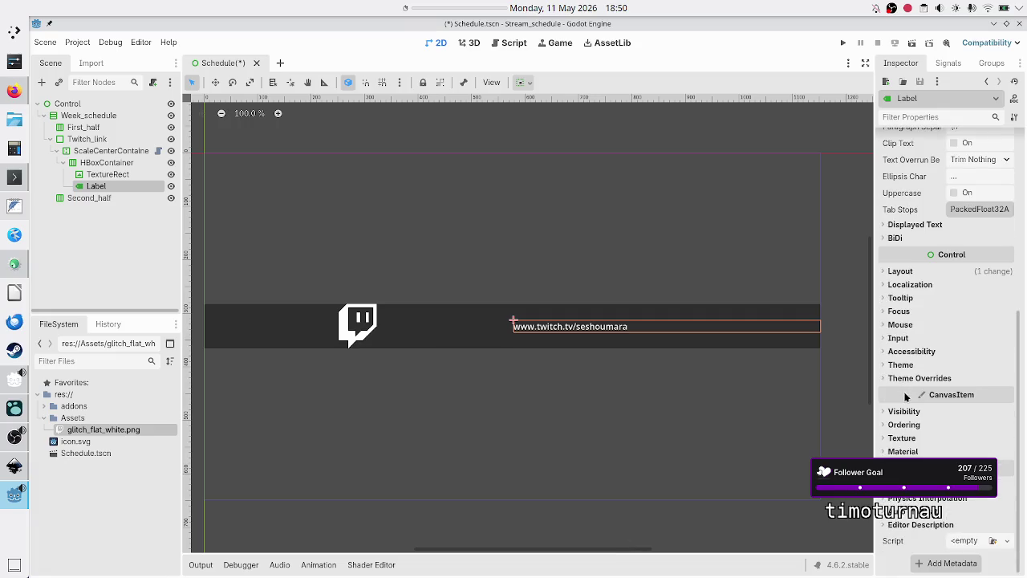
# Override the Label's font size to 32 under Theme Overrides > Font Sizes
pyautogui.click(907, 378)
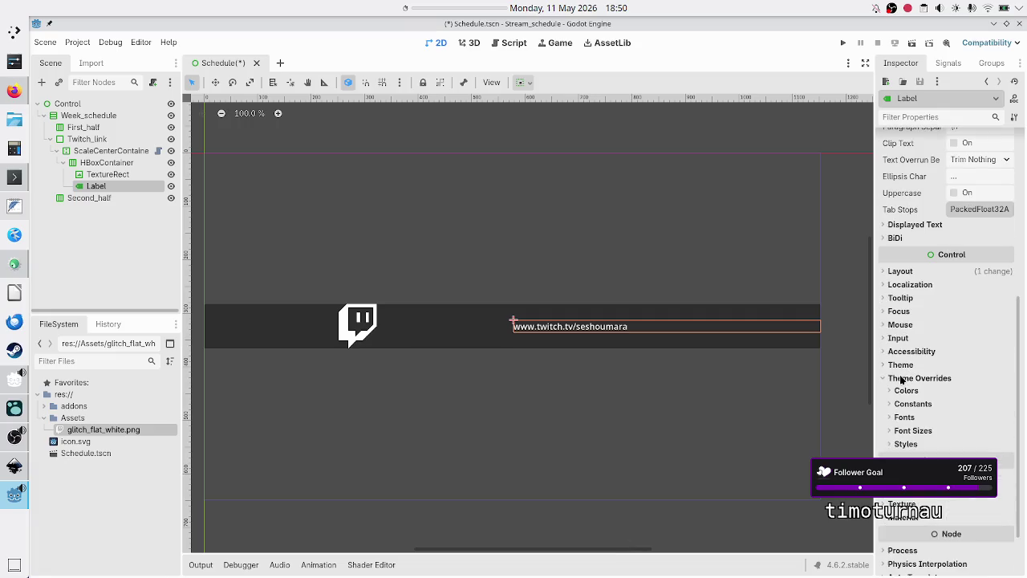
pyautogui.click(910, 431)
pyautogui.click(978, 448)
pyautogui.write('32')
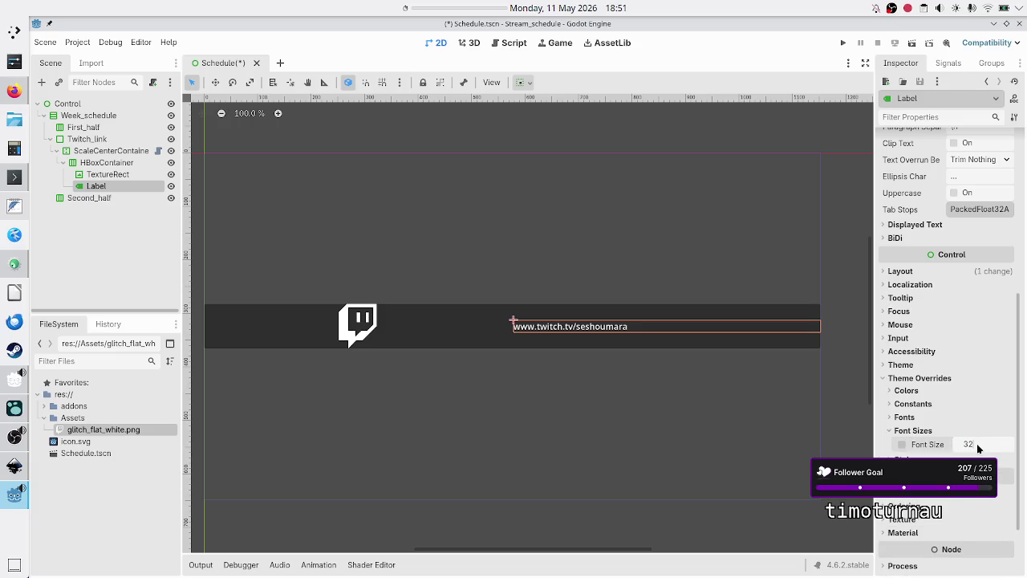
pyautogui.press('Return')
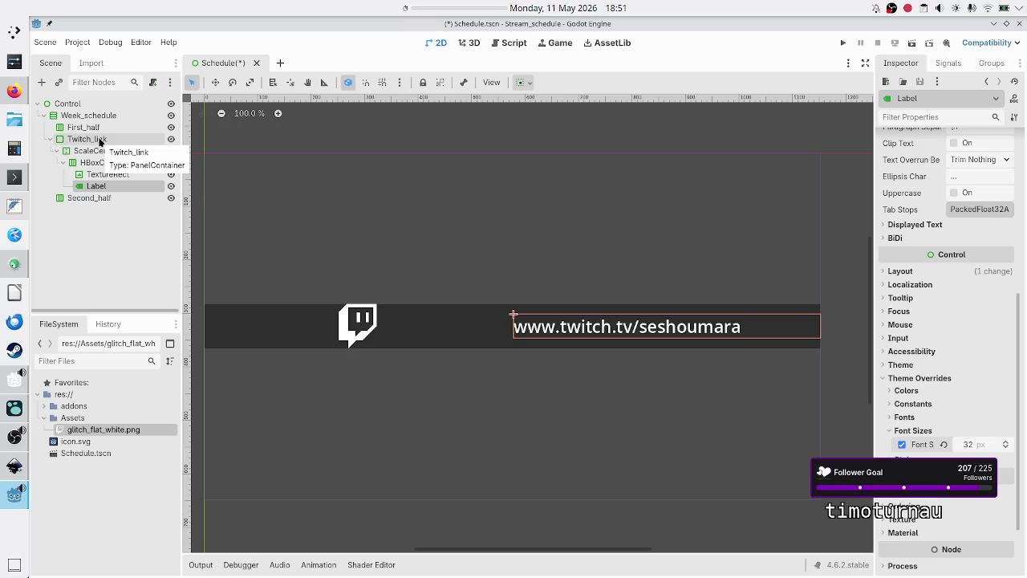
pyautogui.click(99, 140)
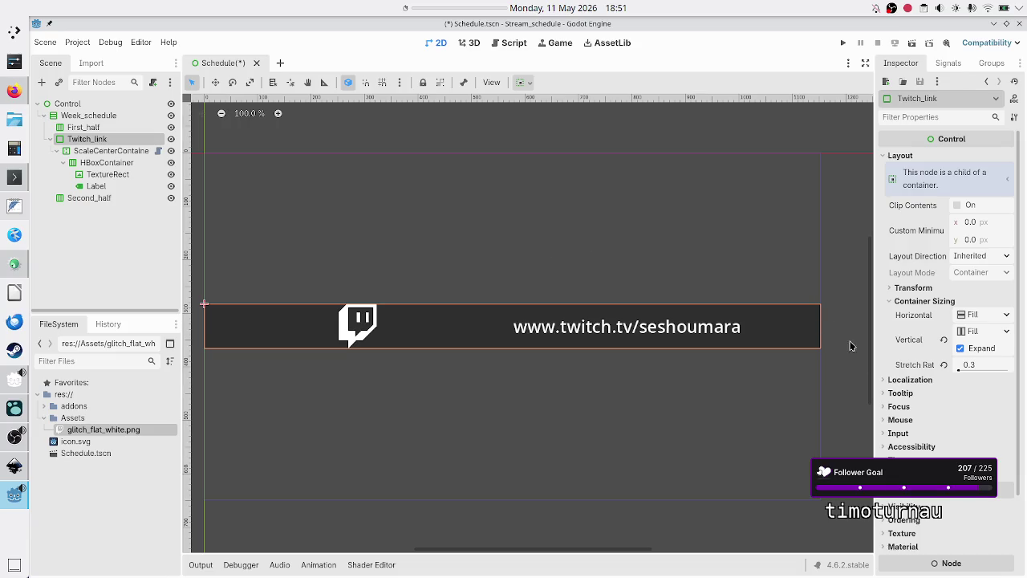
# Give the Twitch_link panel a new StyleBoxFlat override under Theme Overrides > Styles > Panel
pyautogui.click(903, 473)
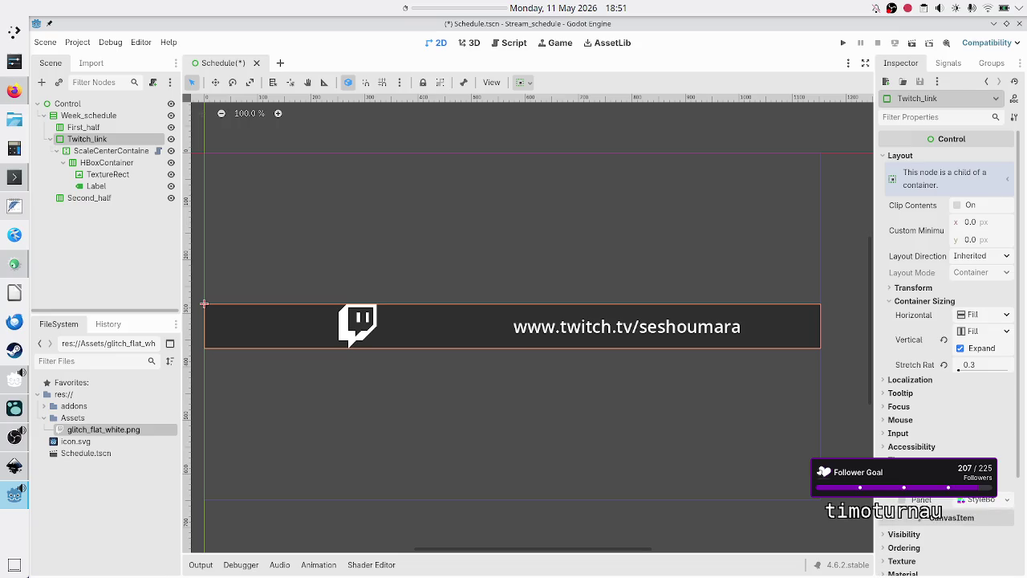
pyautogui.click(1005, 504)
pyautogui.press('Escape')
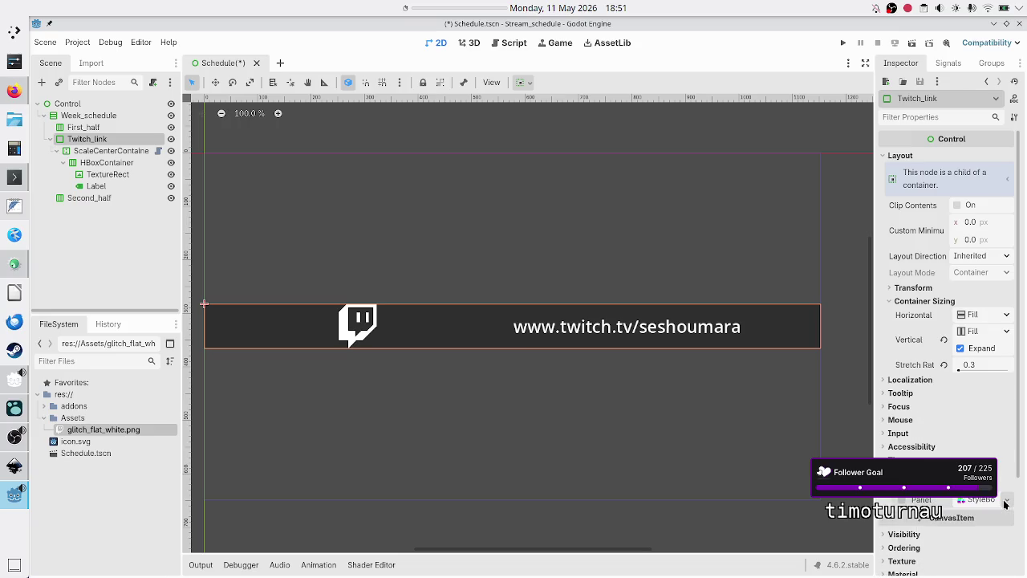
pyautogui.click(1004, 504)
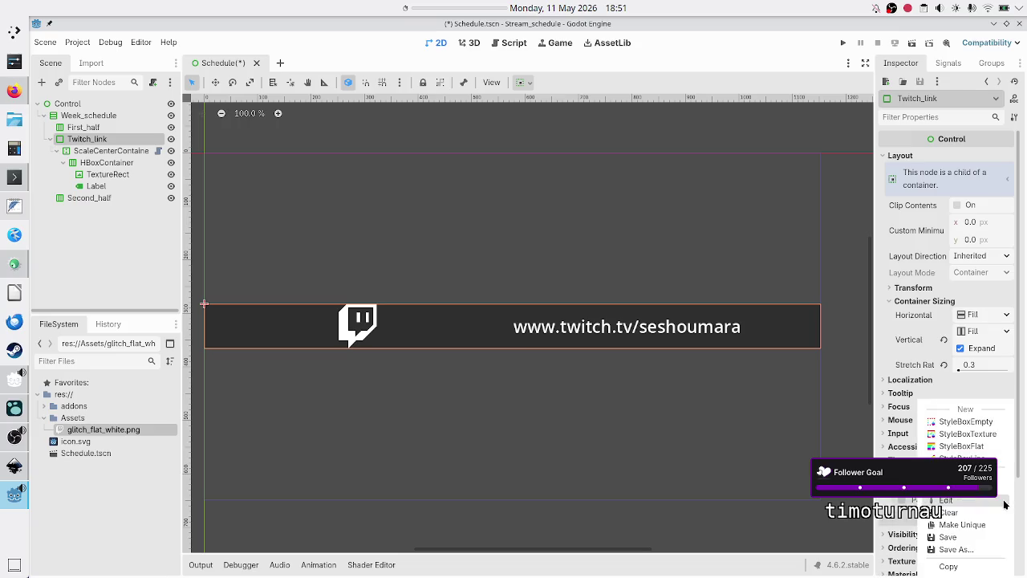
pyautogui.click(961, 446)
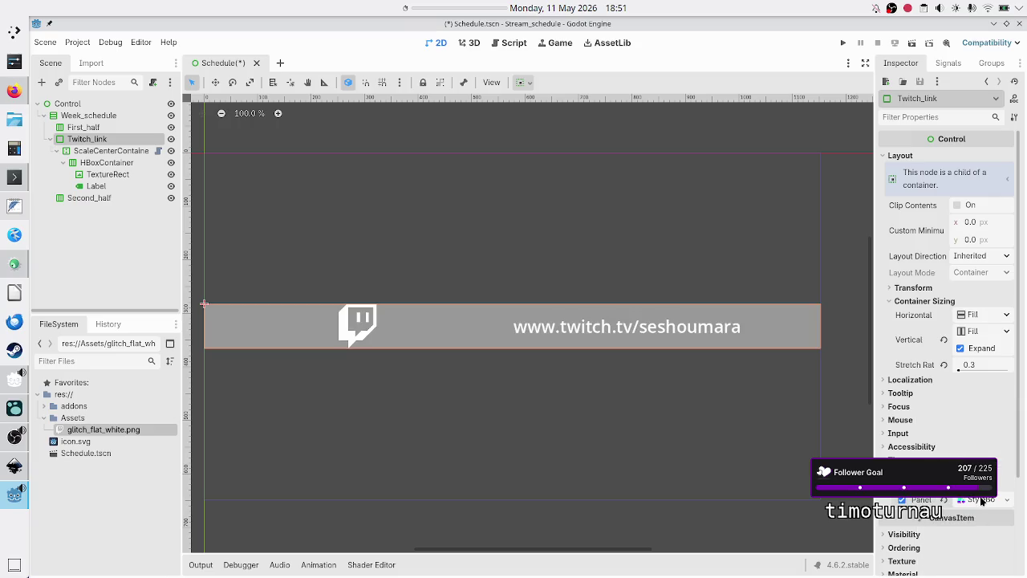
pyautogui.scroll(-5, 983, 326)
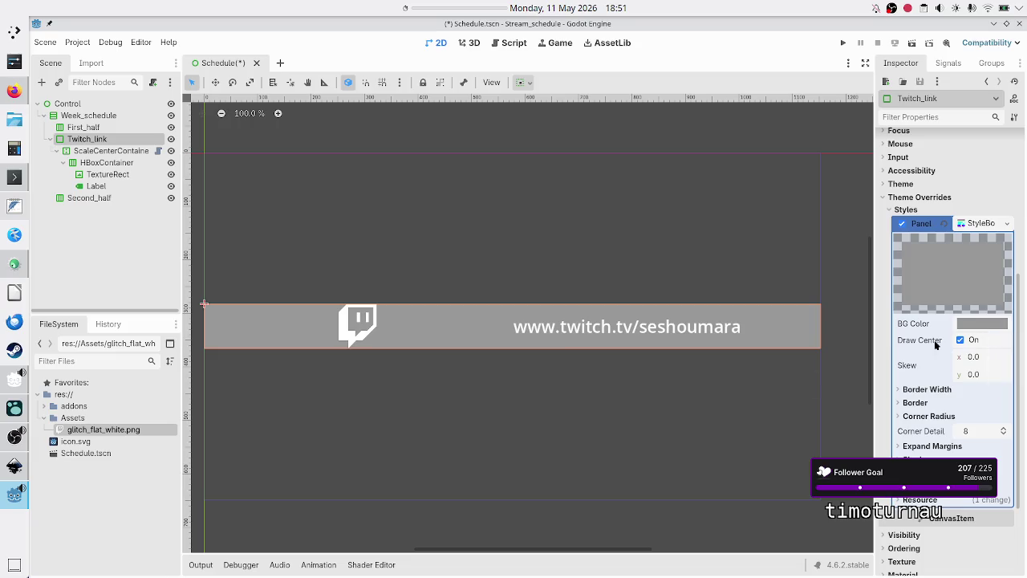
pyautogui.moveTo(6, 499)
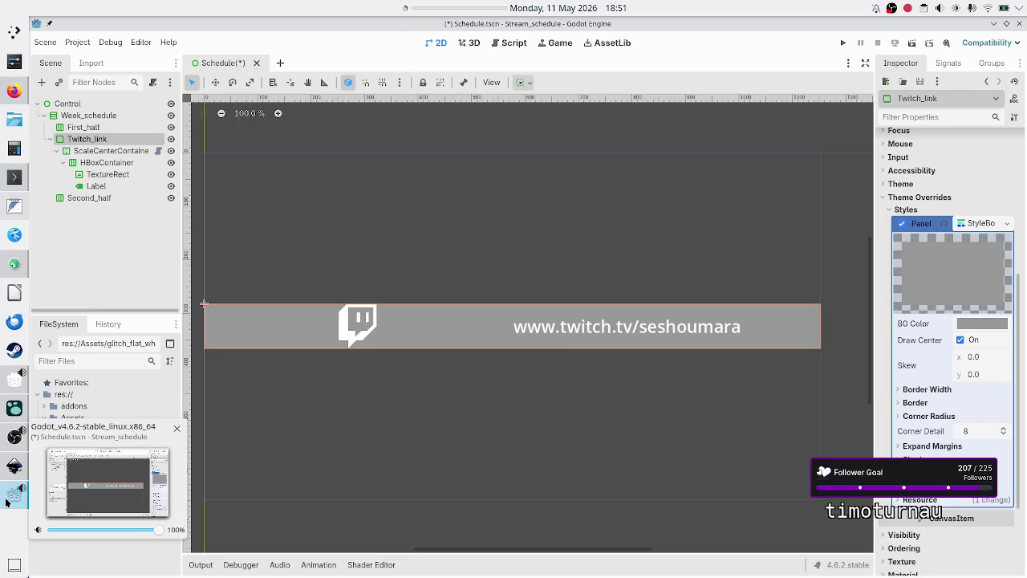
pyautogui.click(14, 465)
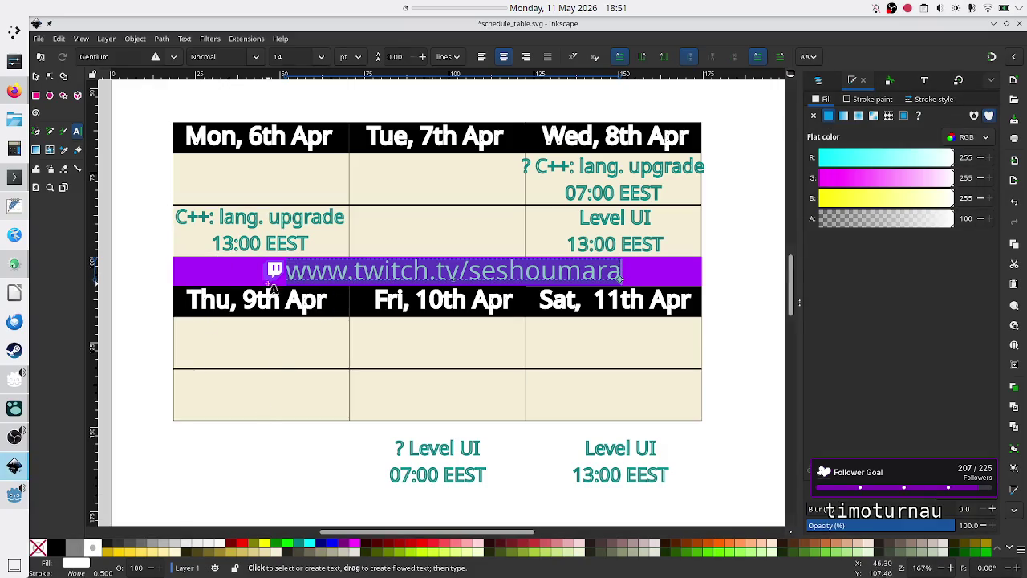
# Zoom into the mockup's purple Twitch bar to examine its white logo on the lighter purple bubble
pyautogui.click(36, 77)
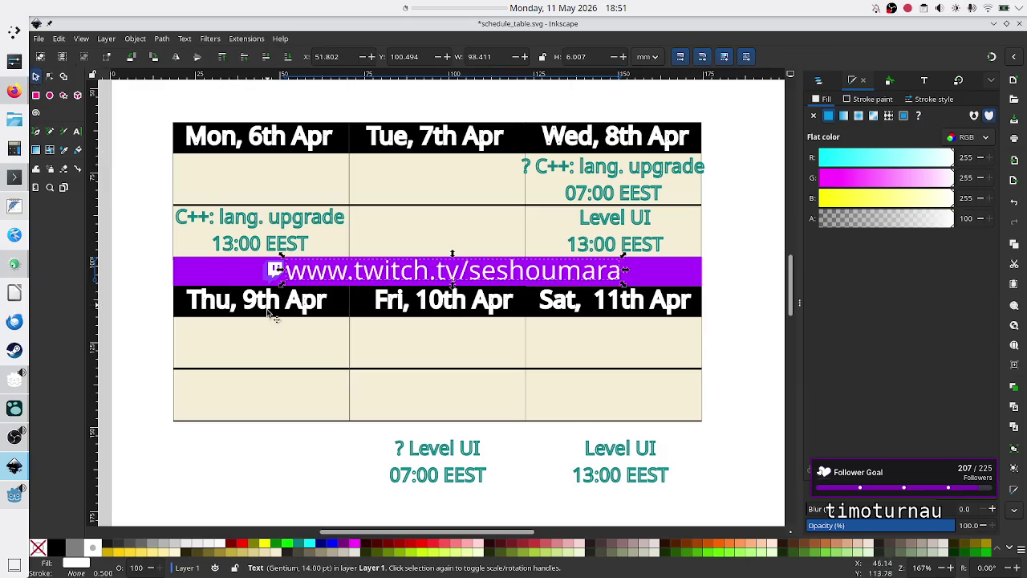
pyautogui.click(266, 449)
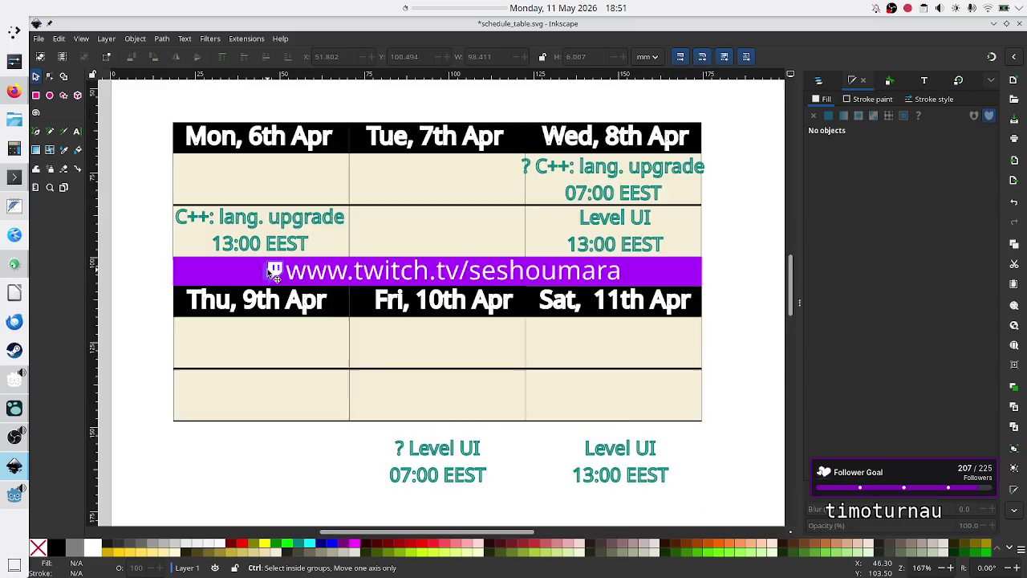
pyautogui.scroll(9, 268, 271)
pyautogui.scroll(-5, 267, 271)
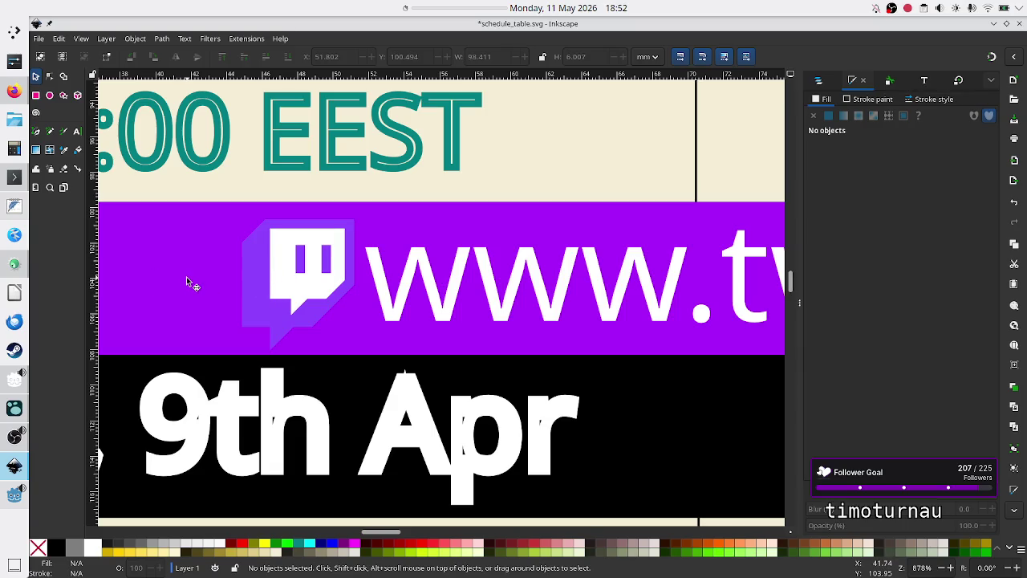
pyautogui.click(13, 94)
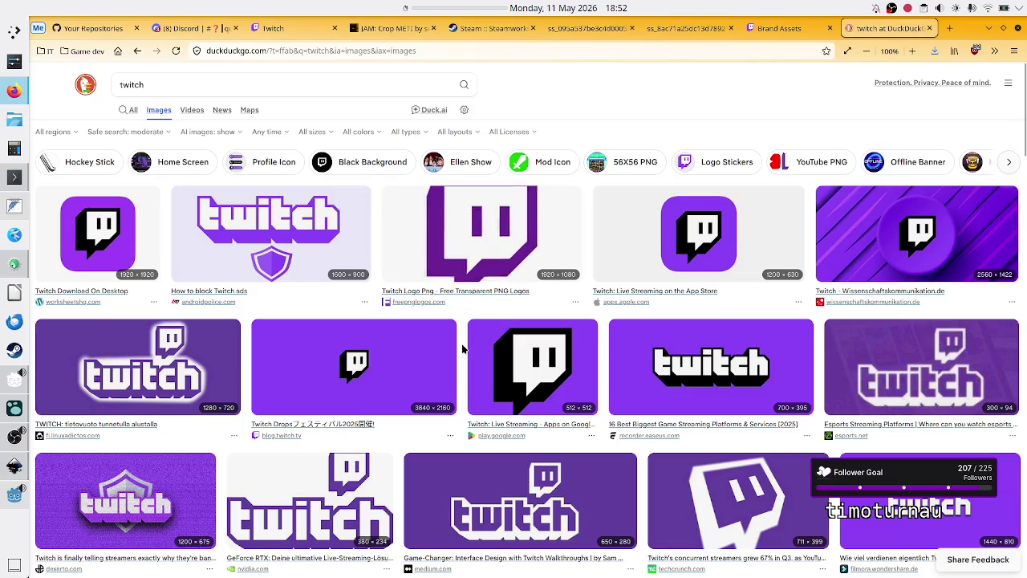
# Browse the Twitch logo image results, then sample the mockup bar's purple #ae00fd with the Dropper
pyautogui.scroll(-1, 492, 411)
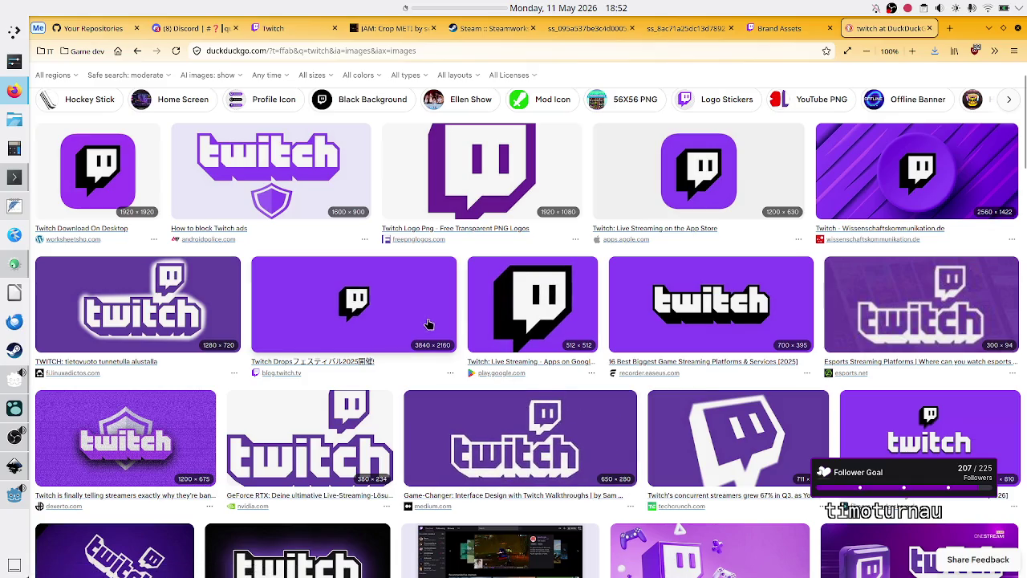
pyautogui.hotkey('alt', 'Tab')
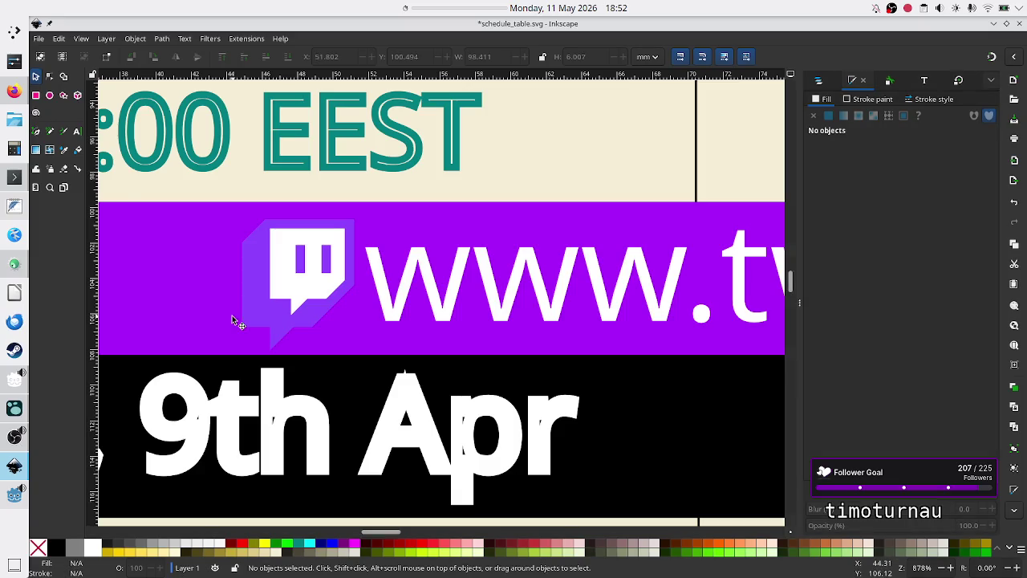
pyautogui.click(64, 152)
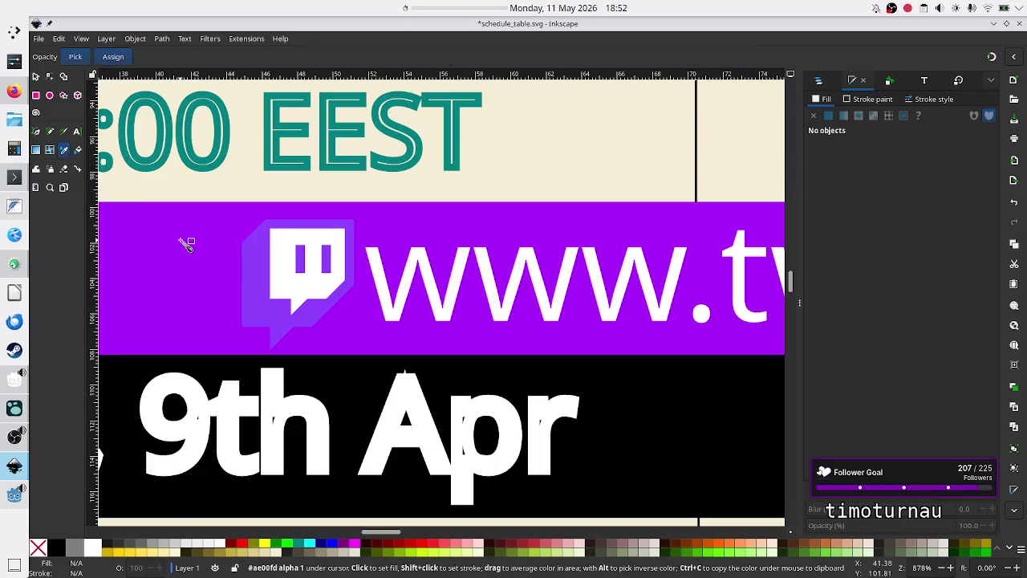
pyautogui.click(15, 494)
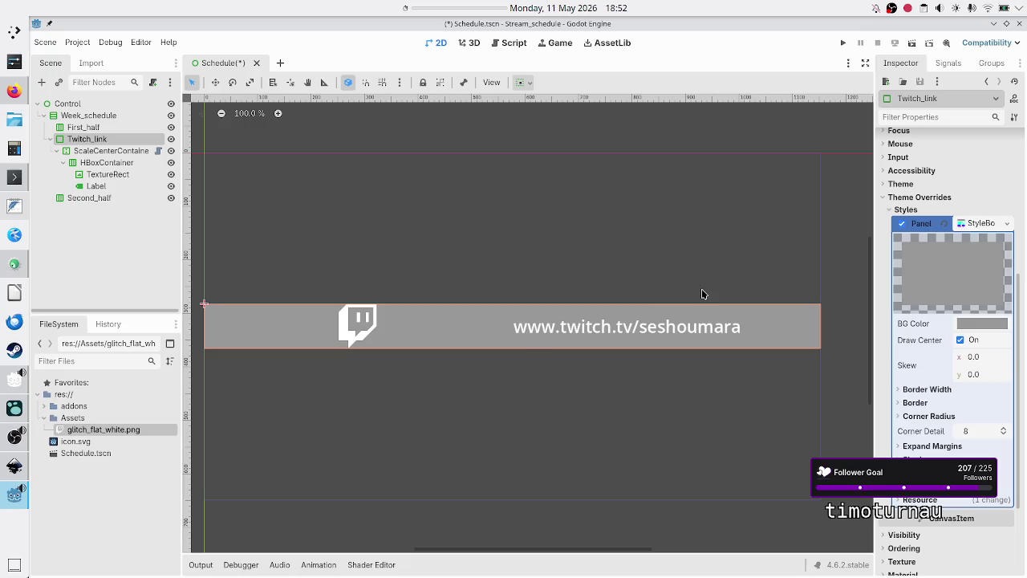
# Set the Twitch_link StyleBoxFlat BG Color to the mockup purple ae00fd
pyautogui.click(977, 324)
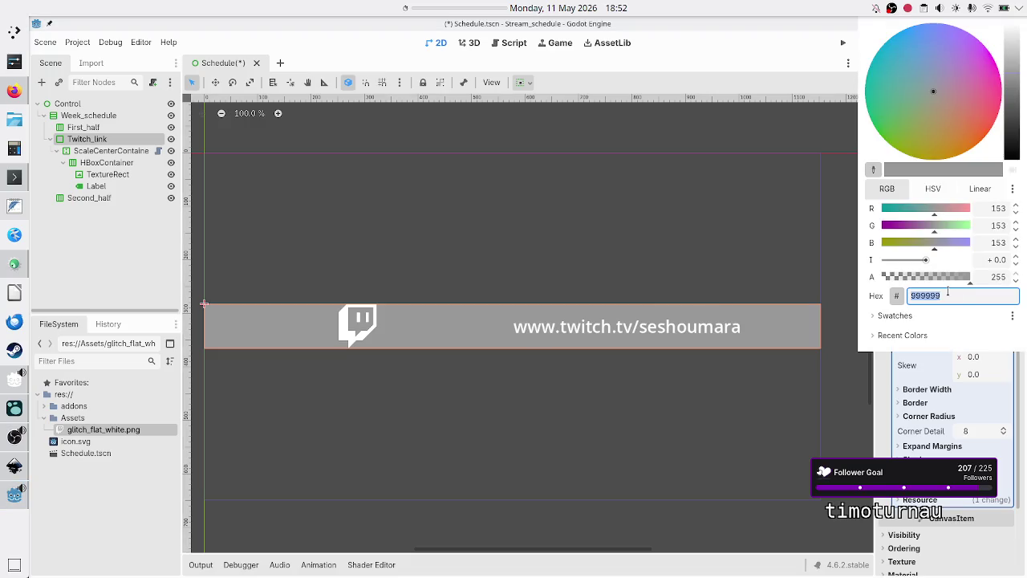
pyautogui.write('ae00fdff')
pyautogui.press('Return')
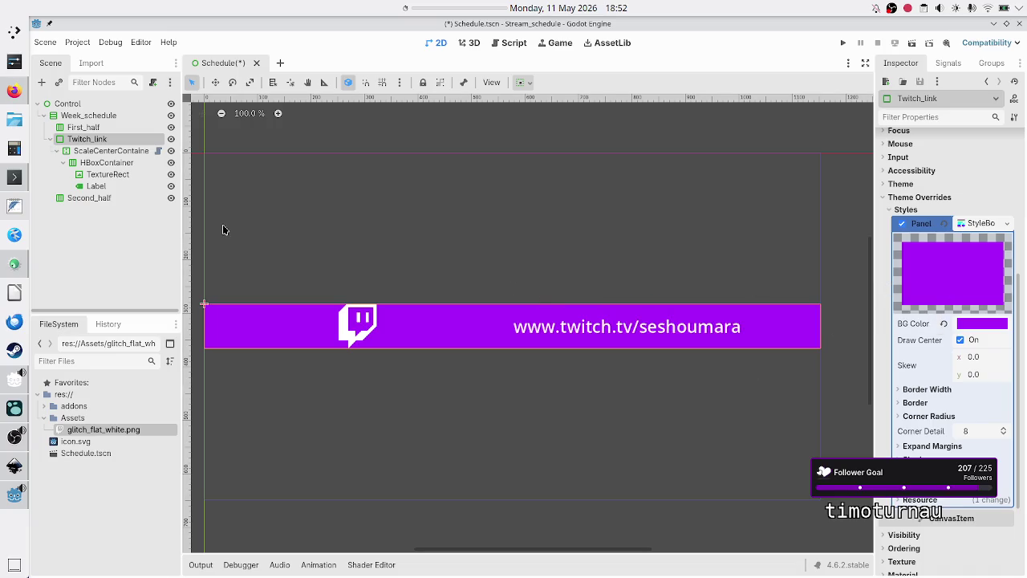
pyautogui.click(104, 151)
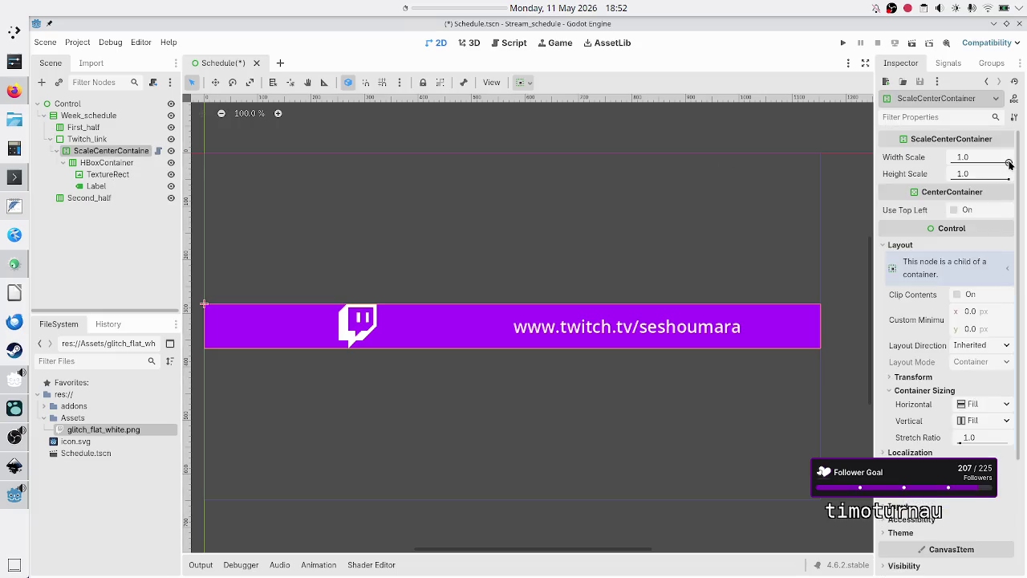
# Scale the ScaleCenterContainer down to Width Scale 0.43 and Height Scale 0.551
pyautogui.moveTo(1009, 164); pyautogui.dragTo(979, 165)
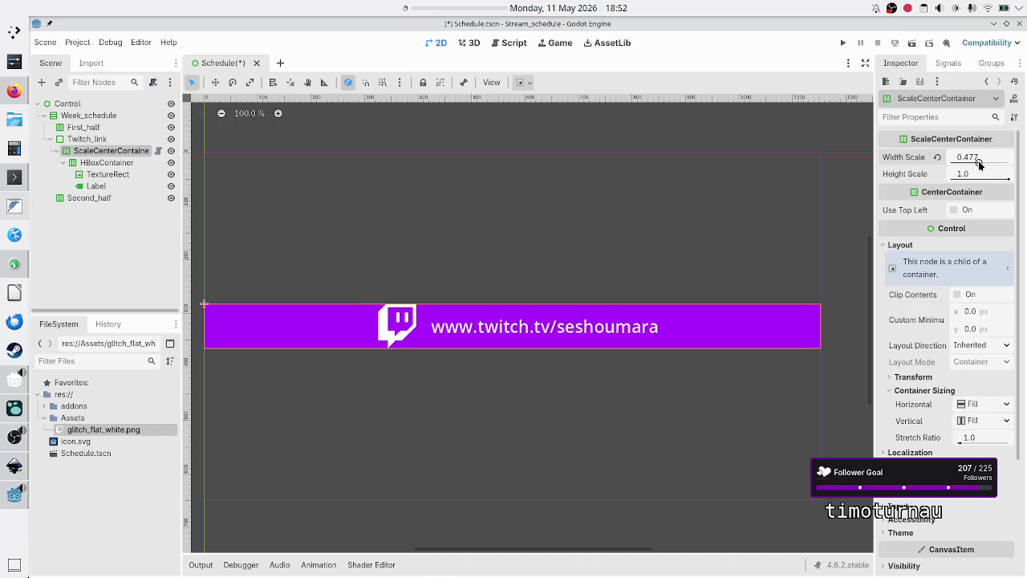
pyautogui.keyDown('ctrl'); pyautogui.click(108, 162); pyautogui.keyUp('ctrl')
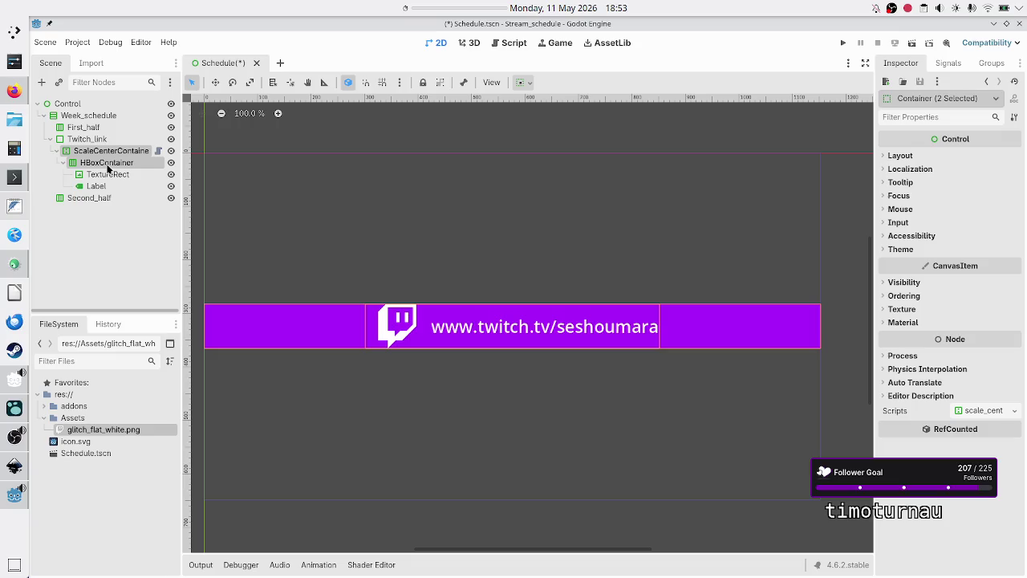
pyautogui.click(109, 165)
pyautogui.click(110, 154)
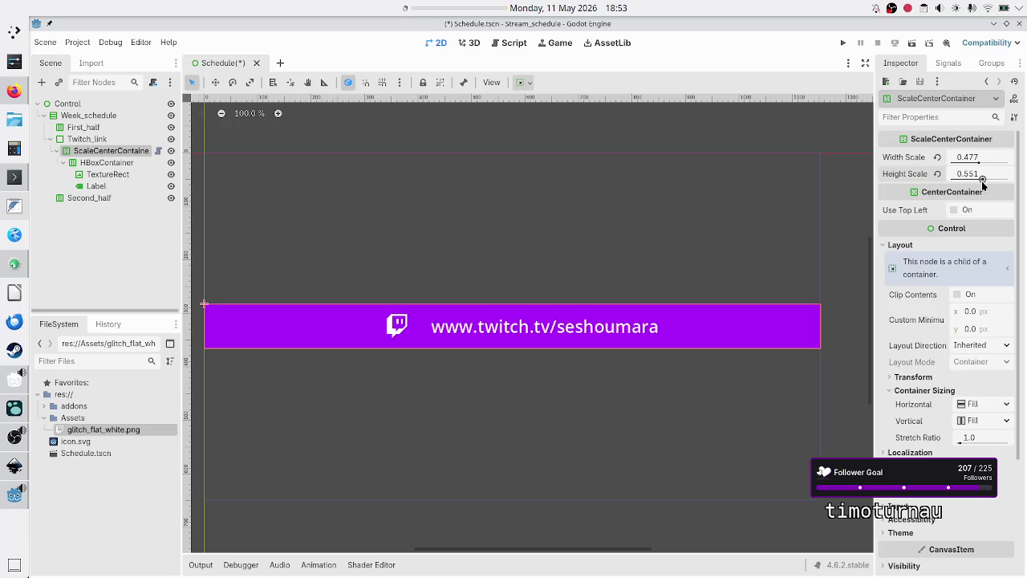
pyautogui.keyDown('ctrl'); pyautogui.click(102, 165); pyautogui.keyUp('ctrl')
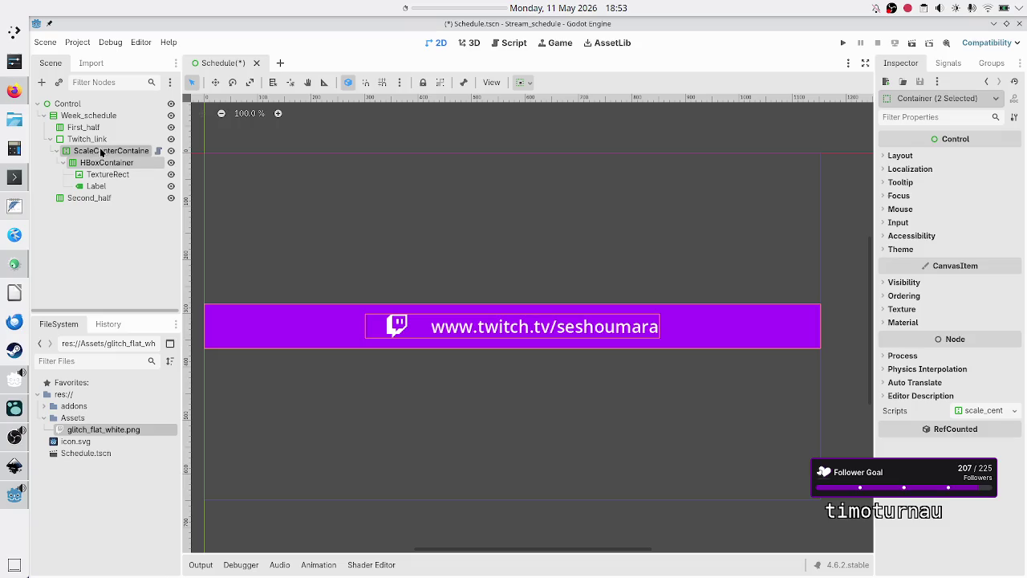
pyautogui.click(105, 152)
pyautogui.press('Escape')
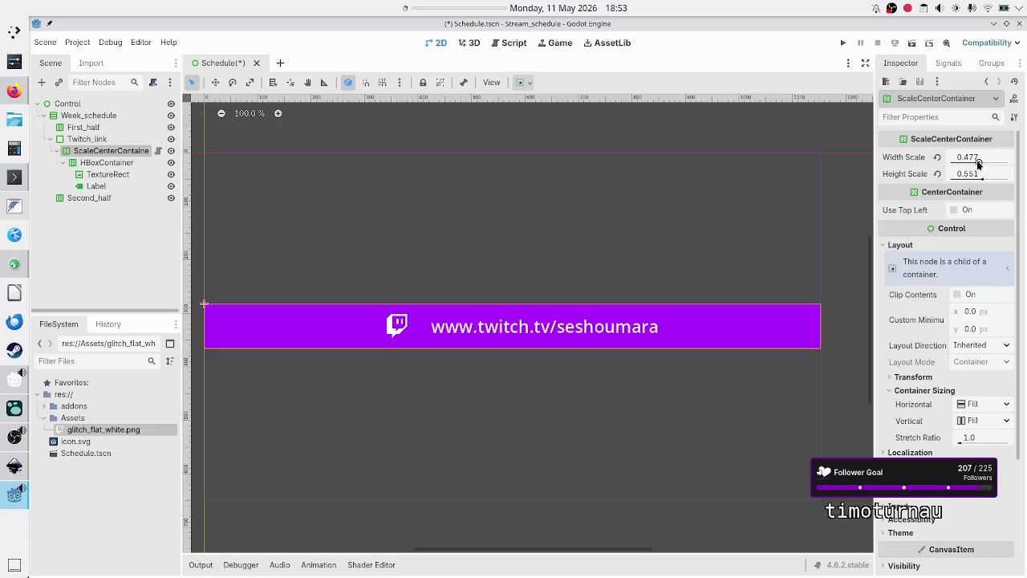
pyautogui.moveTo(976, 161); pyautogui.dragTo(976, 164)
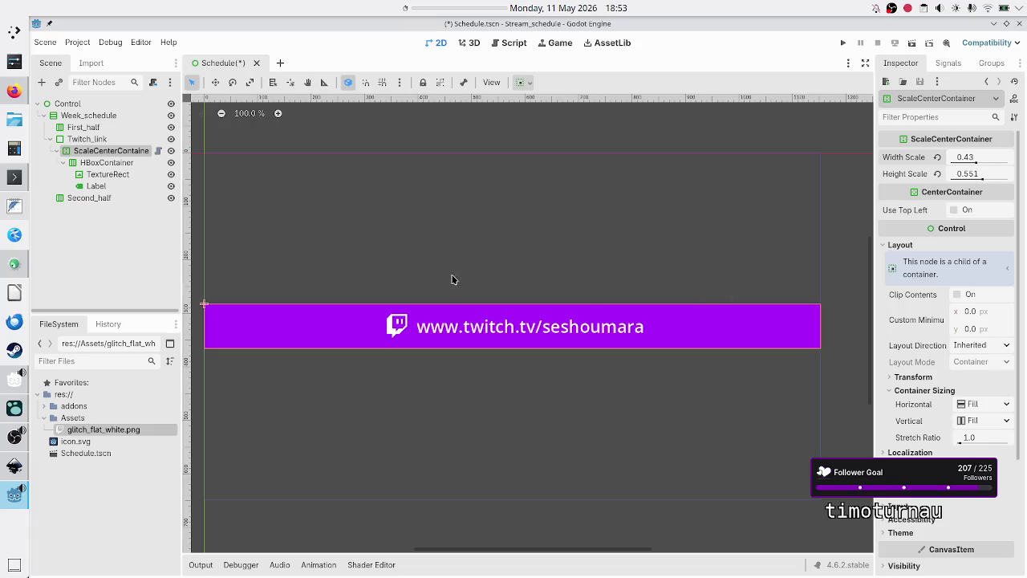
# Set the URL Label's Horizontal Alignment to Center, keeping Vertical Alignment on Top
pyautogui.click(101, 190)
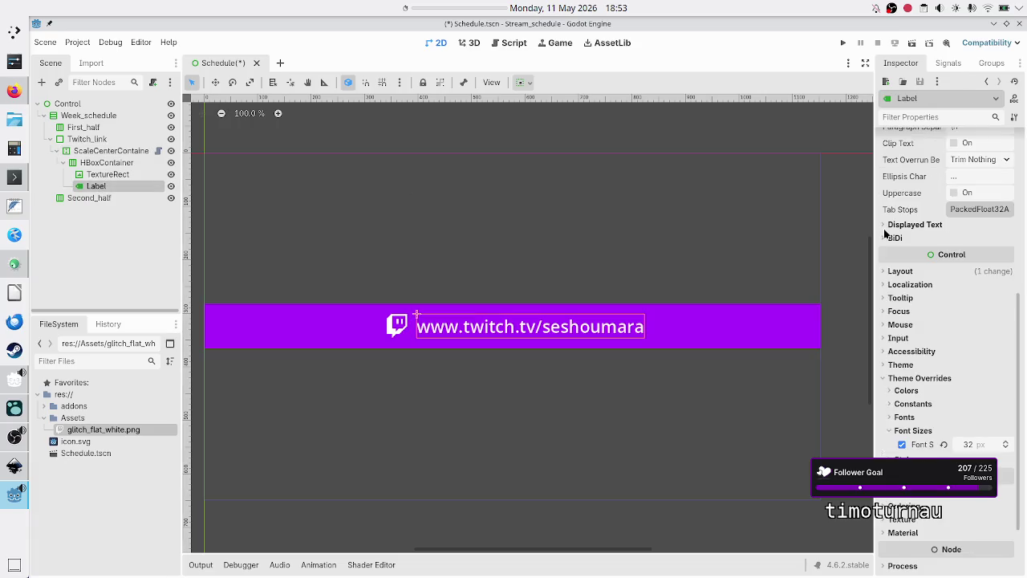
pyautogui.scroll(5, 939, 255)
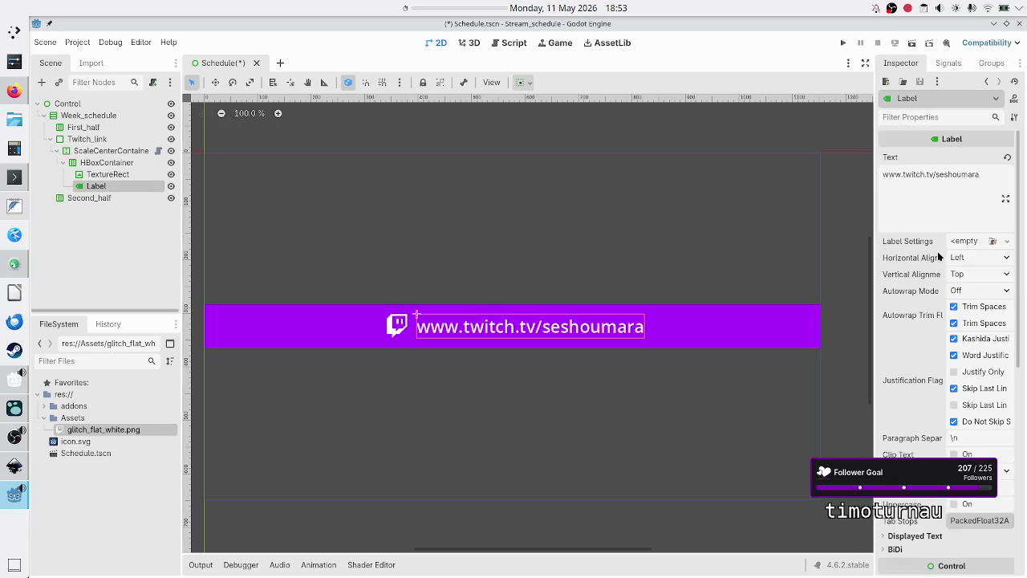
pyautogui.click(975, 275)
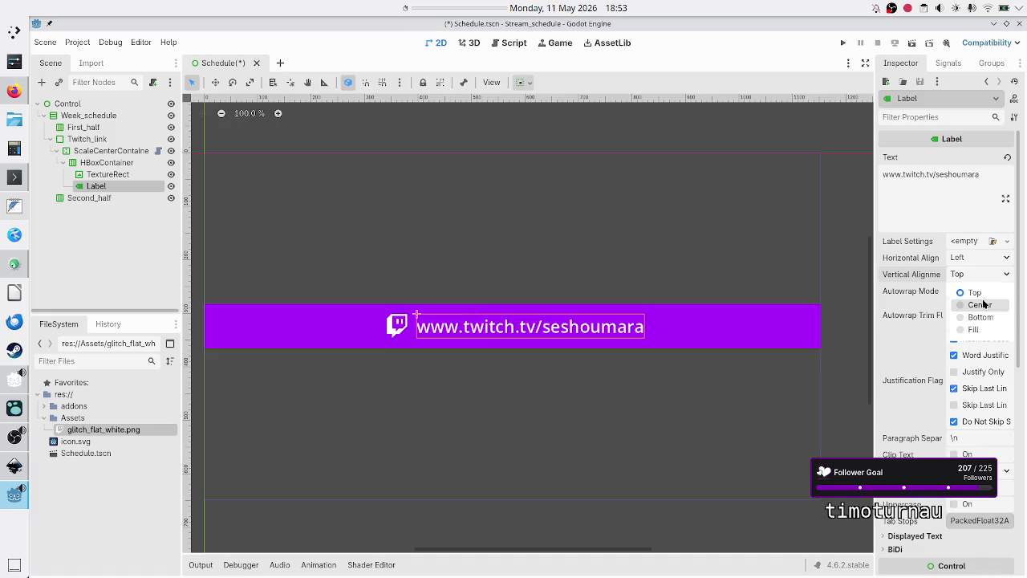
pyautogui.click(984, 304)
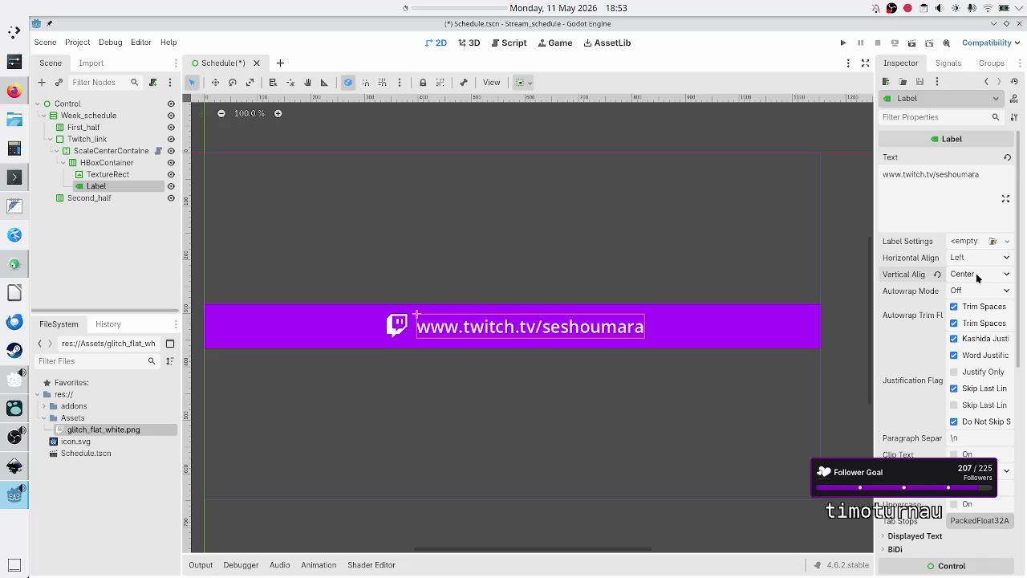
pyautogui.click(976, 273)
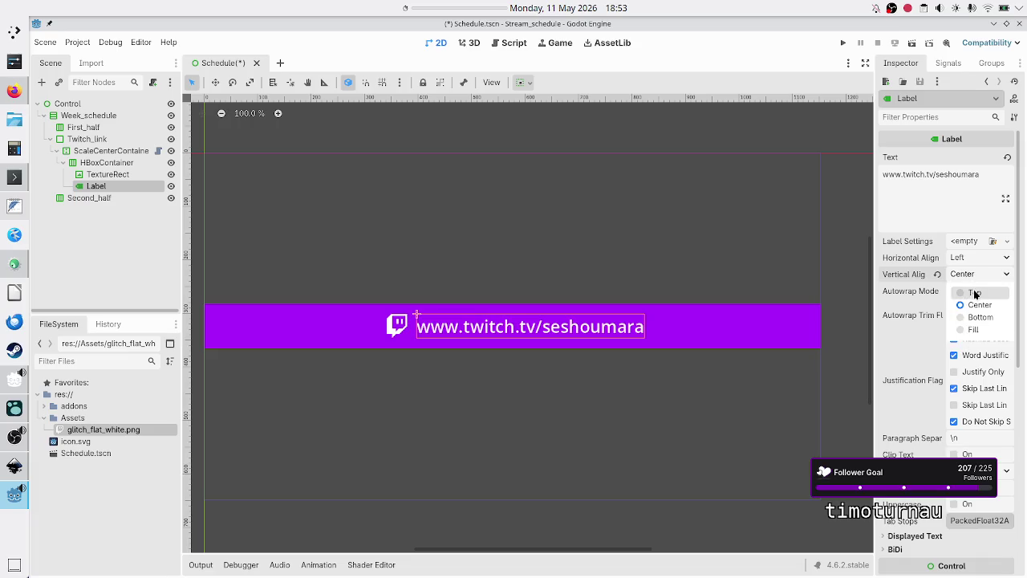
pyautogui.click(975, 294)
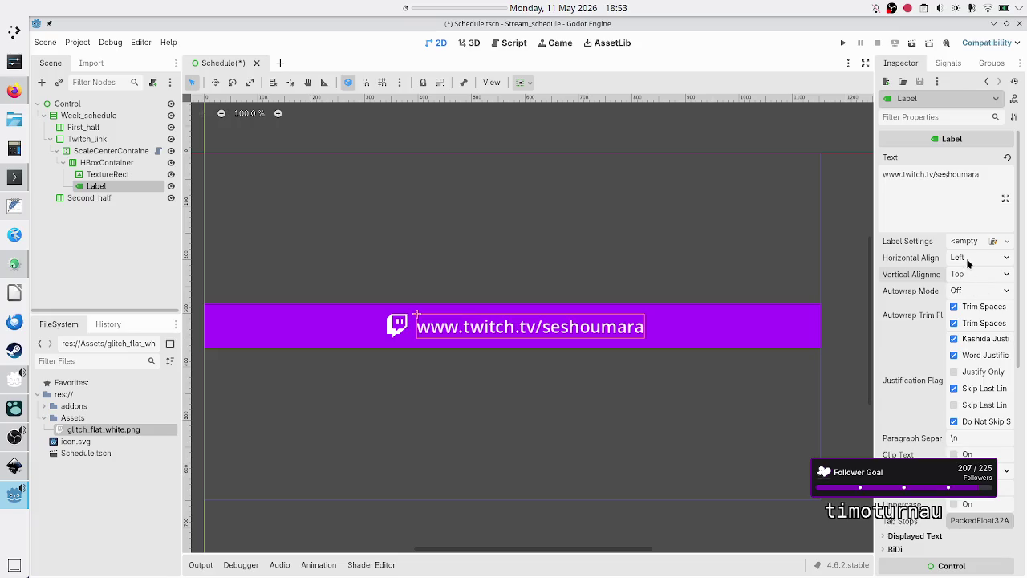
pyautogui.click(970, 257)
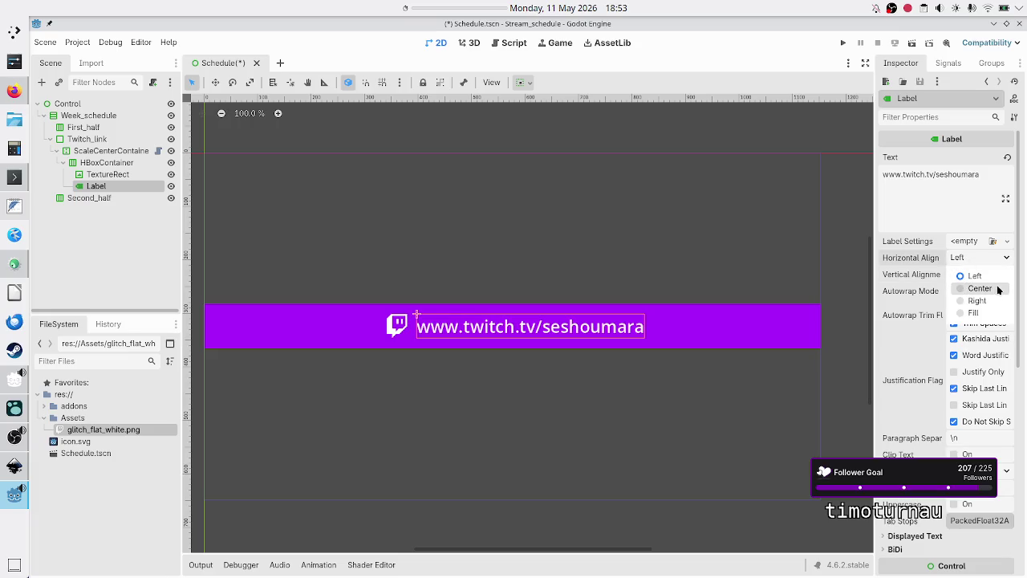
pyautogui.click(981, 288)
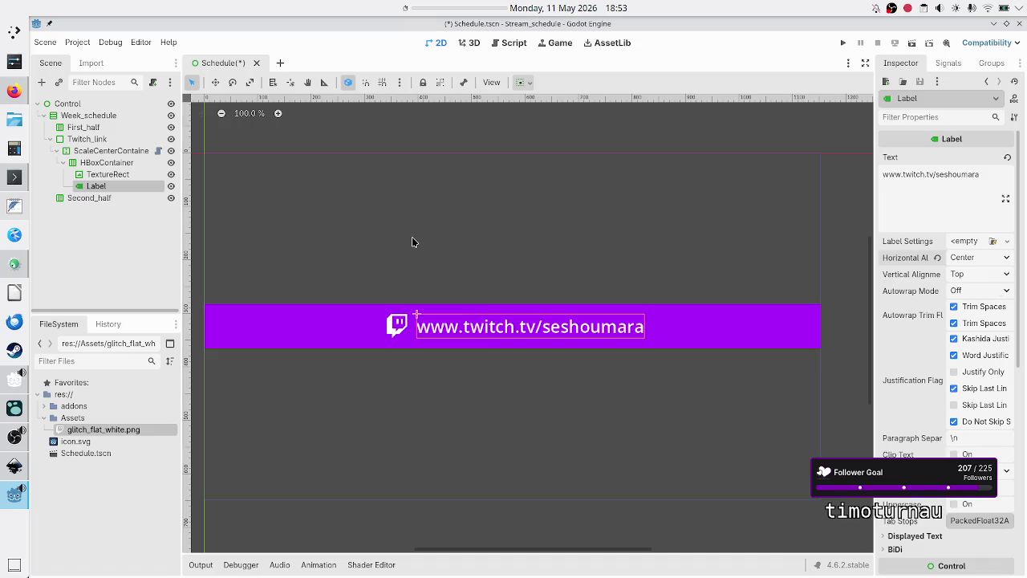
pyautogui.click(120, 152)
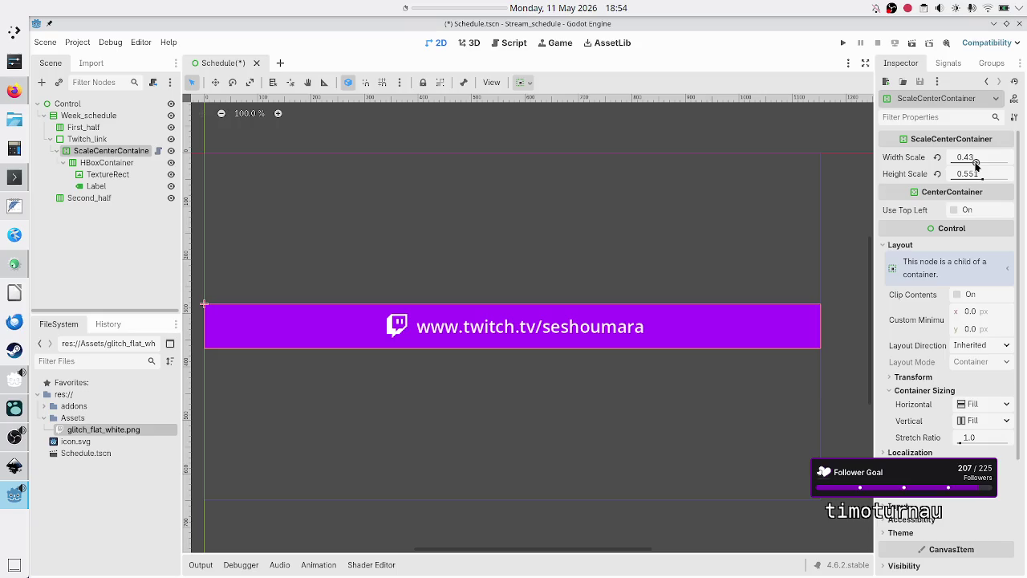
# Scale ScaleCenterContainer to width 0.458 and height 1.0, and centre the URL label vertically
pyautogui.moveTo(976, 164); pyautogui.dragTo(977, 163)
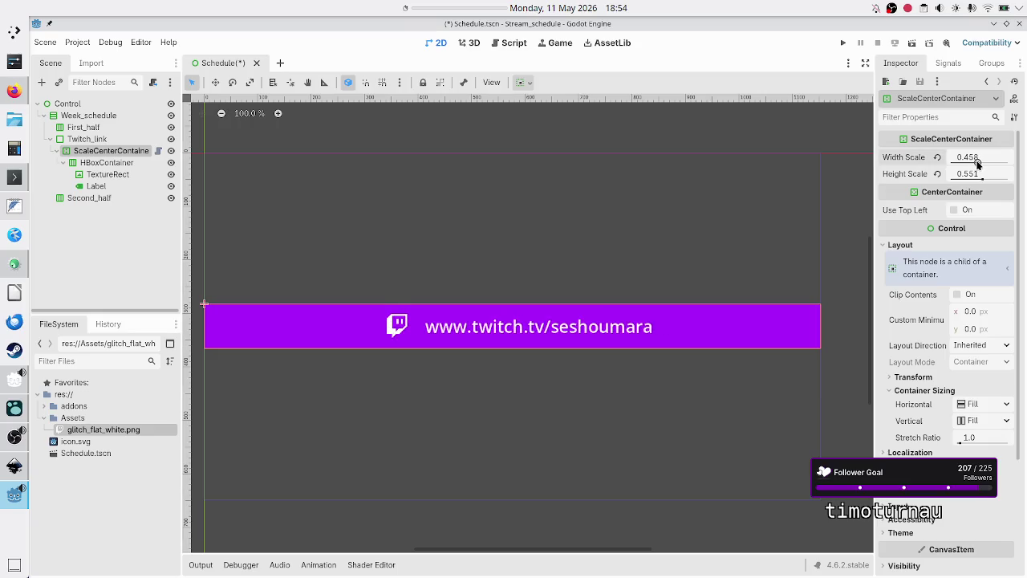
pyautogui.moveTo(982, 180); pyautogui.dragTo(1012, 179)
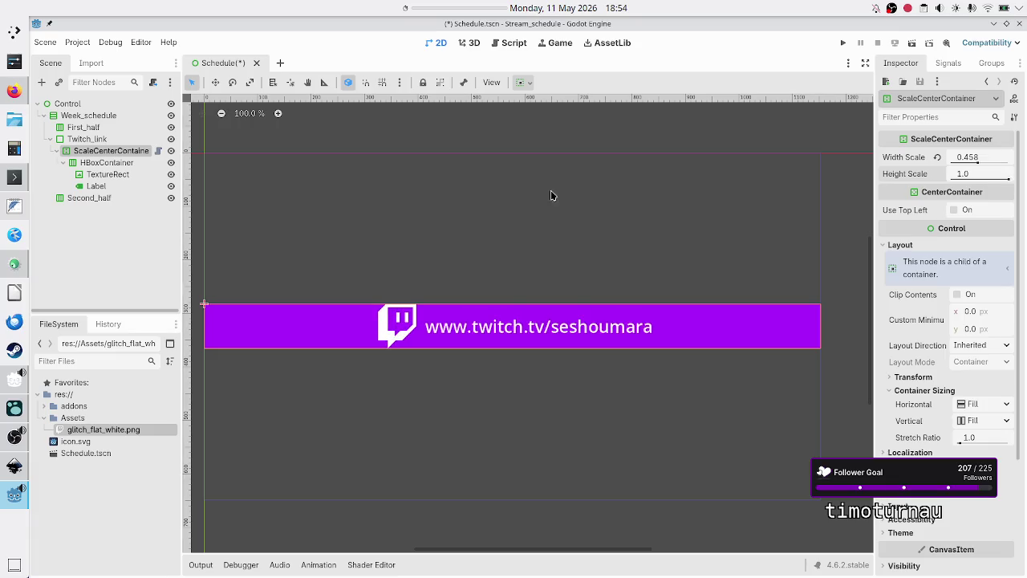
pyautogui.click(114, 186)
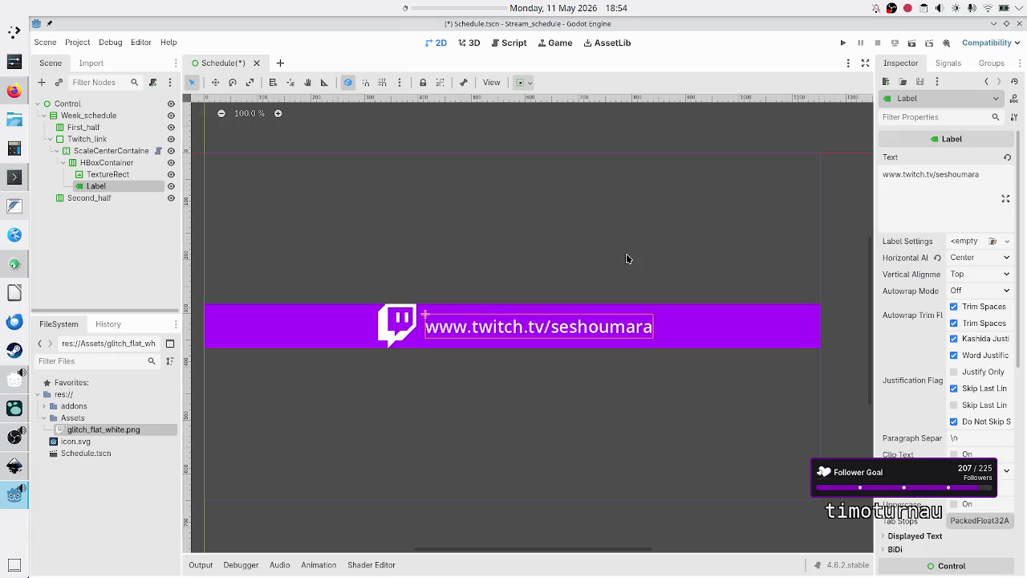
pyautogui.click(978, 276)
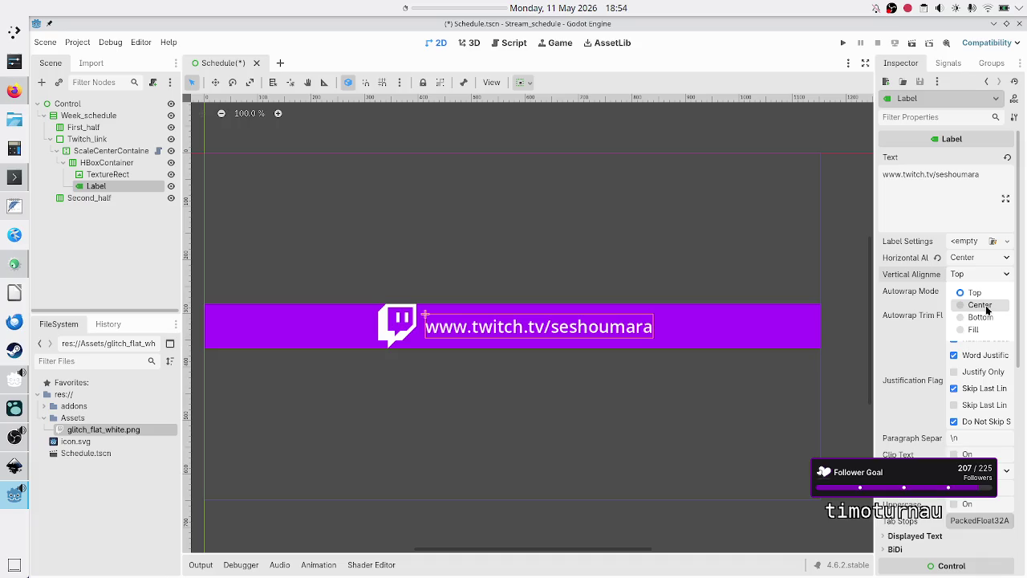
pyautogui.click(987, 308)
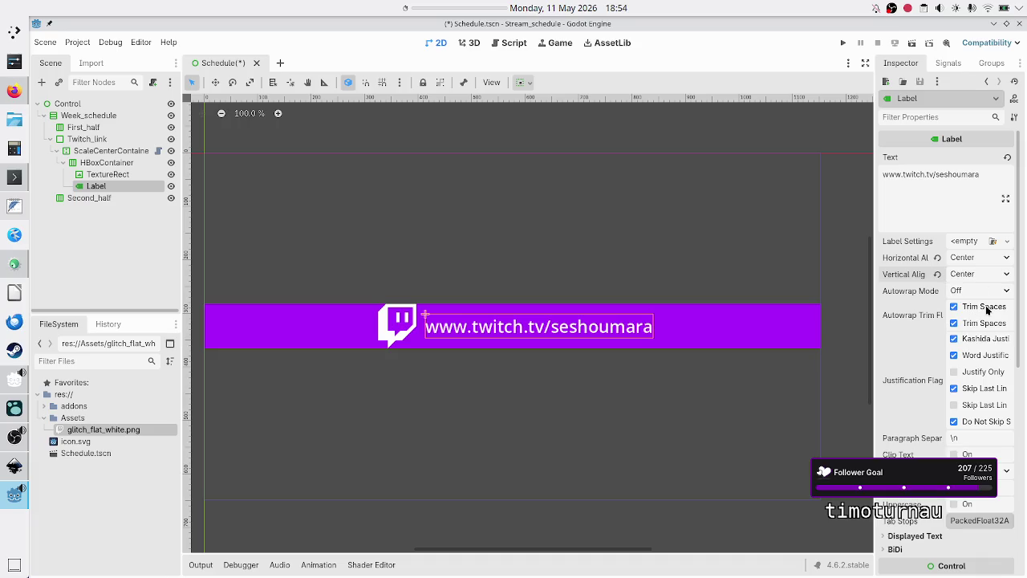
# Try Fill and Center vertical alignment options on the URL label
pyautogui.click(972, 276)
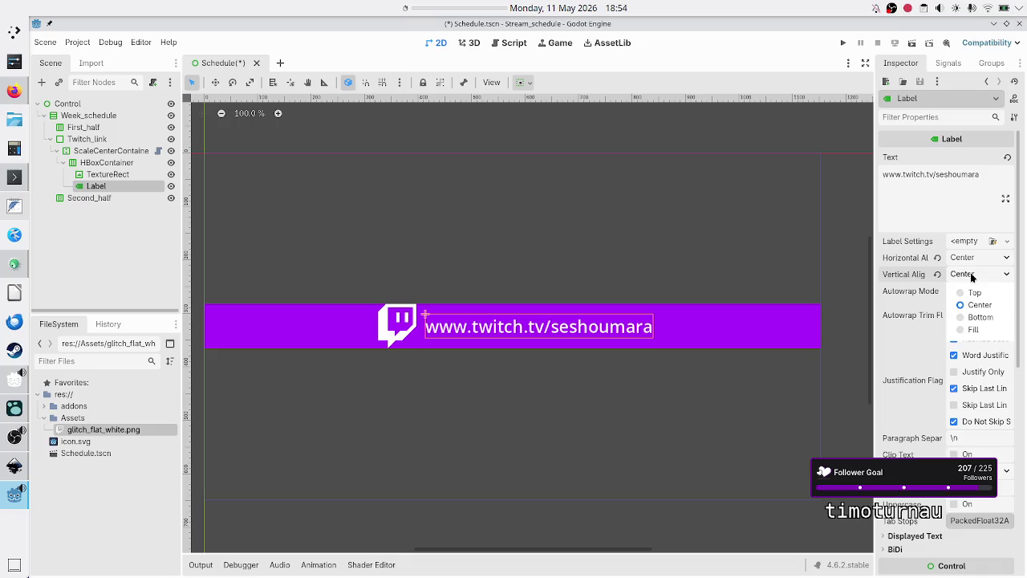
pyautogui.click(972, 276)
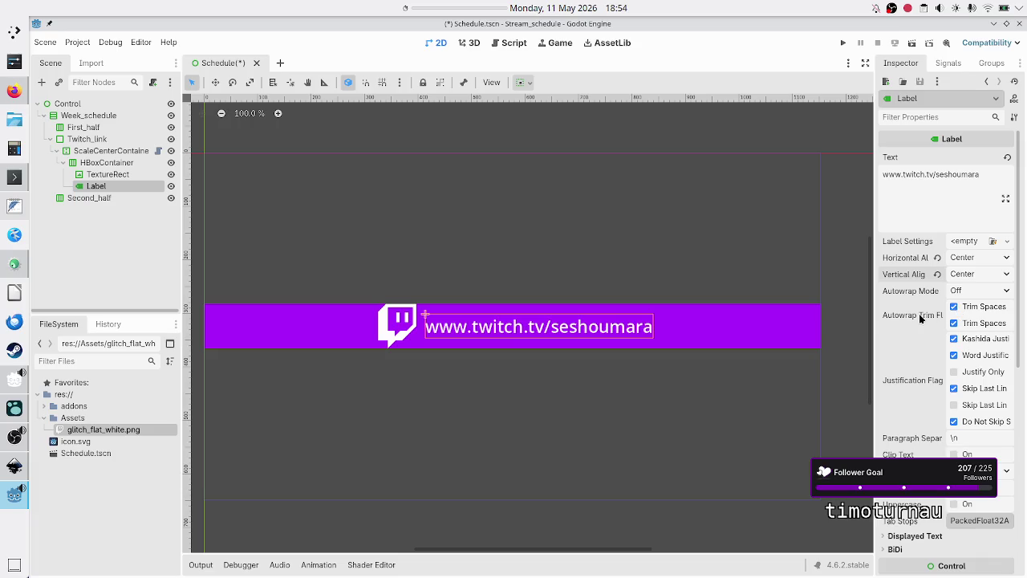
pyautogui.moveTo(919, 314)
pyautogui.scroll(-2, 919, 433)
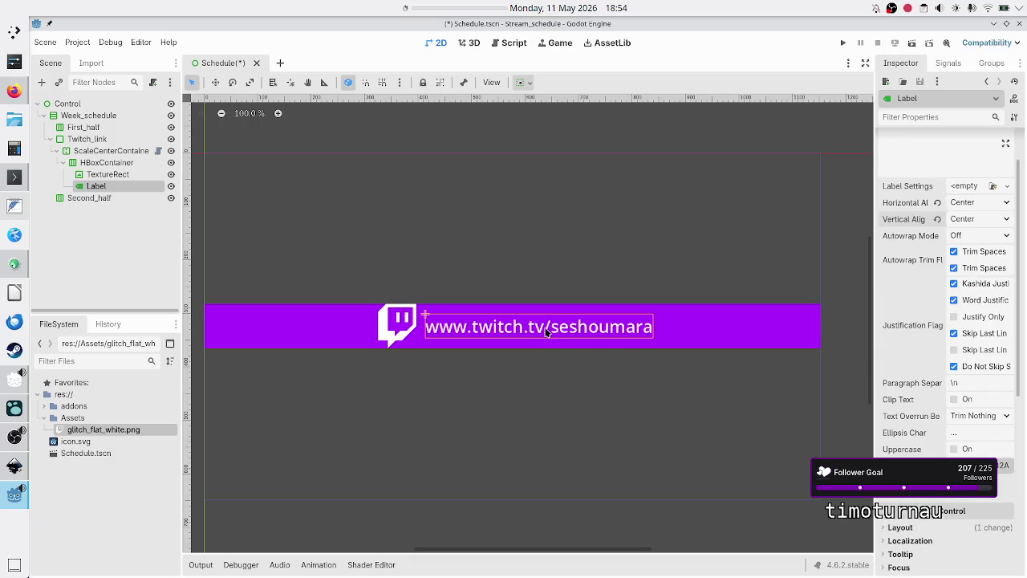
pyautogui.scroll(2, 966, 243)
pyautogui.click(971, 276)
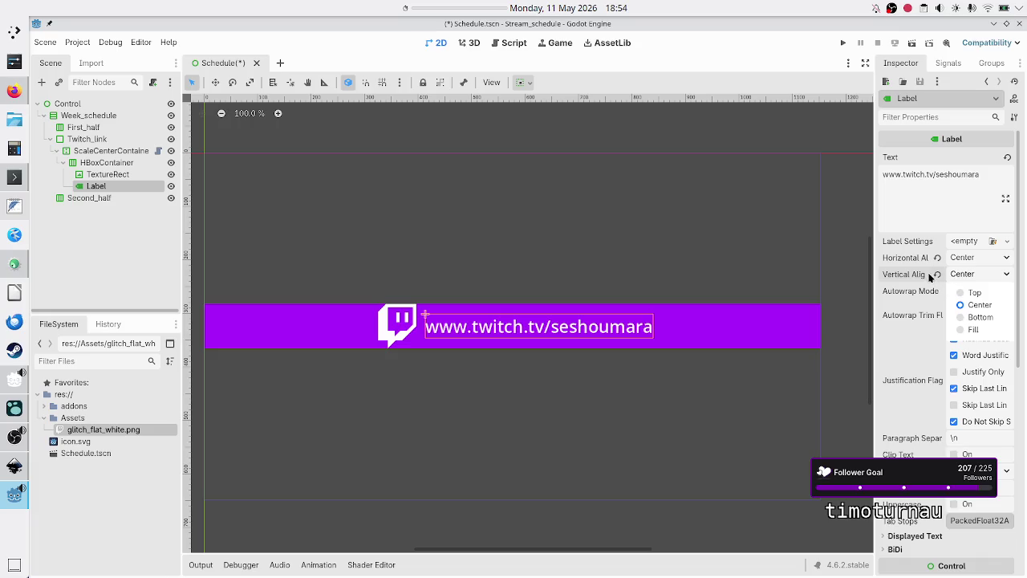
pyautogui.click(905, 279)
pyautogui.click(979, 286)
pyautogui.click(974, 273)
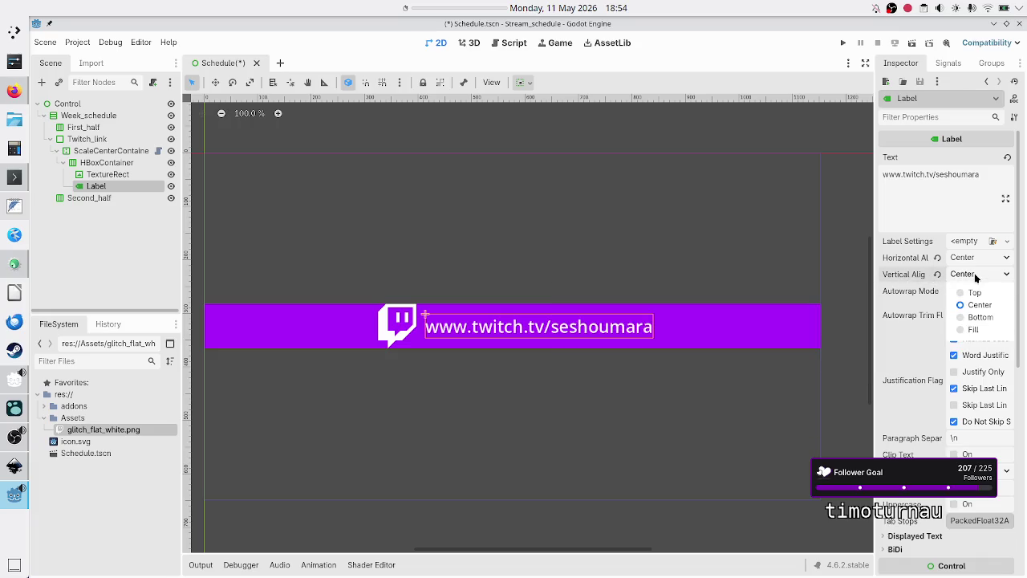
pyautogui.click(978, 330)
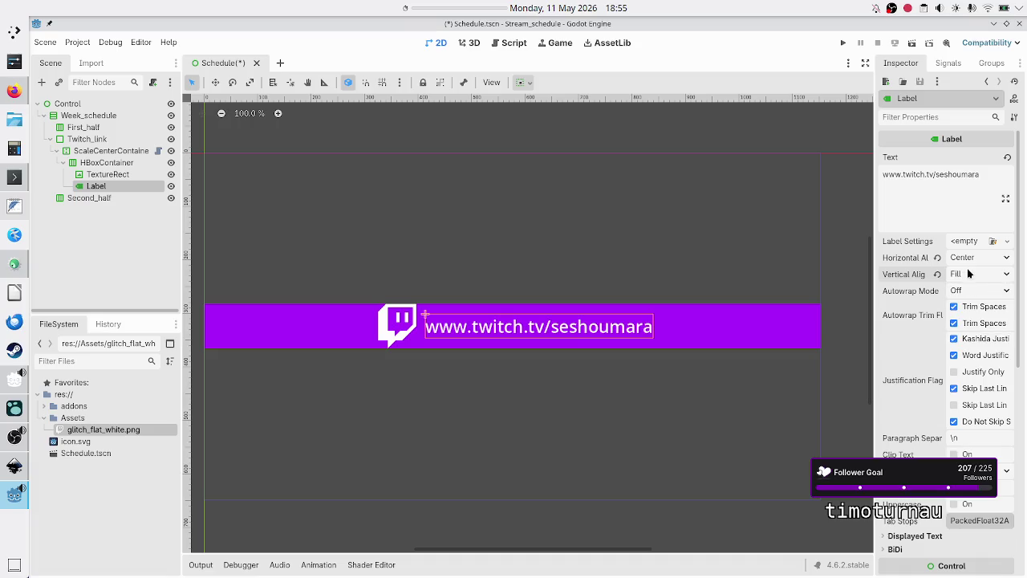
pyautogui.click(972, 274)
pyautogui.click(979, 305)
# Return the URL label to Top vertical alignment and reselect ScaleCenterContainer to check its scale
pyautogui.scroll(3, 582, 323)
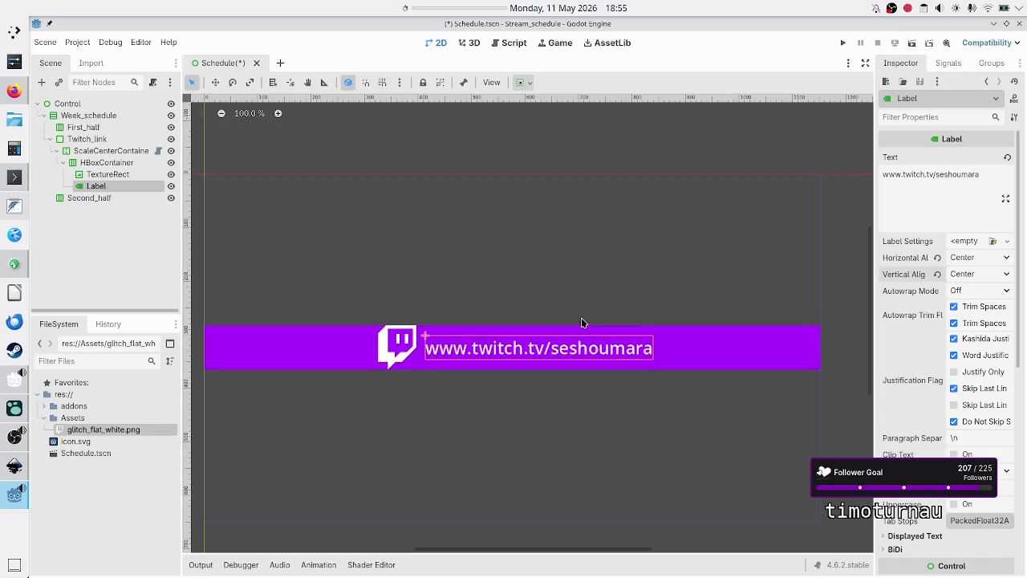
pyautogui.scroll(10, 575, 401)
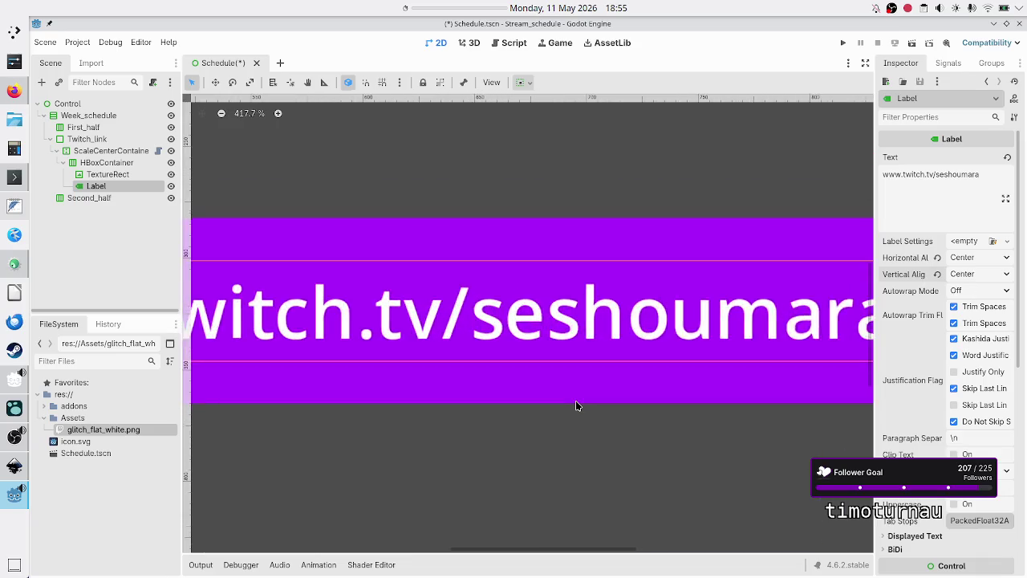
pyautogui.scroll(1, 576, 400)
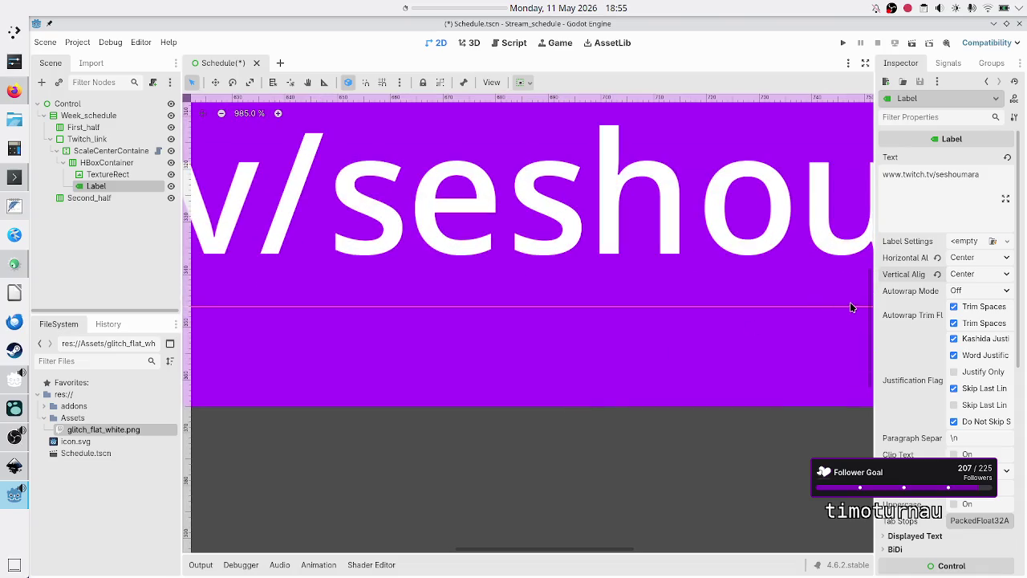
pyautogui.scroll(3, 869, 305)
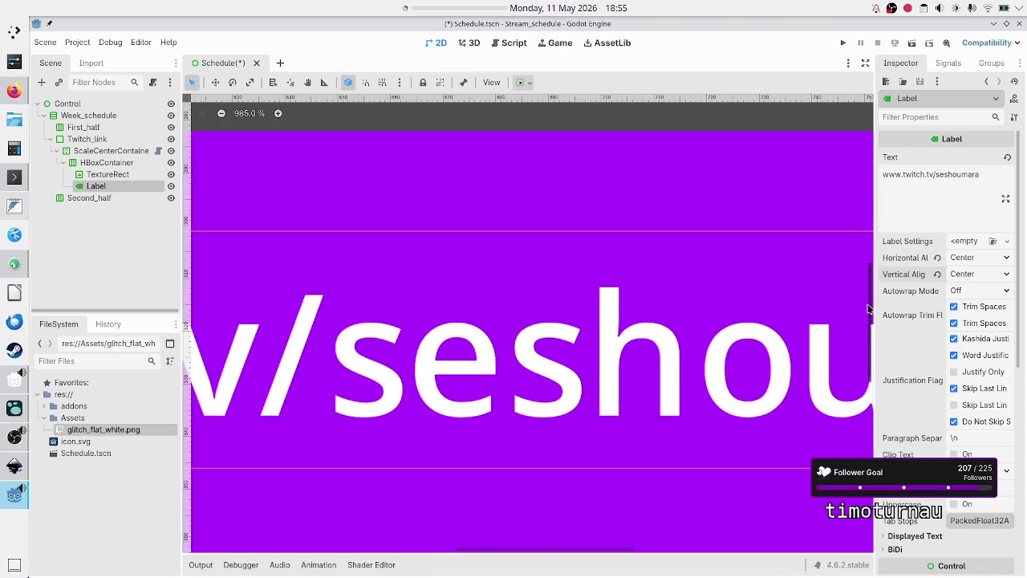
pyautogui.click(979, 276)
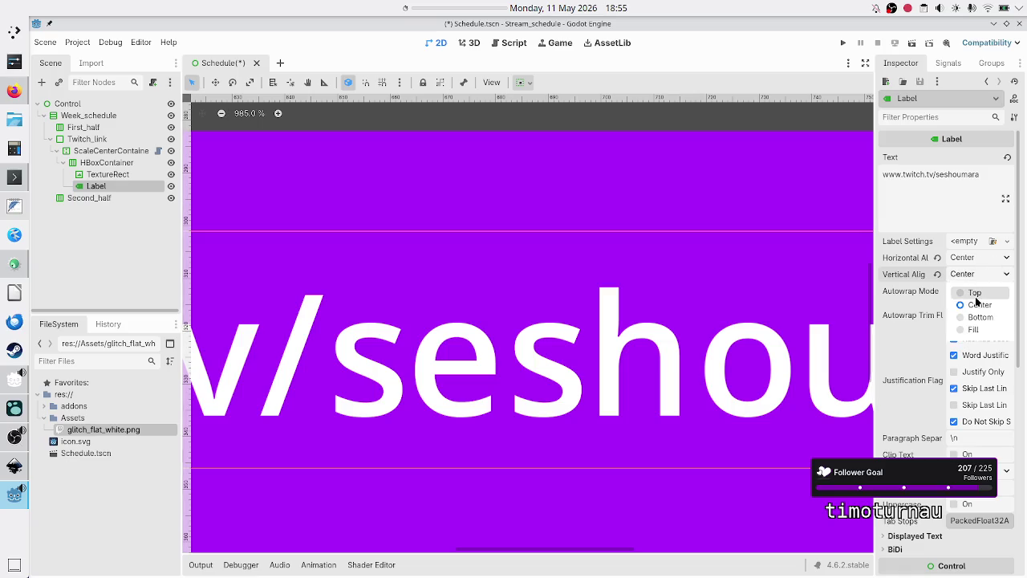
pyautogui.click(978, 294)
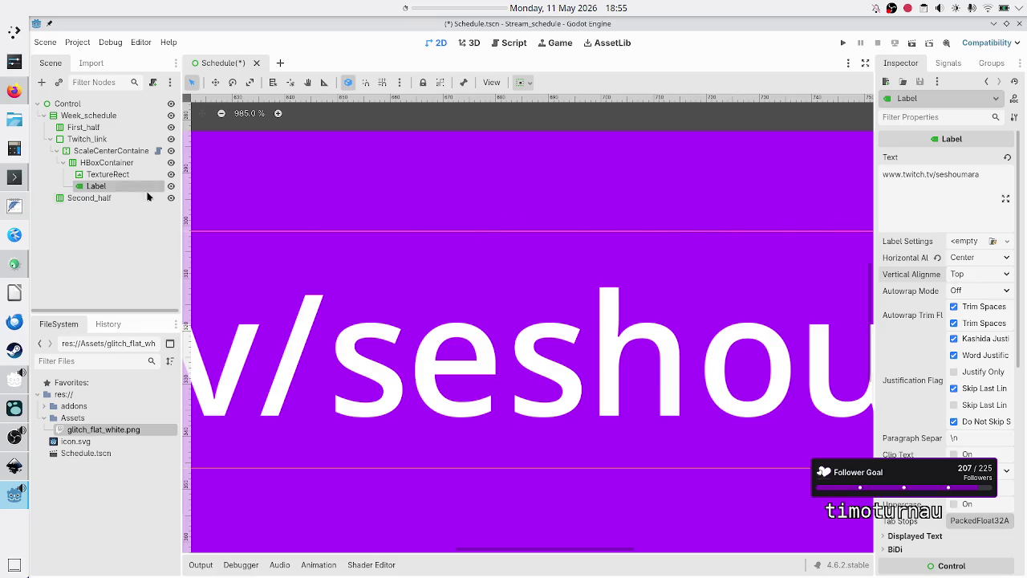
pyautogui.click(108, 166)
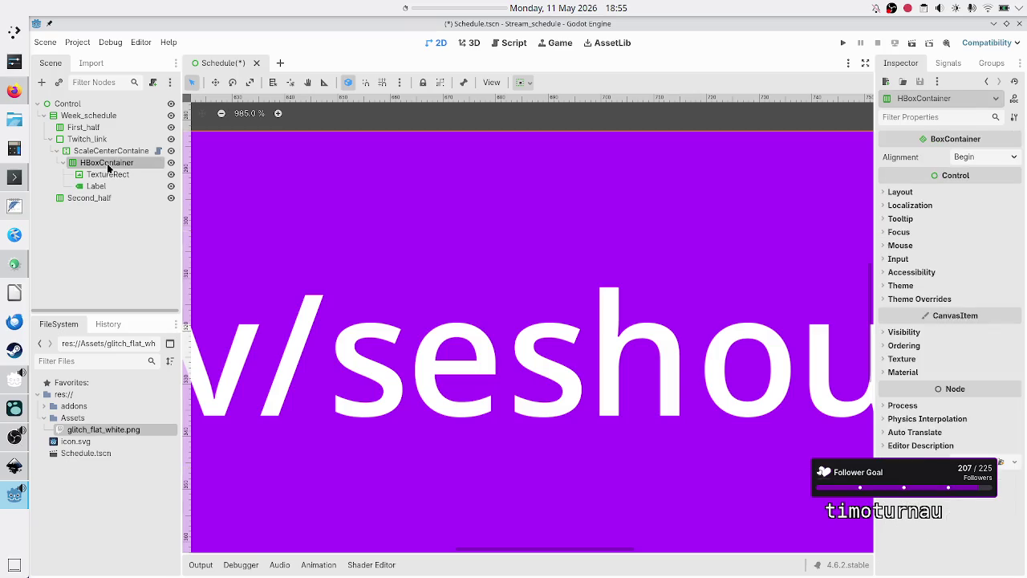
pyautogui.click(106, 151)
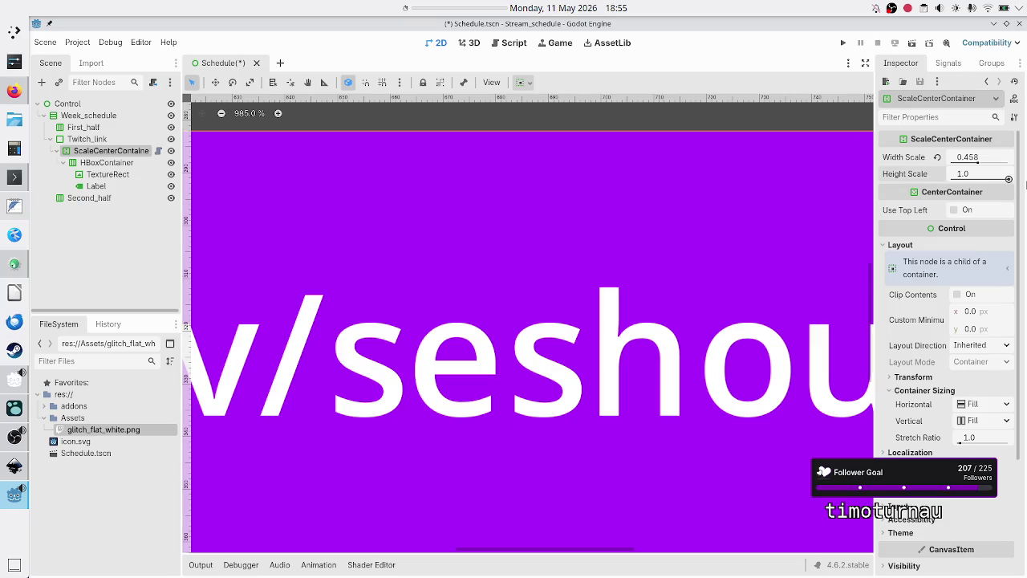
pyautogui.scroll(-10, 560, 281)
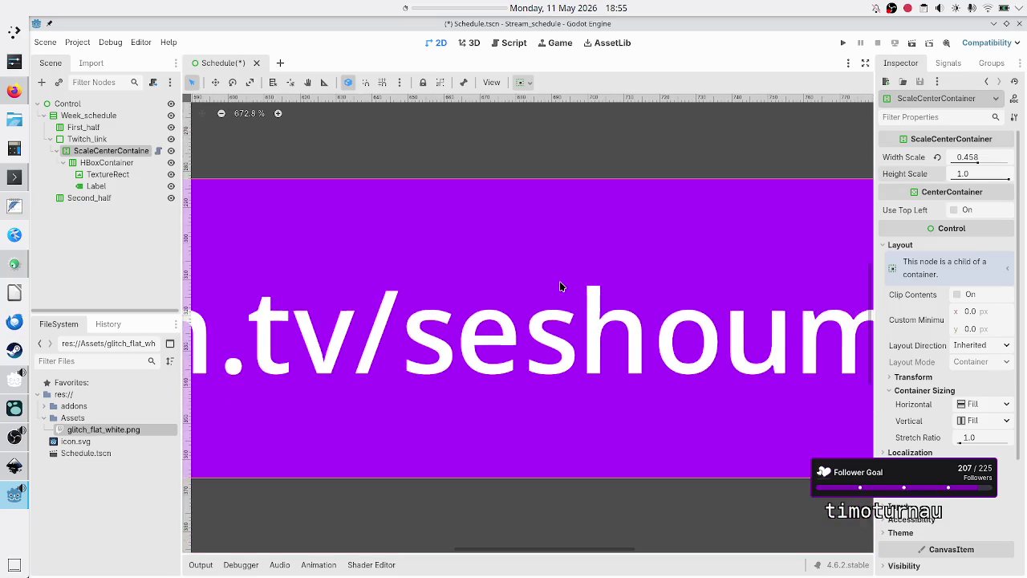
# Set the Twitch_link node's Container Sizing stretch ratio to 0.6
pyautogui.click(100, 139)
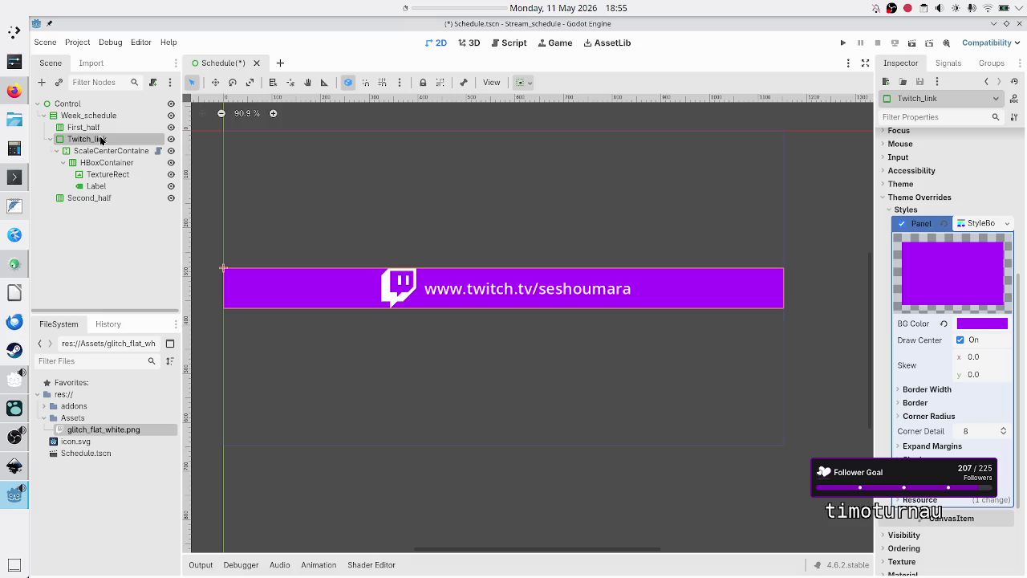
pyautogui.scroll(5, 922, 266)
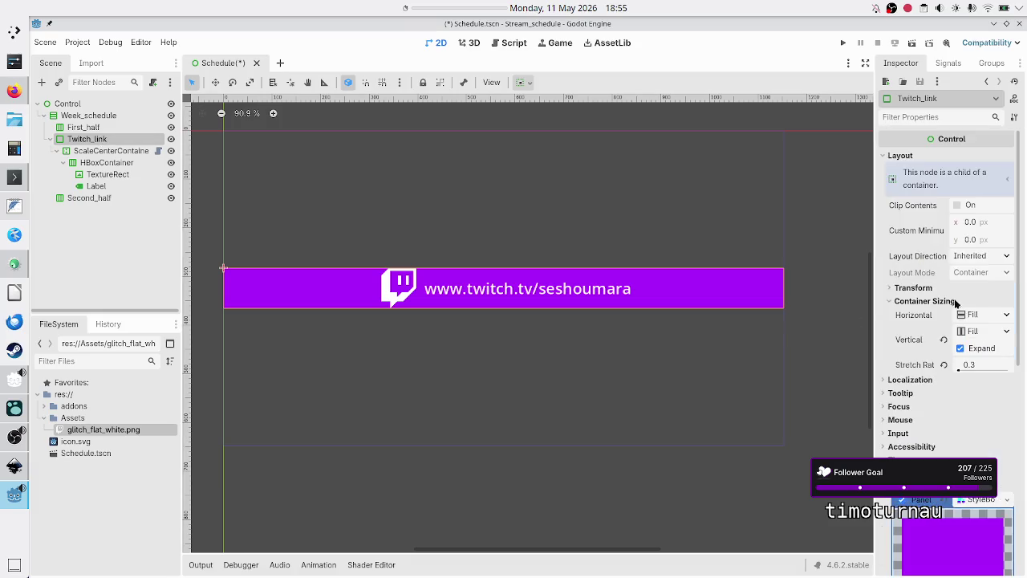
pyautogui.click(981, 366)
pyautogui.write('0.6')
pyautogui.press('Return')
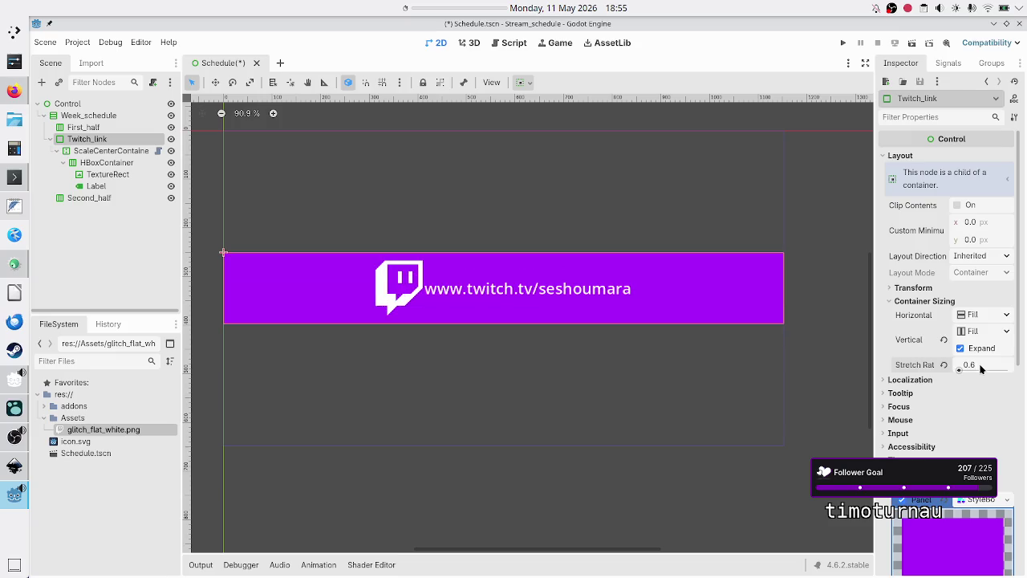
# Try a slightly different ScaleCenterContainer height scale, then select the URL Label
pyautogui.click(87, 150)
pyautogui.moveTo(1008, 179)
pyautogui.mouseDown()
pyautogui.moveTo(999, 181)
pyautogui.moveTo(1013, 182)
pyautogui.mouseUp()
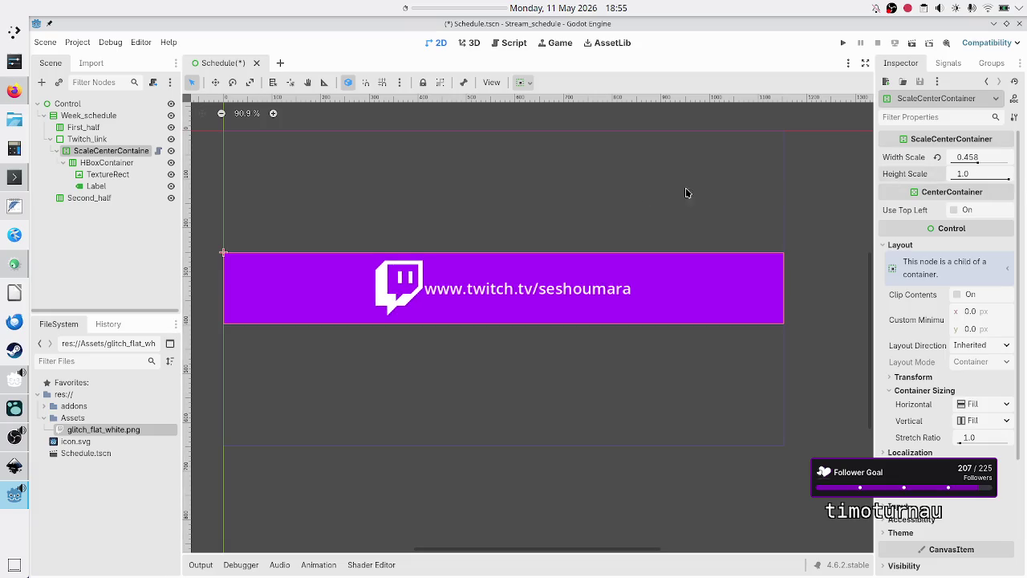
pyautogui.click(100, 185)
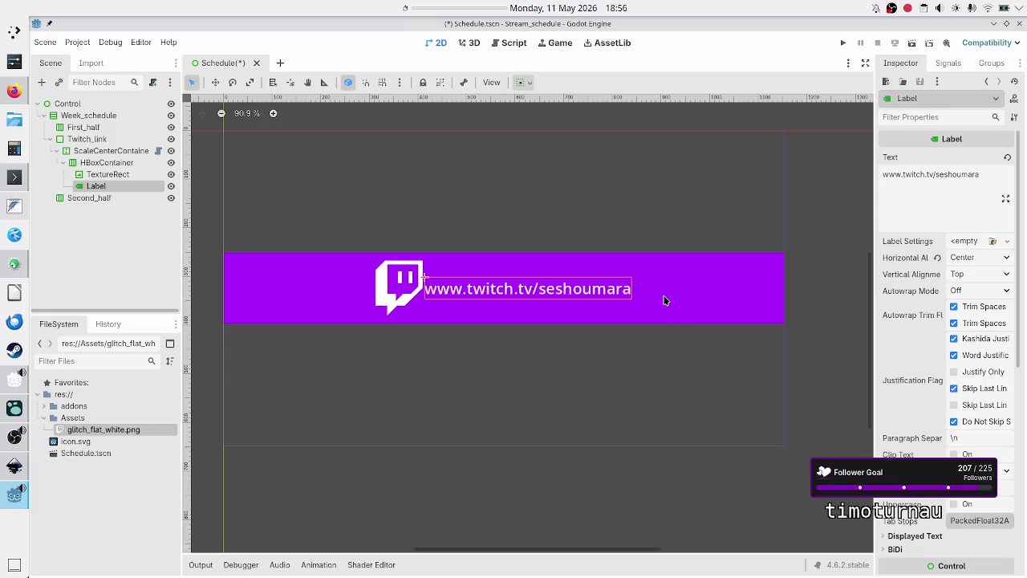
# Change the Label's vertical container sizing from Shrink Center to Fill
pyautogui.scroll(-5, 904, 397)
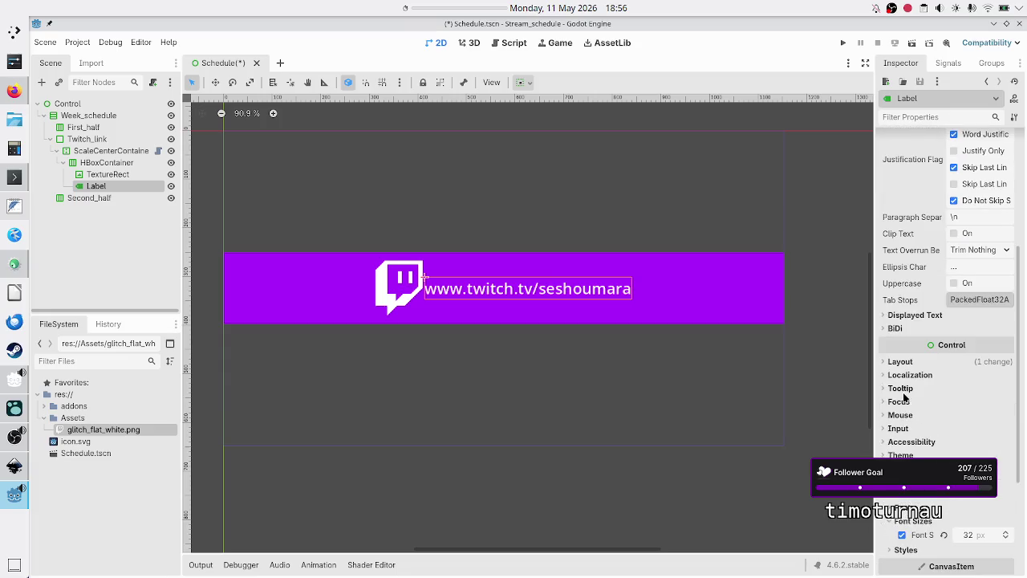
pyautogui.click(900, 362)
pyautogui.scroll(-5, 946, 421)
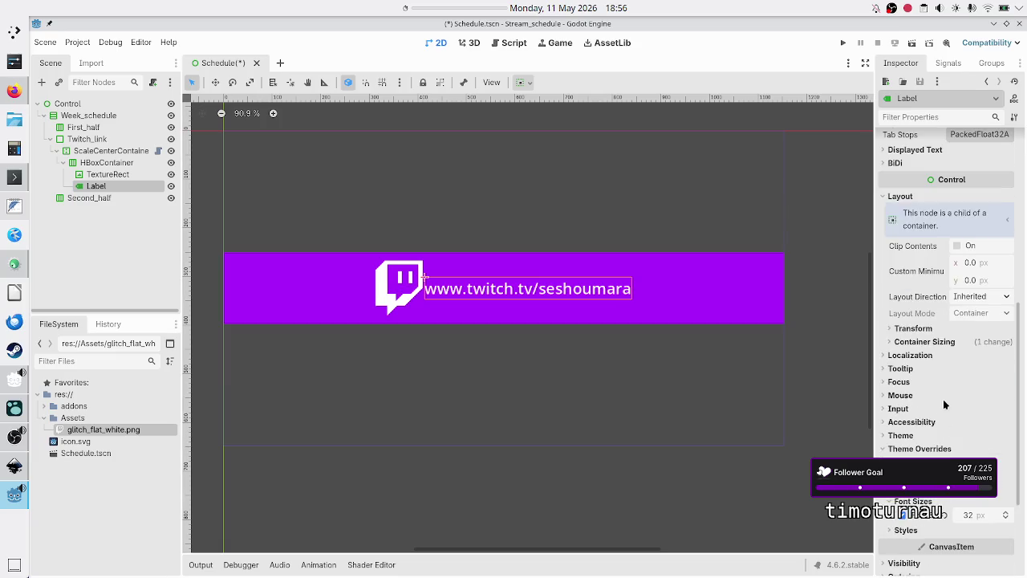
pyautogui.click(940, 342)
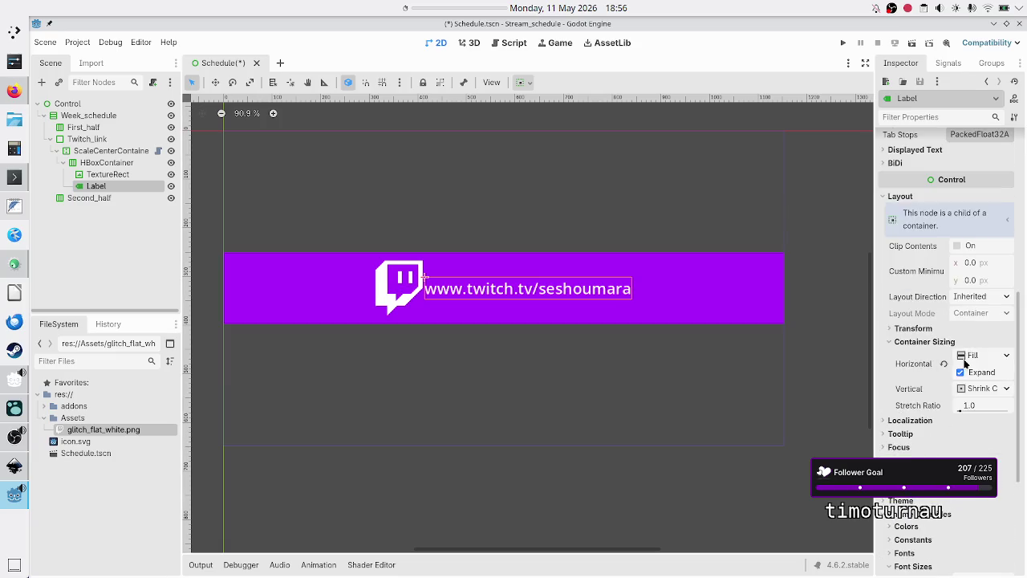
pyautogui.click(1008, 389)
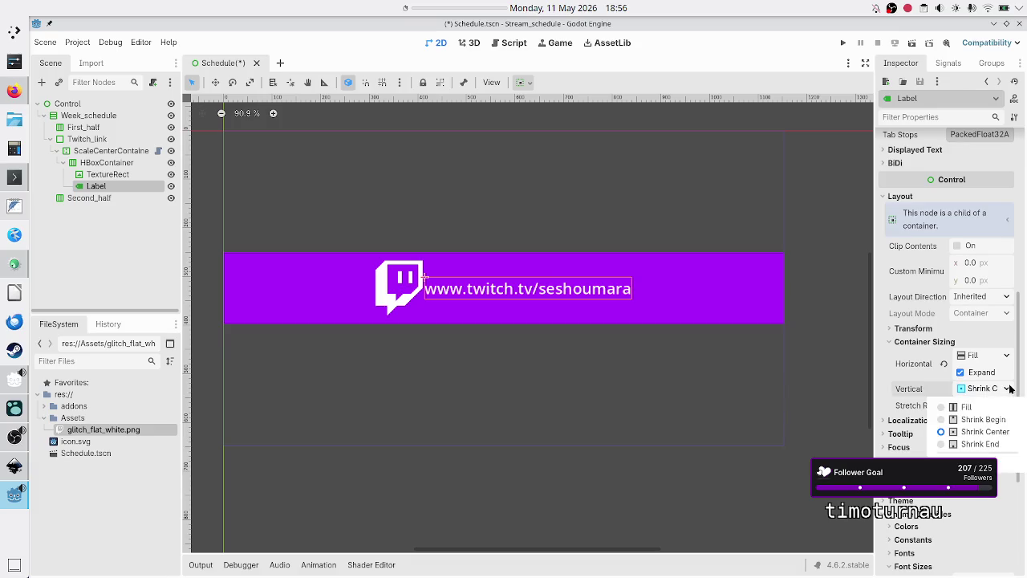
pyautogui.click(980, 456)
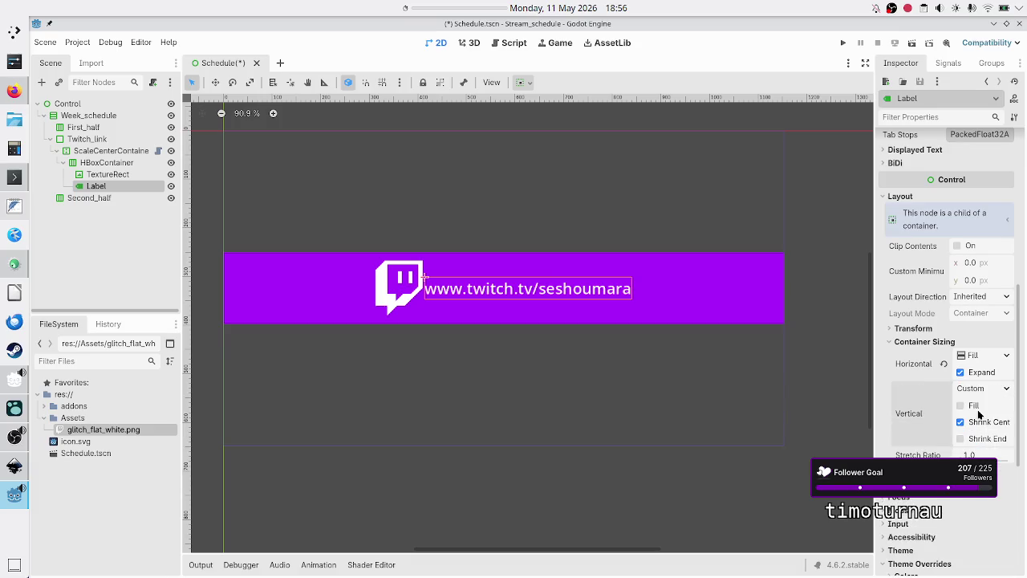
pyautogui.click(973, 422)
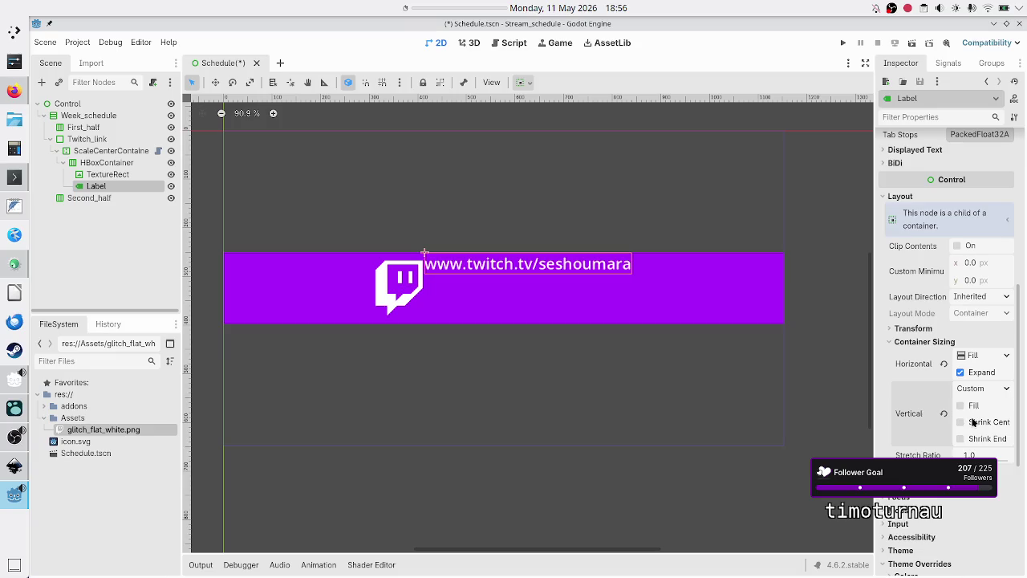
pyautogui.click(969, 410)
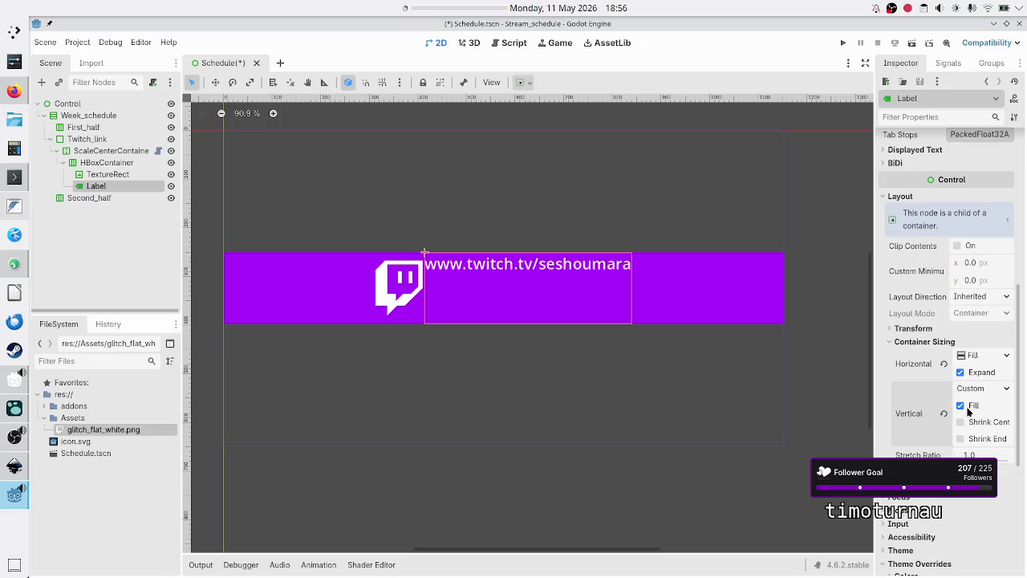
# Set the Label's Vertical Alignment to Center
pyautogui.scroll(5, 925, 292)
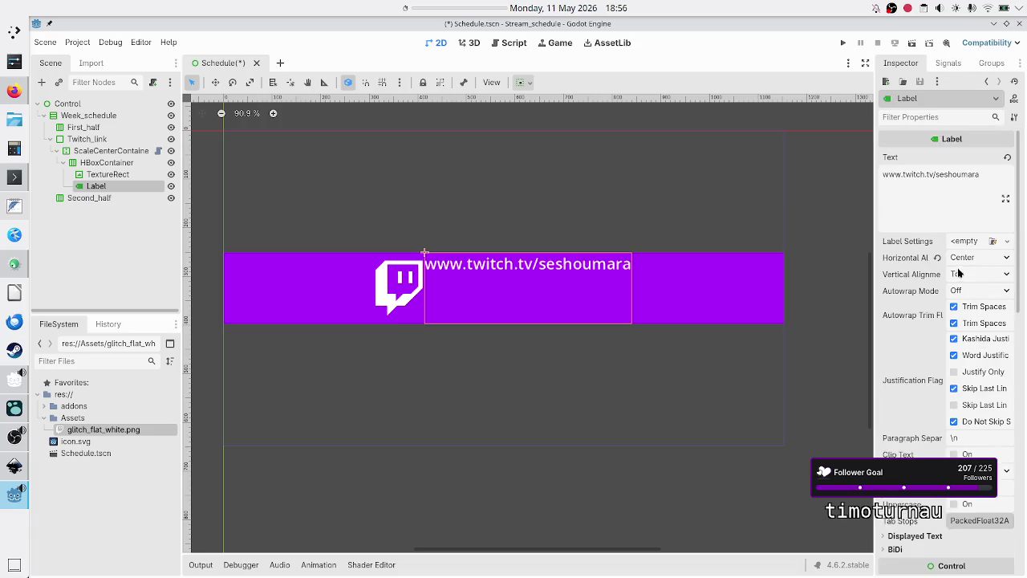
pyautogui.click(959, 275)
pyautogui.click(972, 307)
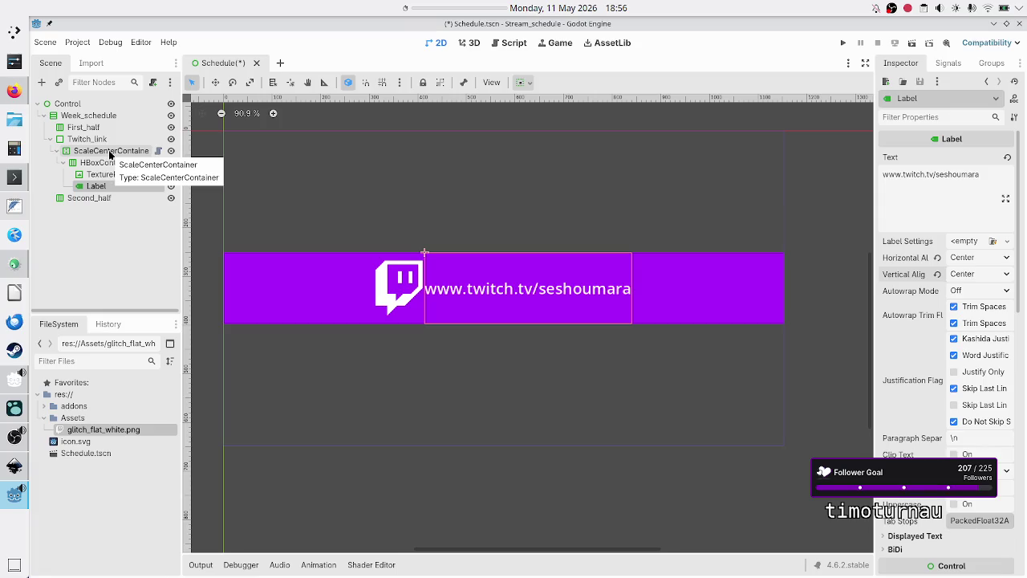
# Set the Twitch_link bar's stretch ratio back to 0.3
pyautogui.click(110, 151)
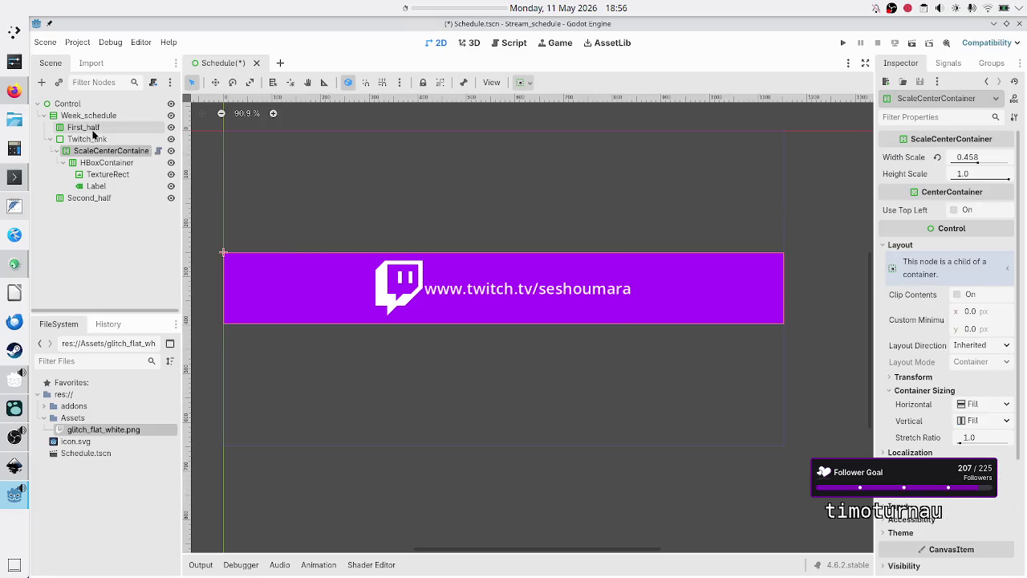
pyautogui.click(83, 139)
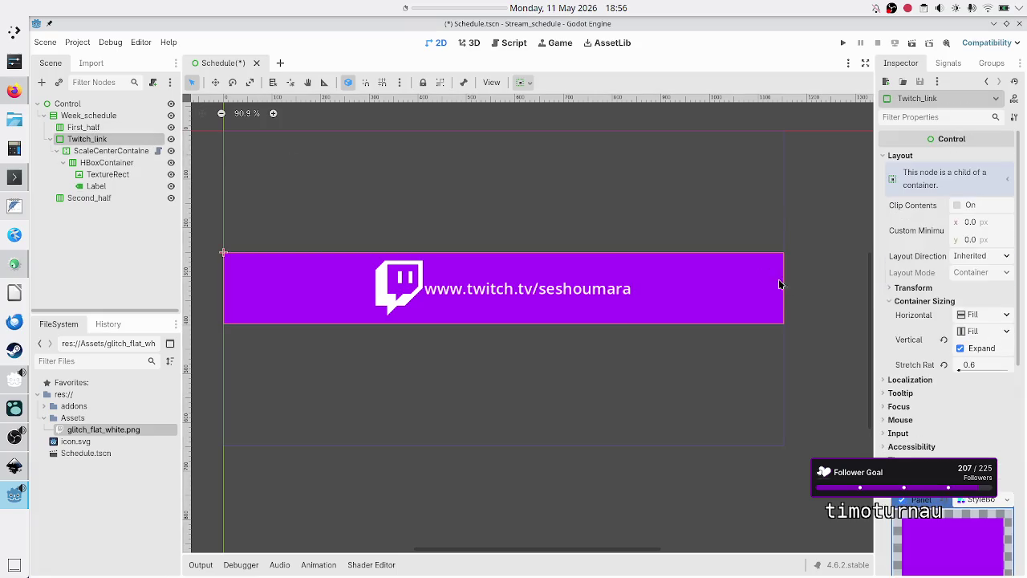
pyautogui.click(984, 369)
pyautogui.write('0')
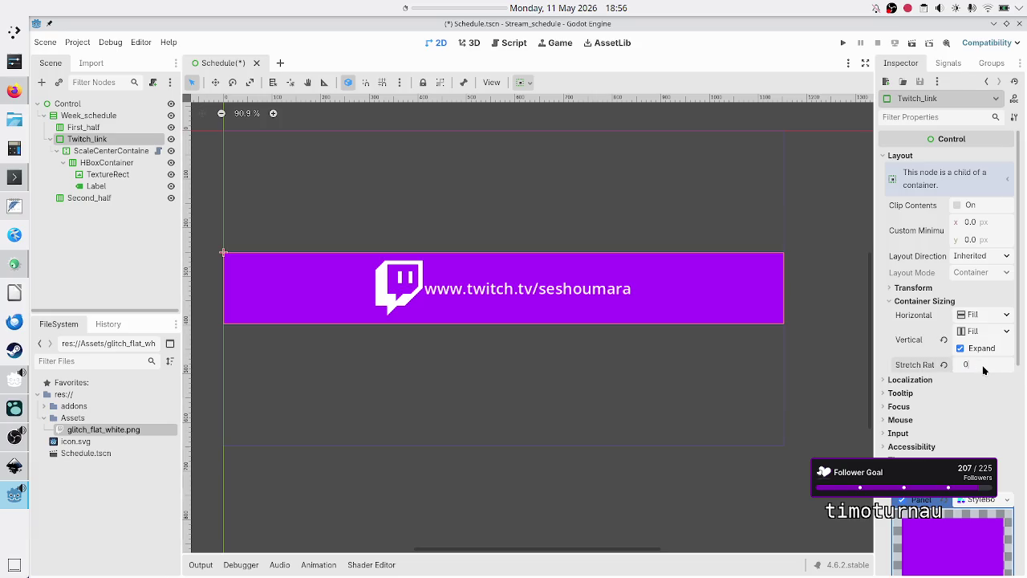
pyautogui.press('Return')
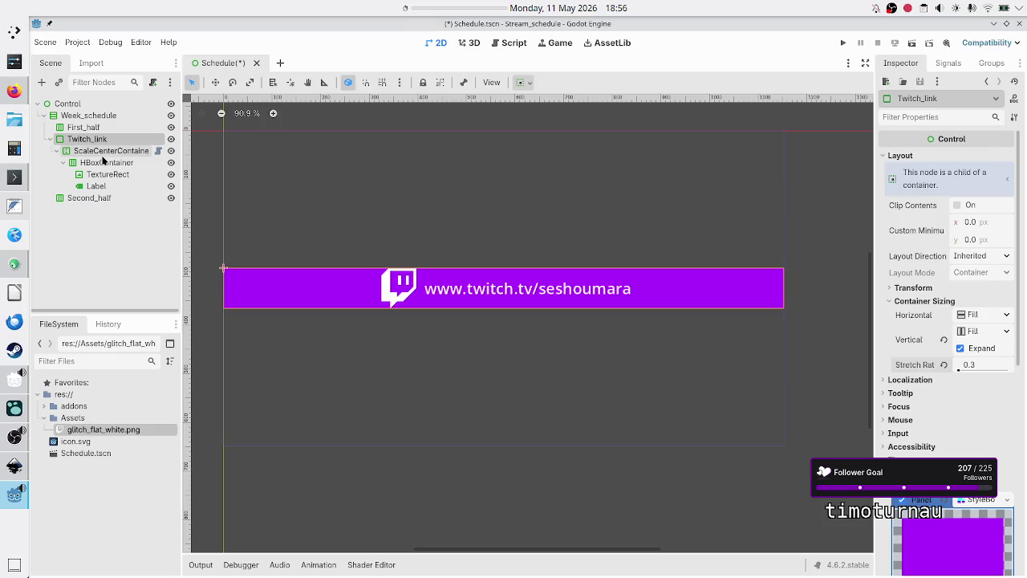
# Lower ScaleCenterContainer's height scale to about 0.607, then inspect the logo and URL Label
pyautogui.click(105, 151)
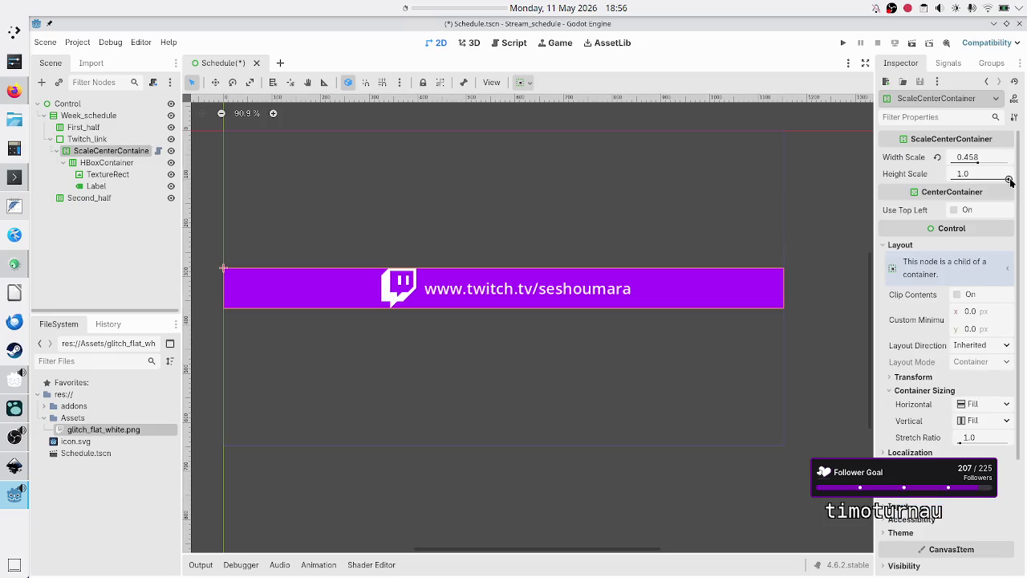
pyautogui.moveTo(1009, 181)
pyautogui.mouseDown()
pyautogui.moveTo(951, 188)
pyautogui.moveTo(988, 185)
pyautogui.mouseUp()
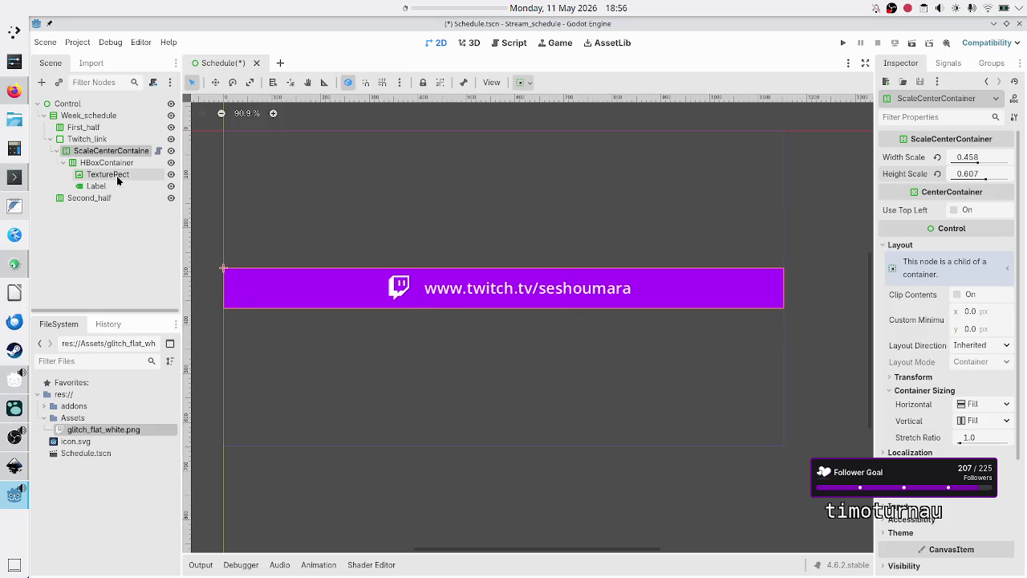
pyautogui.click(114, 176)
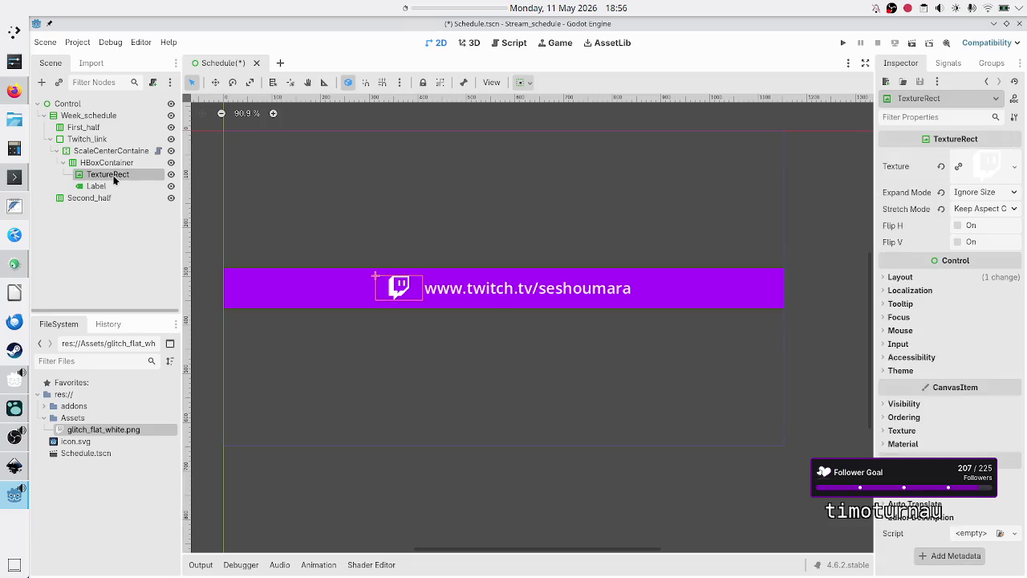
pyautogui.click(104, 187)
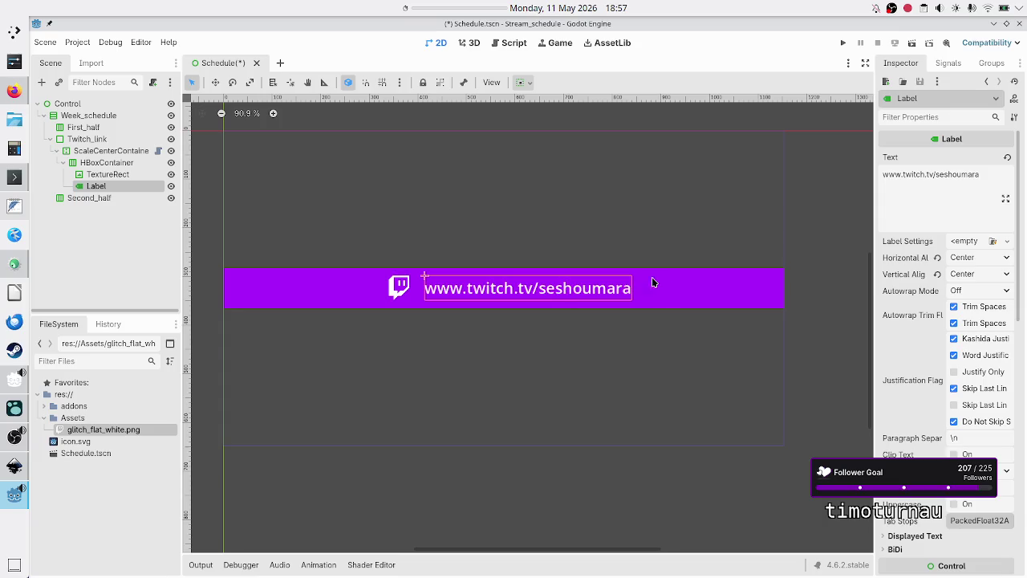
# Set the URL label's Vertical Alignment to Top
pyautogui.click(966, 275)
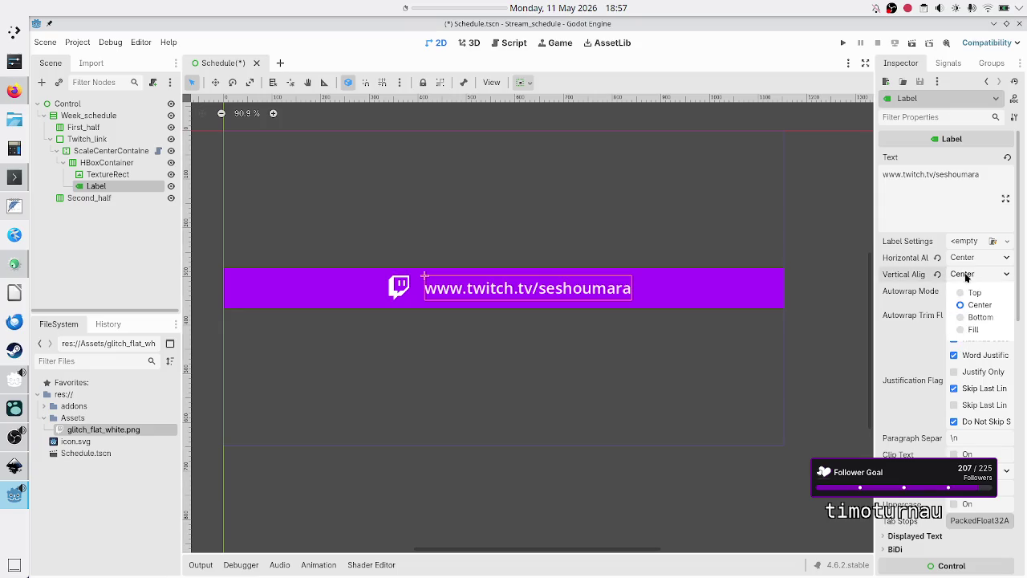
pyautogui.click(976, 293)
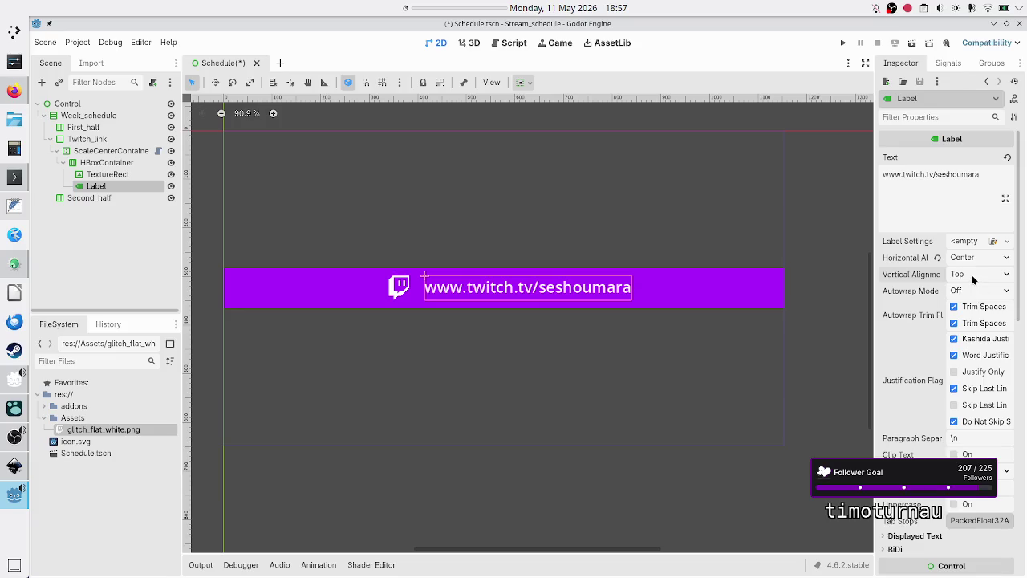
pyautogui.click(973, 277)
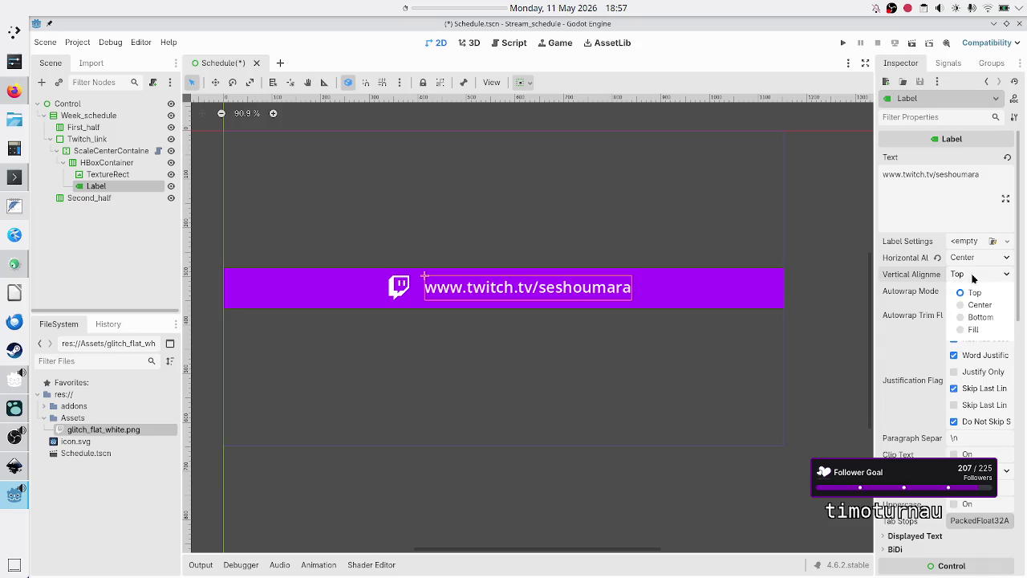
pyautogui.press('Escape')
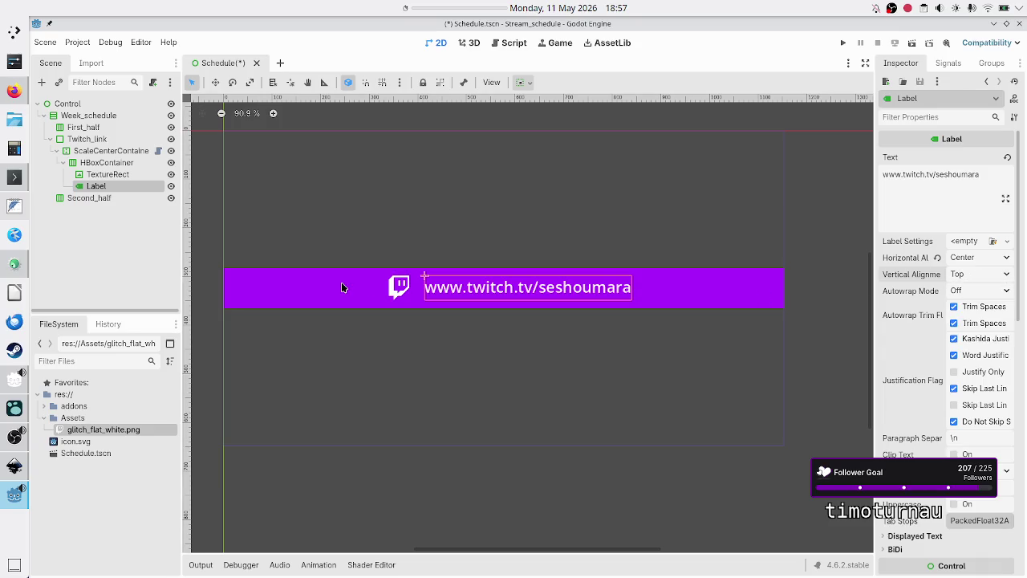
# Set ScaleCenterContainer scale to 0.439 width by 0.7 height and save Schedule.tscn
pyautogui.click(110, 152)
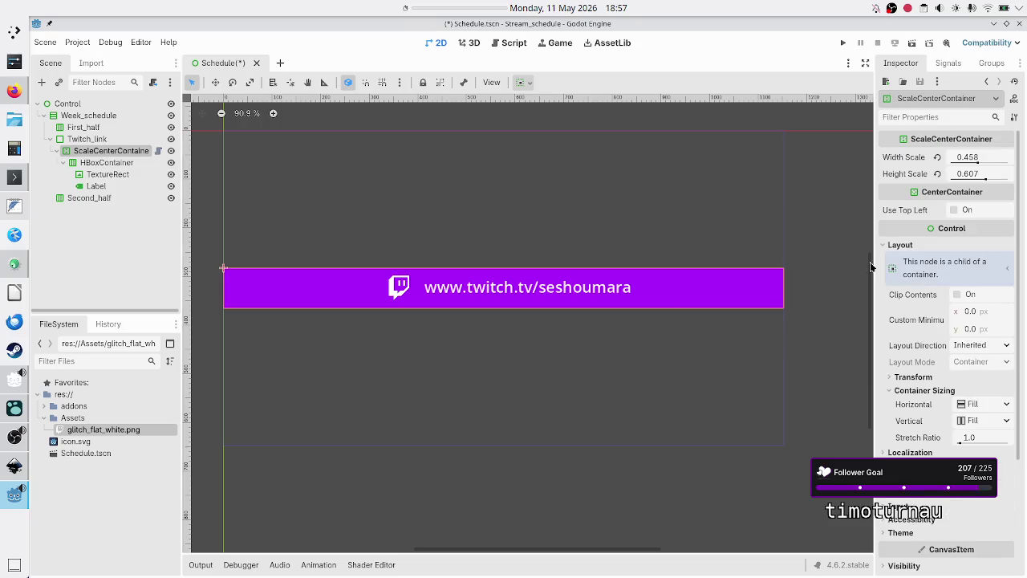
pyautogui.moveTo(987, 180); pyautogui.dragTo(992, 179)
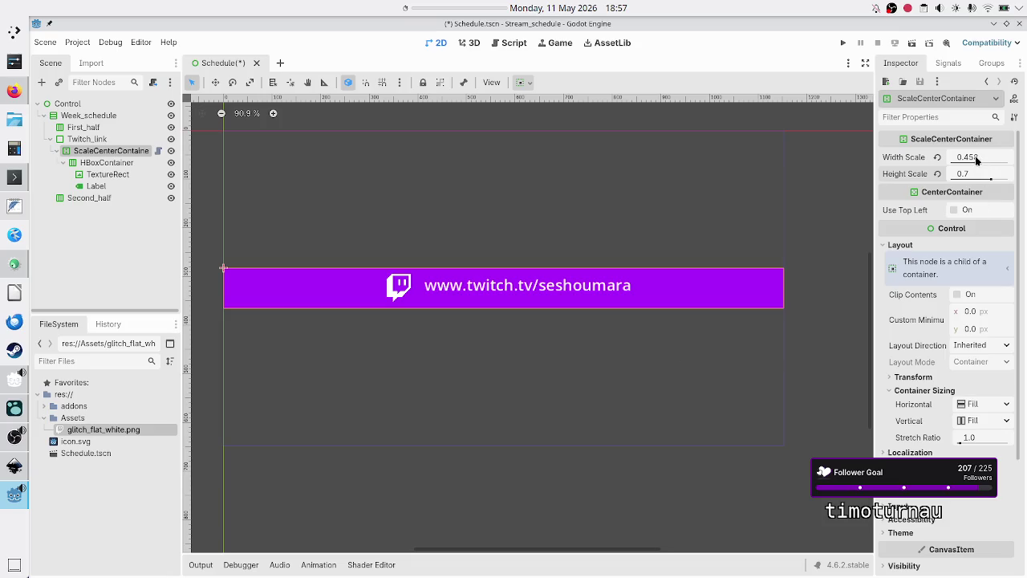
pyautogui.moveTo(976, 162); pyautogui.dragTo(976, 163)
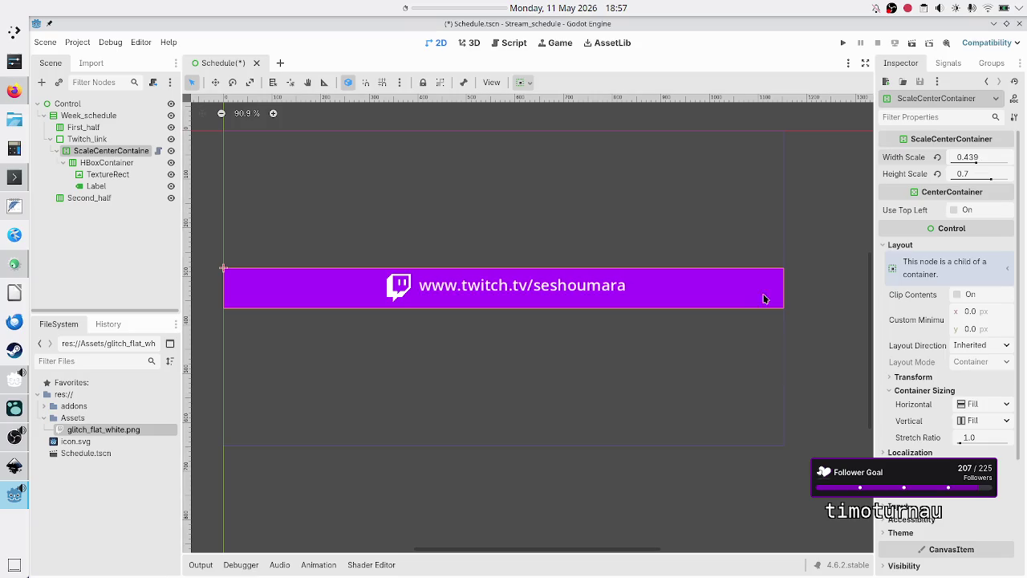
pyautogui.click(101, 249)
pyautogui.hotkey('ctrl', 's')
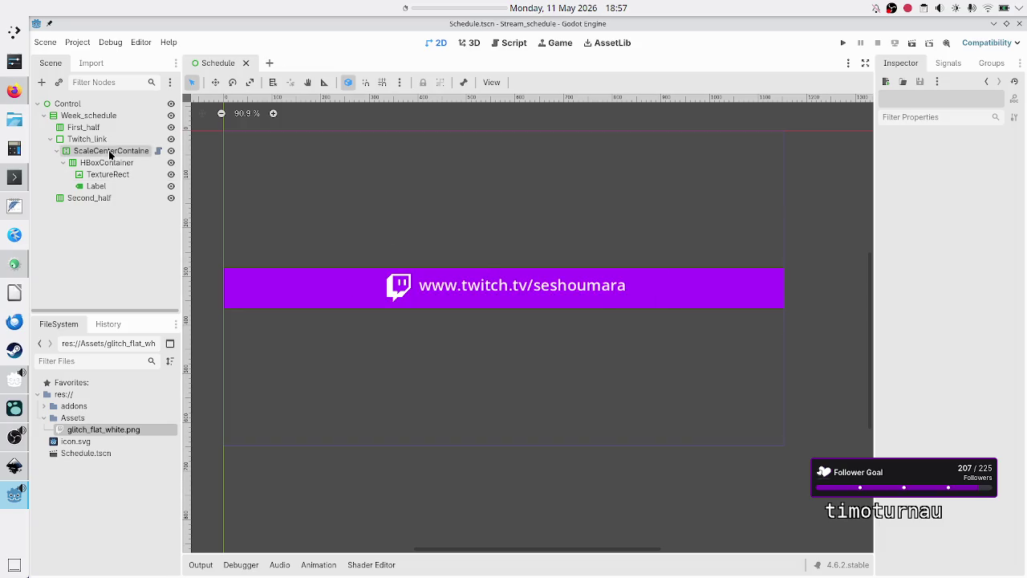
pyautogui.click(111, 152)
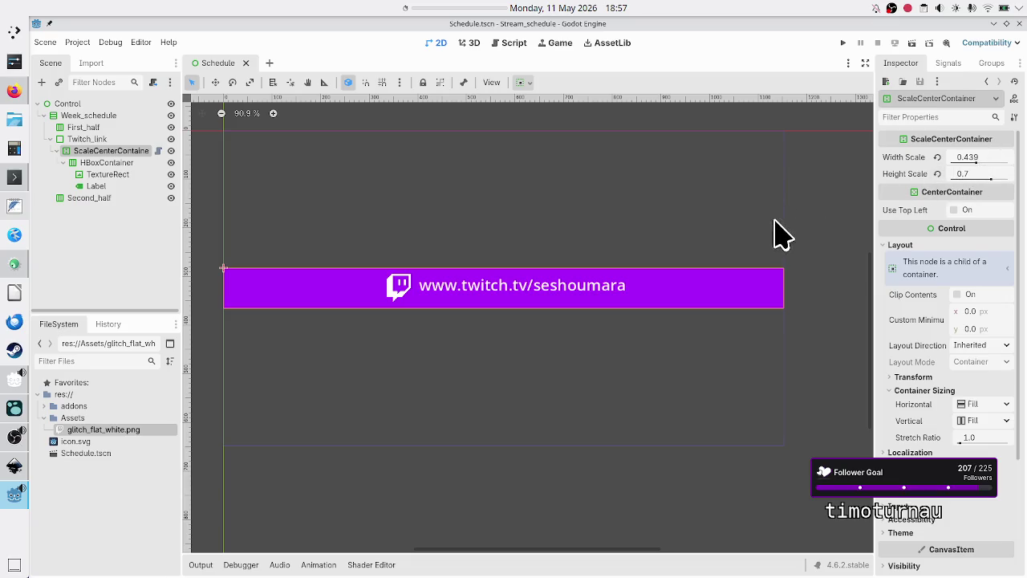
pyautogui.hotkey('alt', 'Tab')
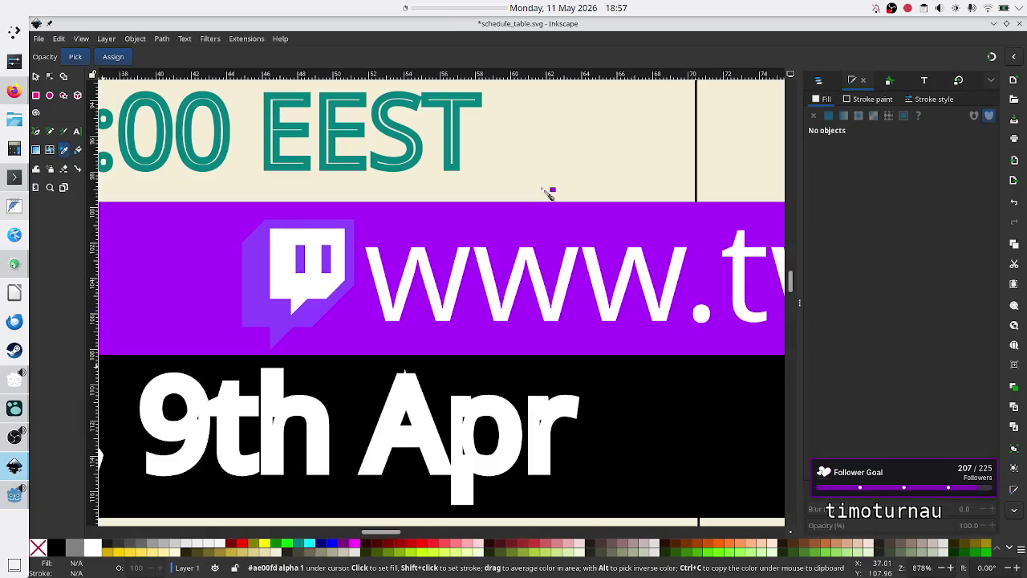
# Zoom and pan the Inkscape mockup to show the full Mon–Sat table and purple Twitch bar
pyautogui.scroll(-3, 514, 211)
pyautogui.scroll(1, 513, 206)
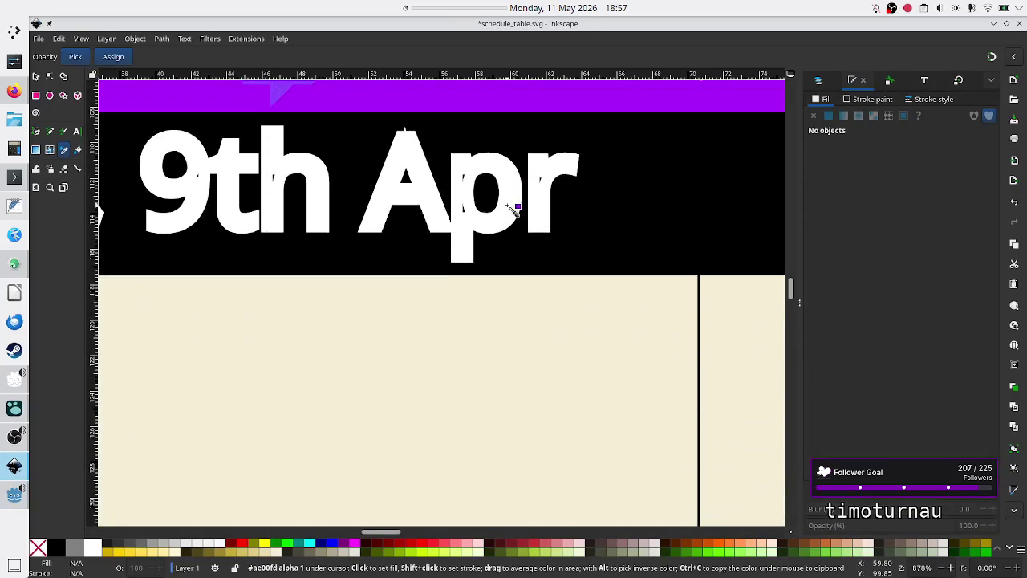
pyautogui.keyDown('ctrl'); pyautogui.scroll(-7, 516, 207); pyautogui.keyUp('ctrl')
pyautogui.keyDown('ctrl'); pyautogui.scroll(4, 516, 207); pyautogui.keyUp('ctrl')
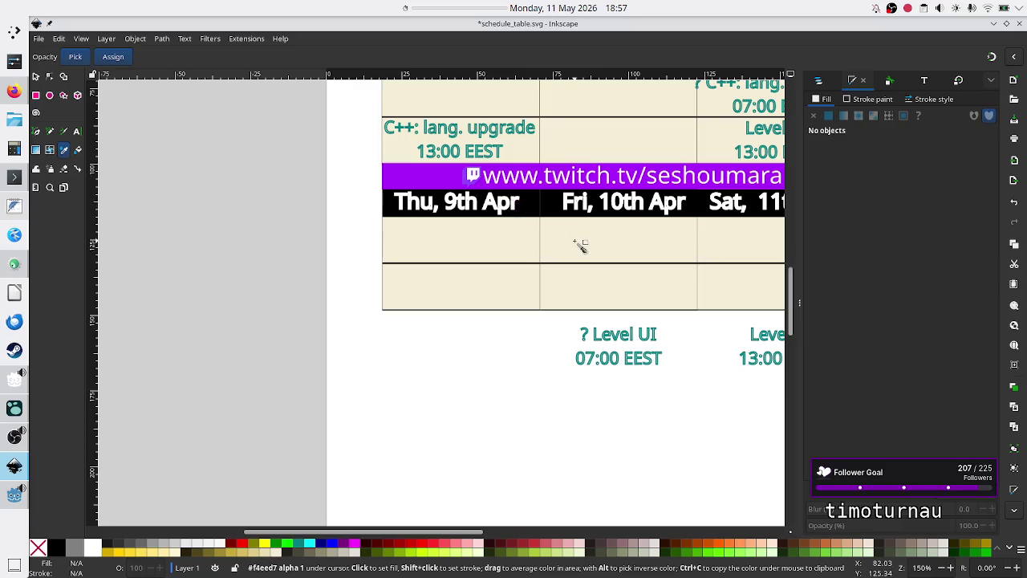
pyautogui.scroll(5, 578, 245)
pyautogui.hscroll(8, 581, 244)
pyautogui.hscroll(-1, 536, 277)
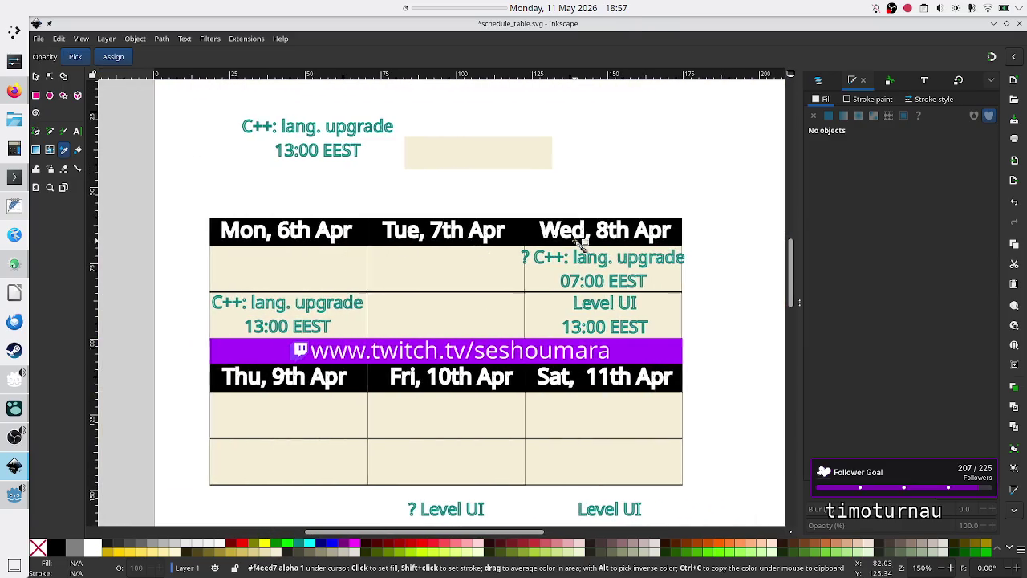
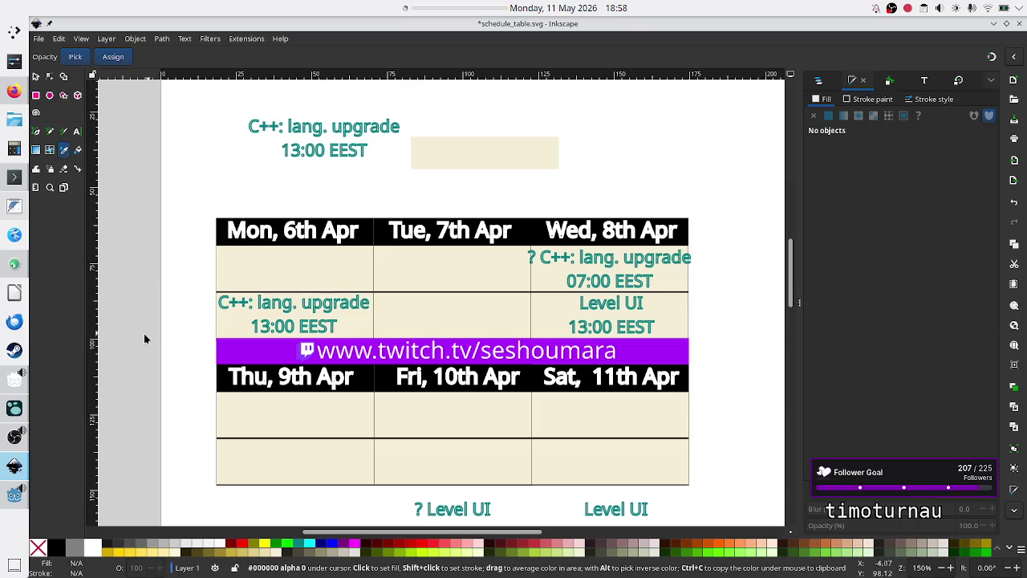
# In Godot, create a new User Interface scene whose root Control is named Day
pyautogui.click(15, 495)
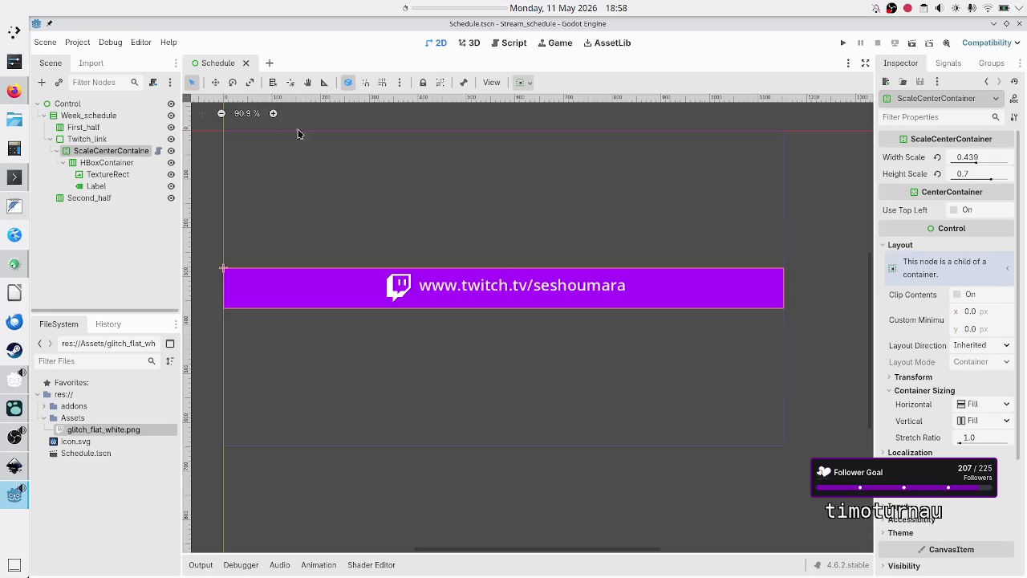
pyautogui.click(270, 62)
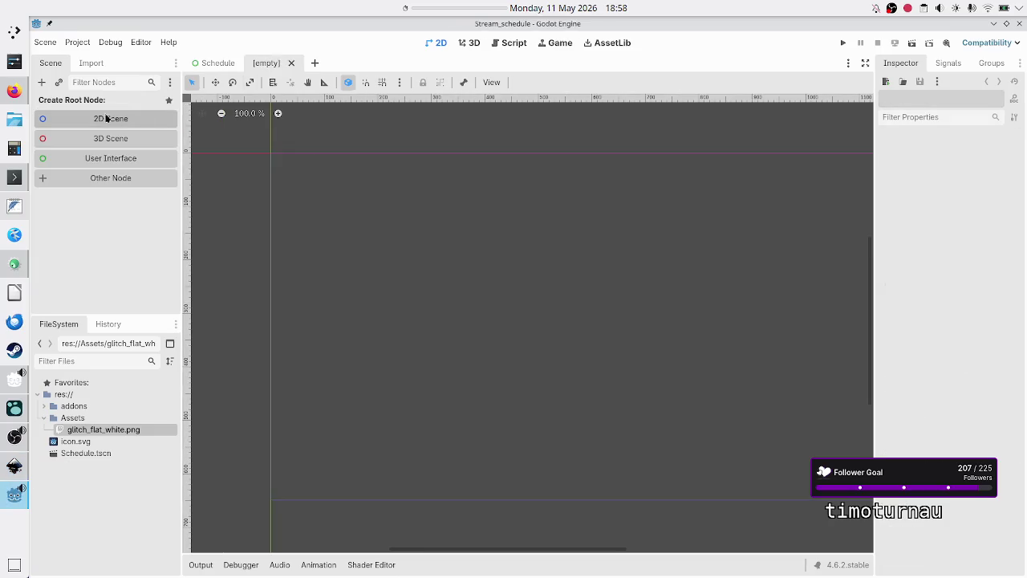
pyautogui.click(84, 161)
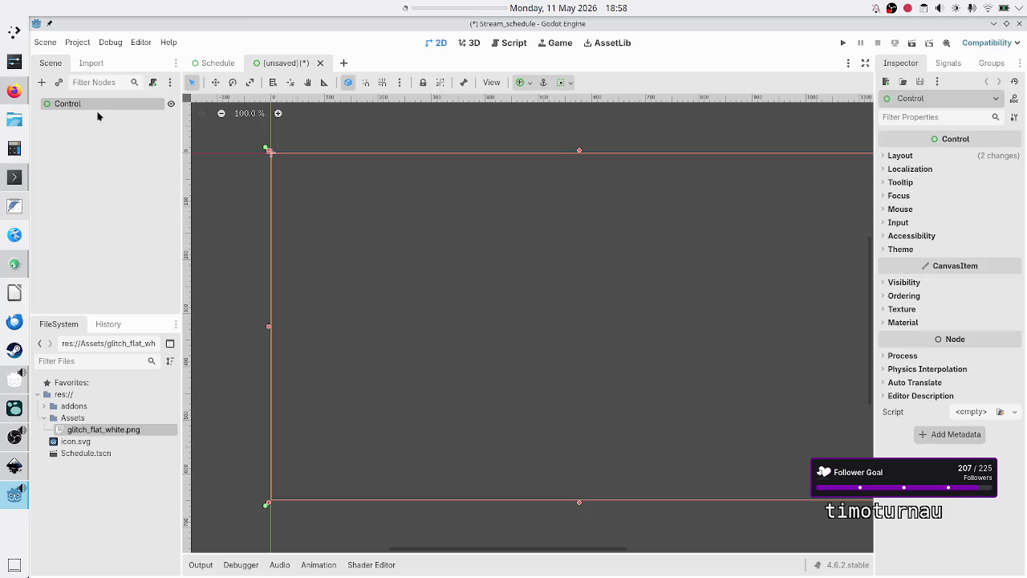
pyautogui.click(90, 146)
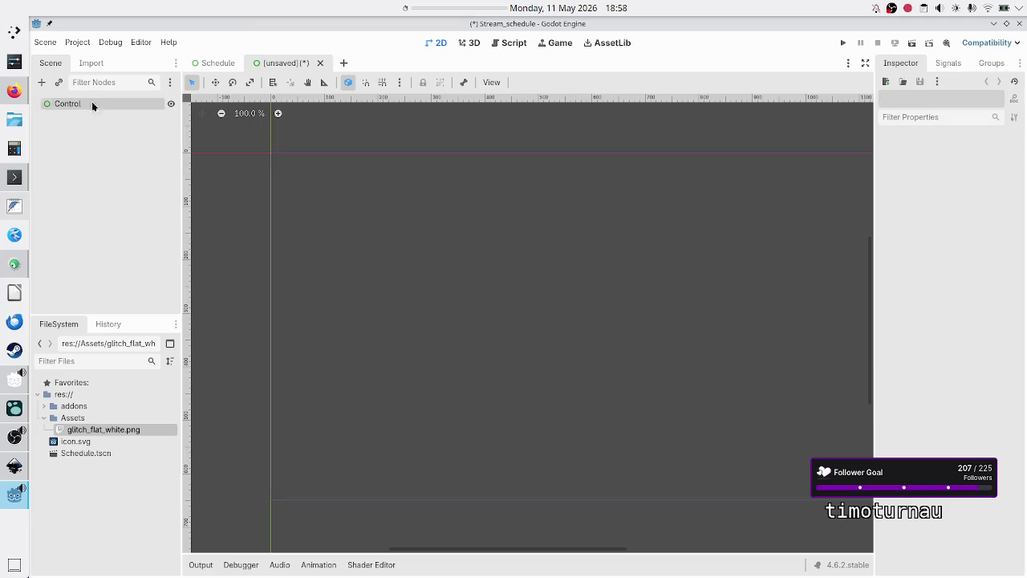
pyautogui.doubleClick(84, 102)
pyautogui.write('Day')
pyautogui.press('Return')
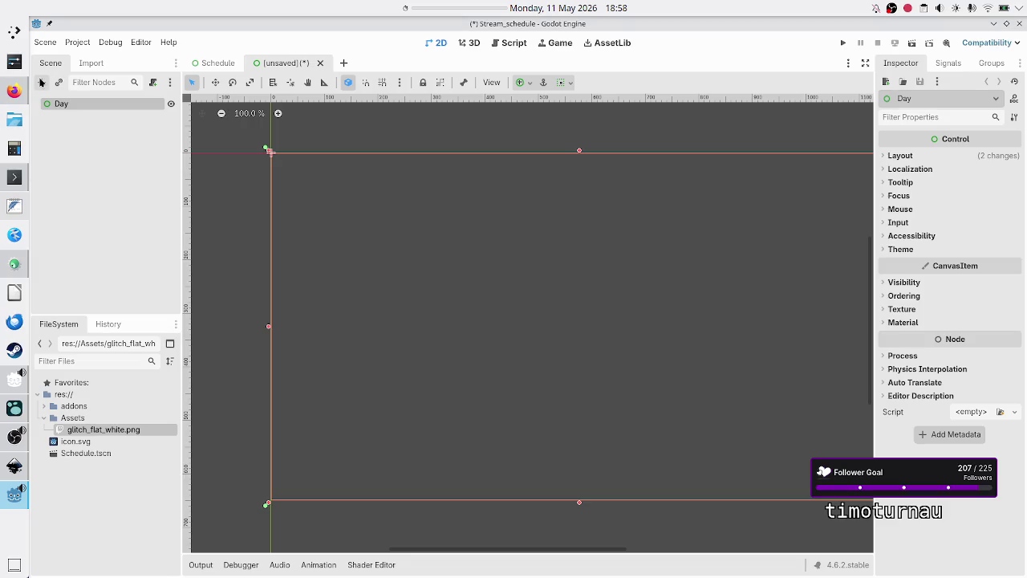
# Add a VBoxContainer child under the Day root node
pyautogui.click(41, 82)
pyautogui.write('vbox')
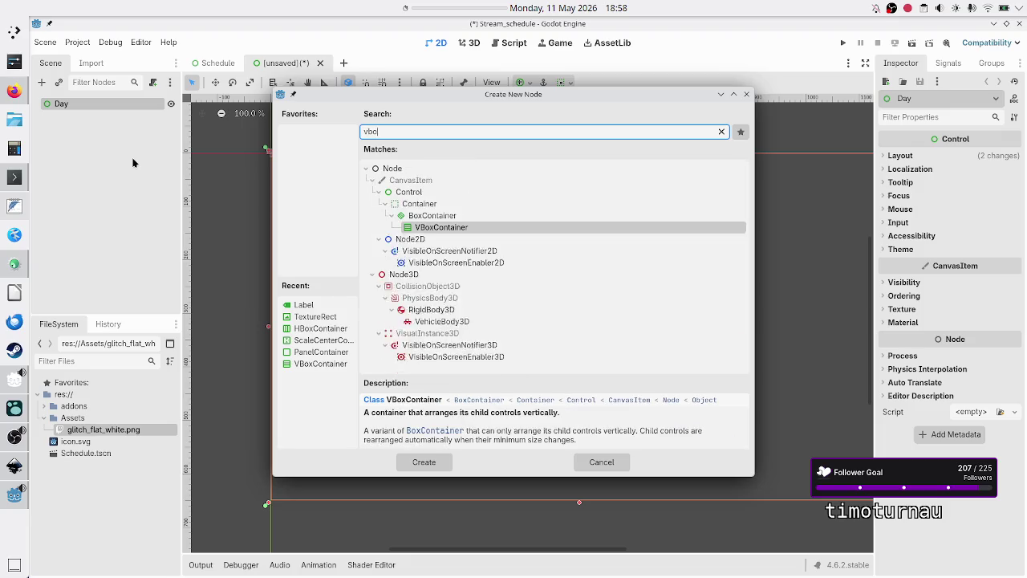
pyautogui.press('Return')
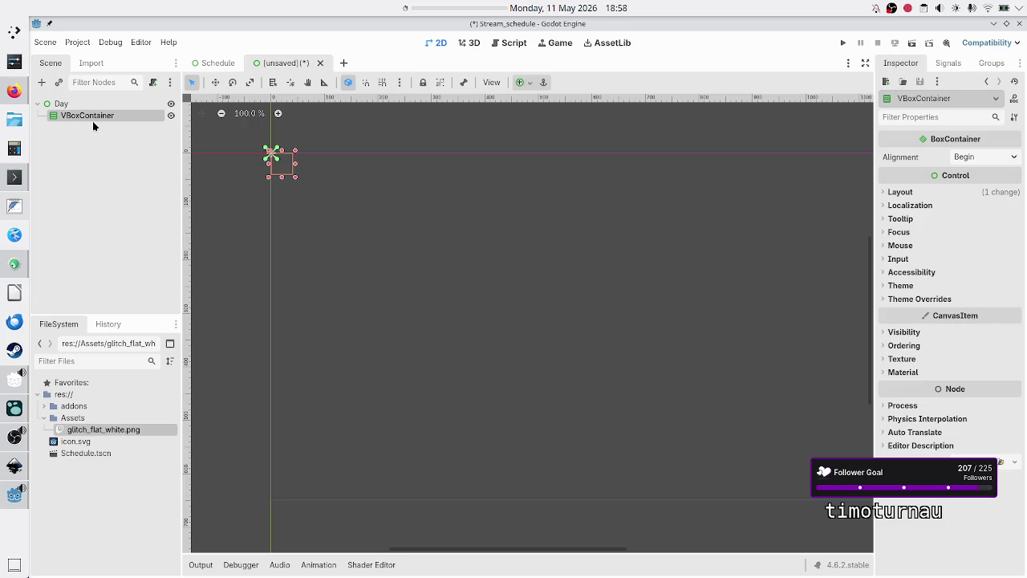
pyautogui.hotkey('alt', 'Tab')
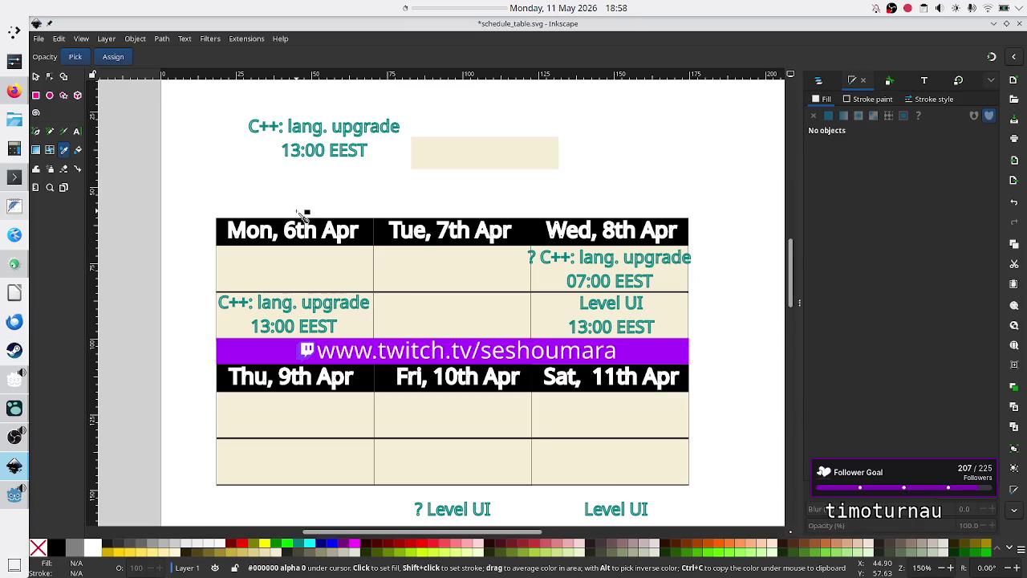
# Bring OBS Studio to the front over the Inkscape schedule drawing
pyautogui.click(13, 437)
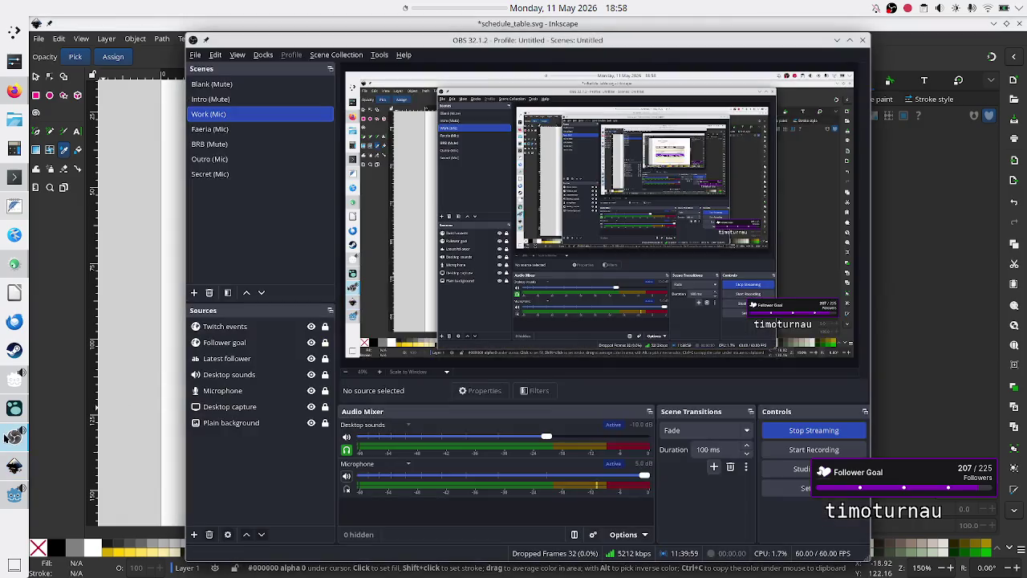
# Mute and then unmute the OBS microphone, and return to the Godot editor
pyautogui.click(346, 478)
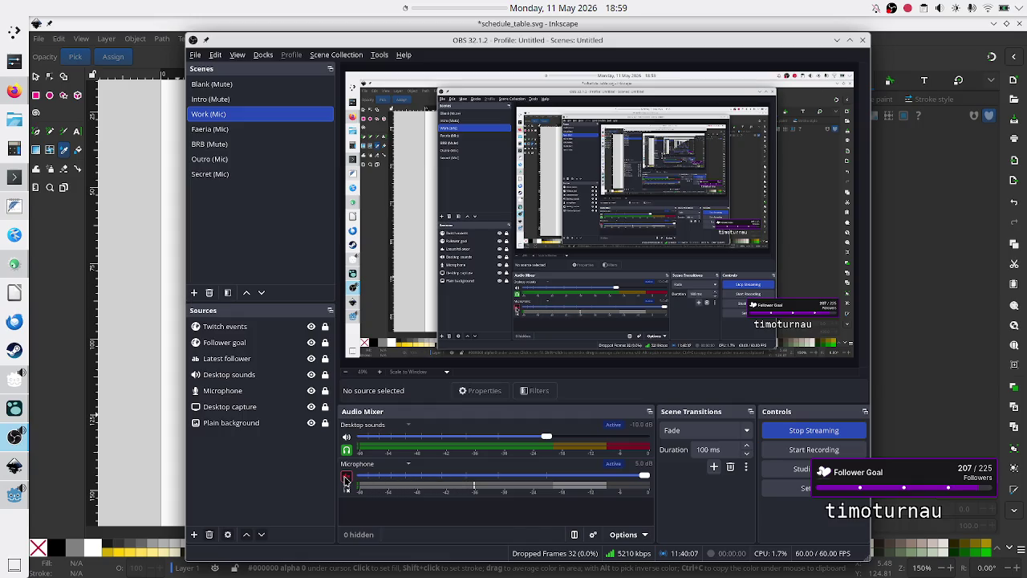
pyautogui.click(346, 479)
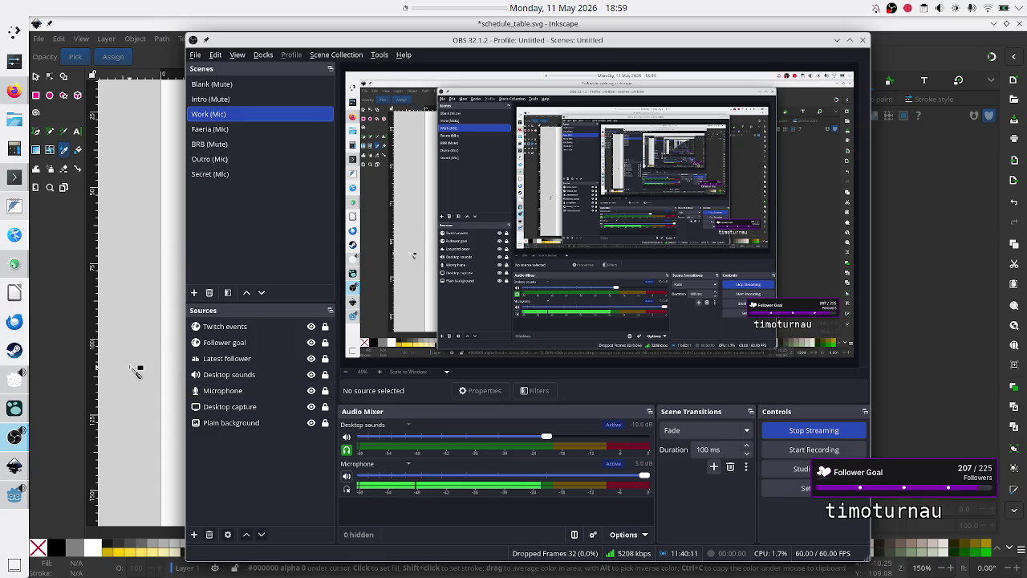
pyautogui.click(147, 56)
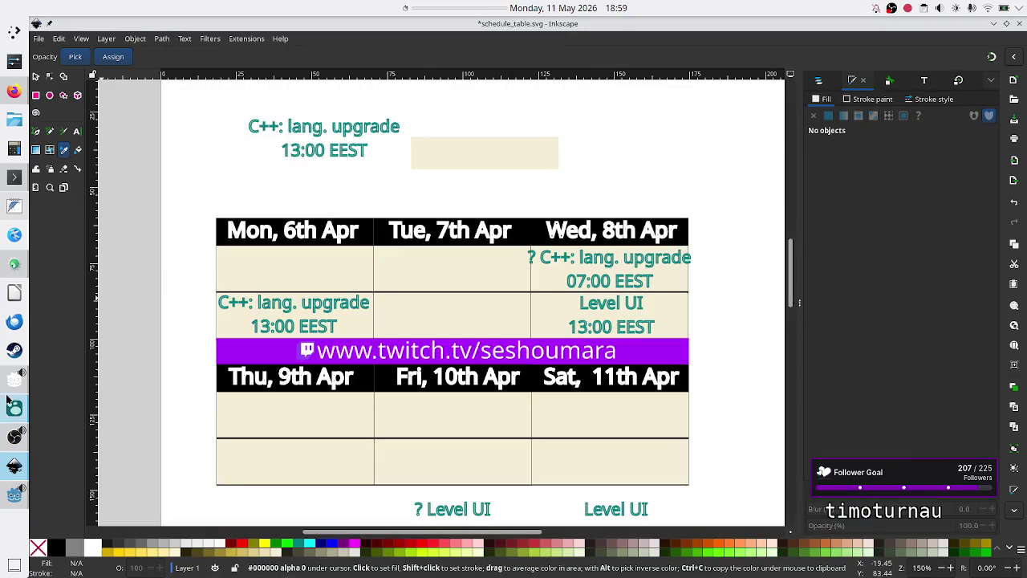
pyautogui.click(13, 438)
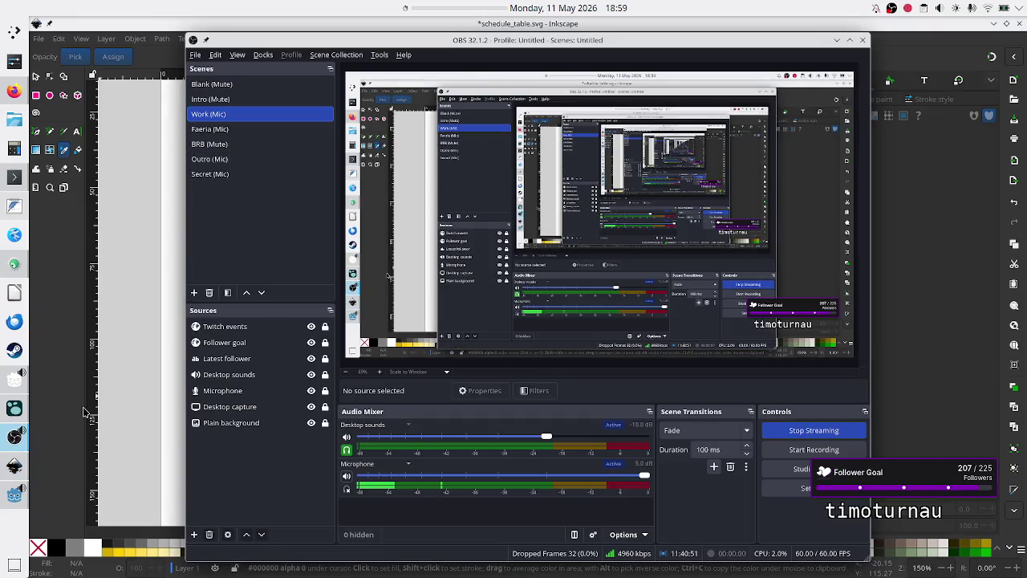
pyautogui.click(16, 493)
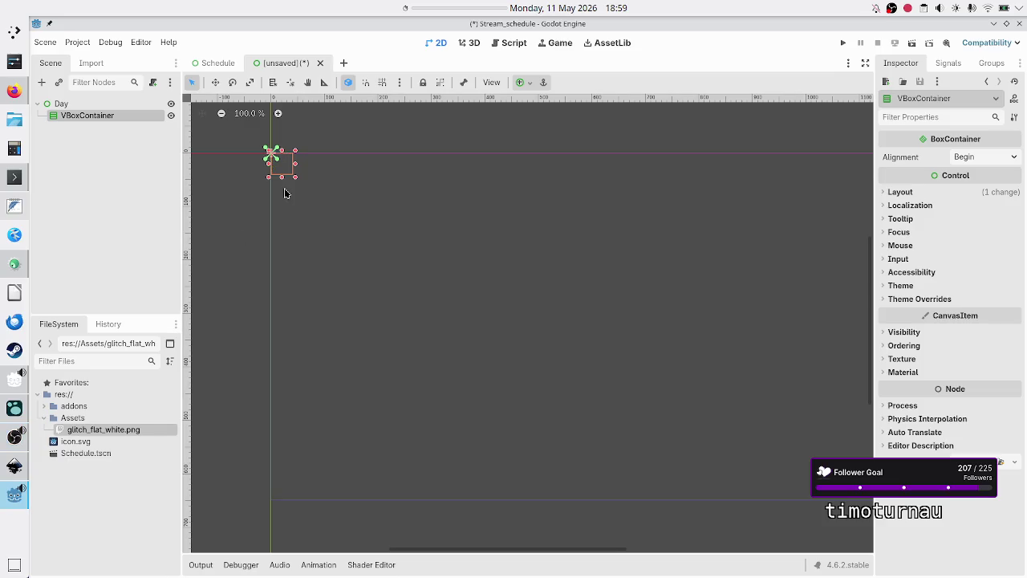
# Apply the Full Rect anchor preset to the VBoxContainer
pyautogui.click(522, 82)
pyautogui.click(587, 181)
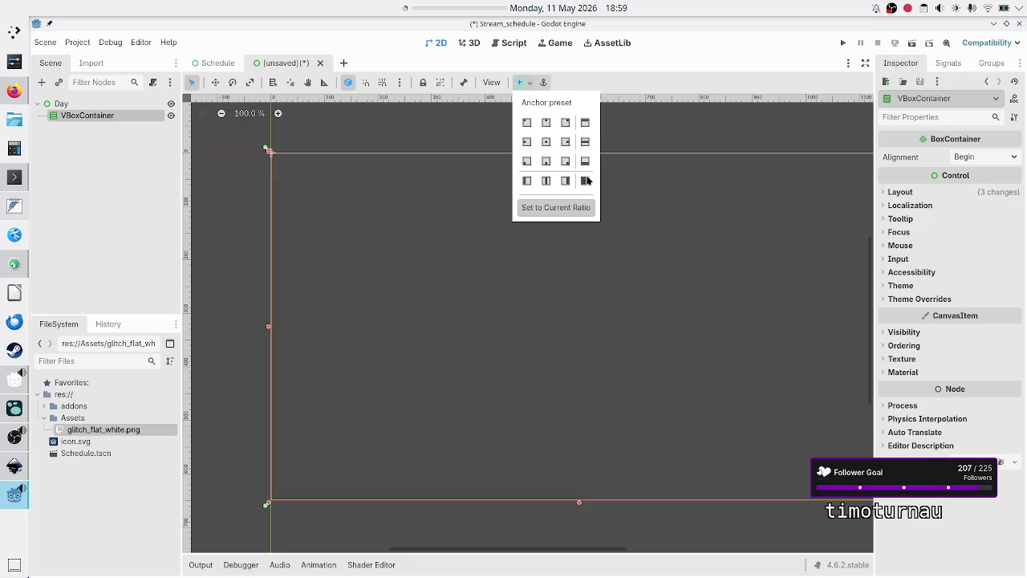
pyautogui.click(137, 151)
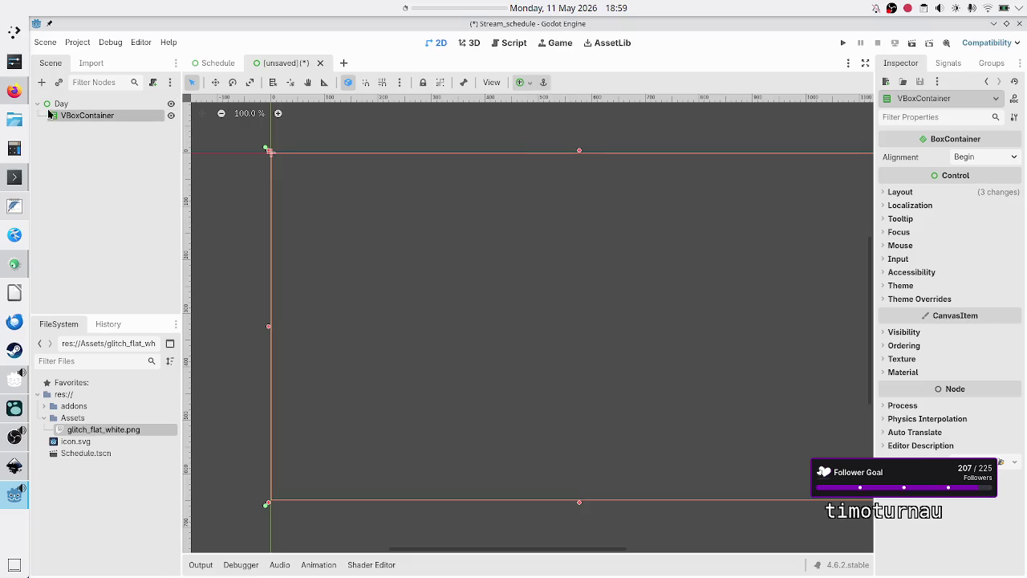
# Add a PanelContainer child under the VBoxContainer
pyautogui.click(41, 82)
pyautogui.write('panelc')
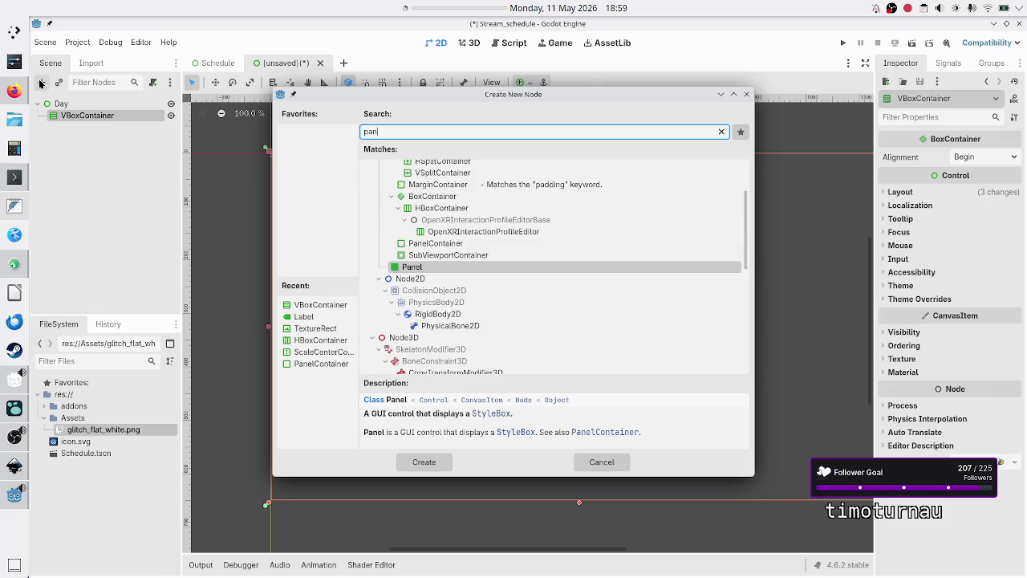
pyautogui.press('Return')
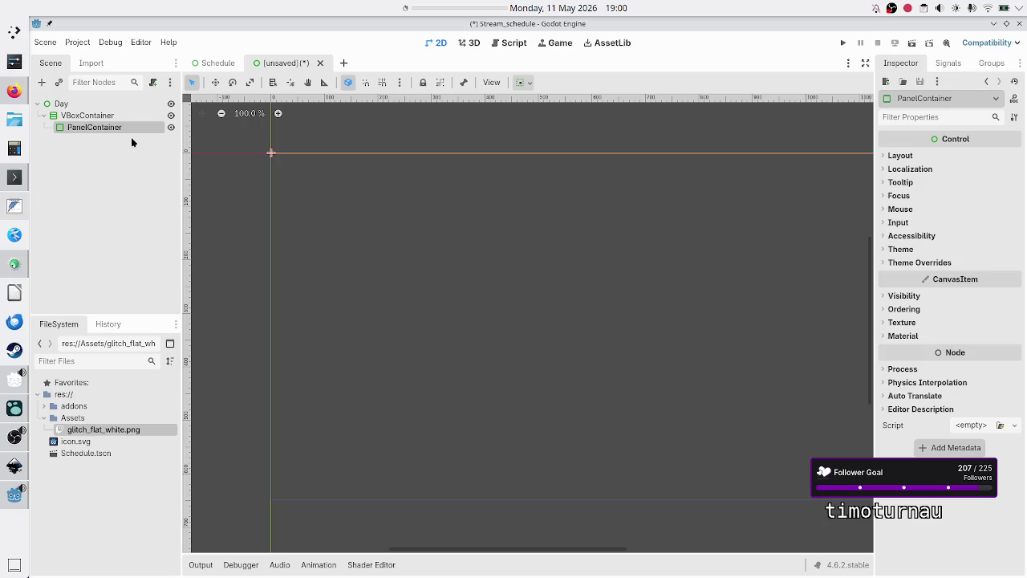
pyautogui.hotkey('alt', 'Tab')
pyautogui.hotkey('alt', 'Tab')
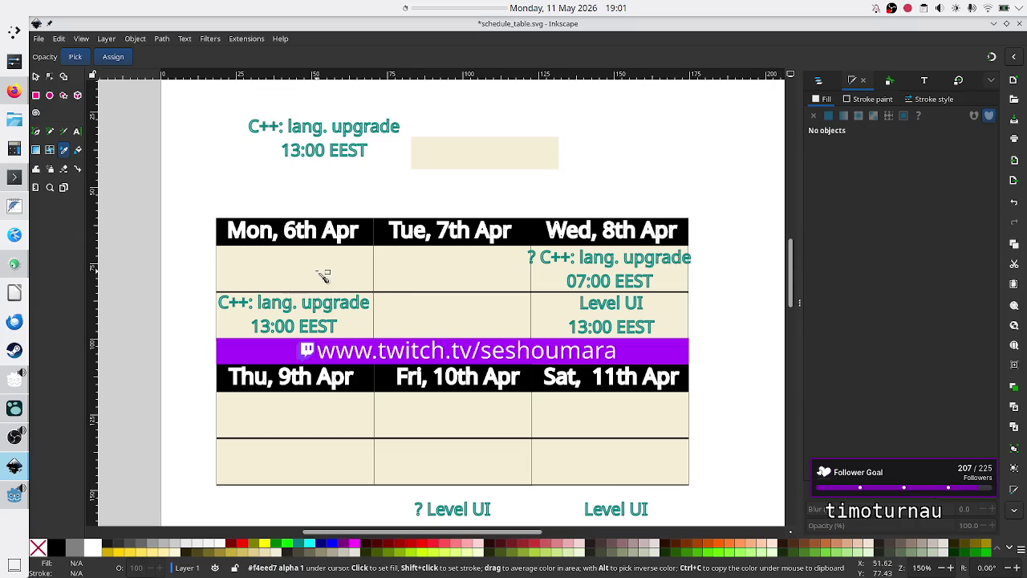
pyautogui.hotkey('alt', 'Tab')
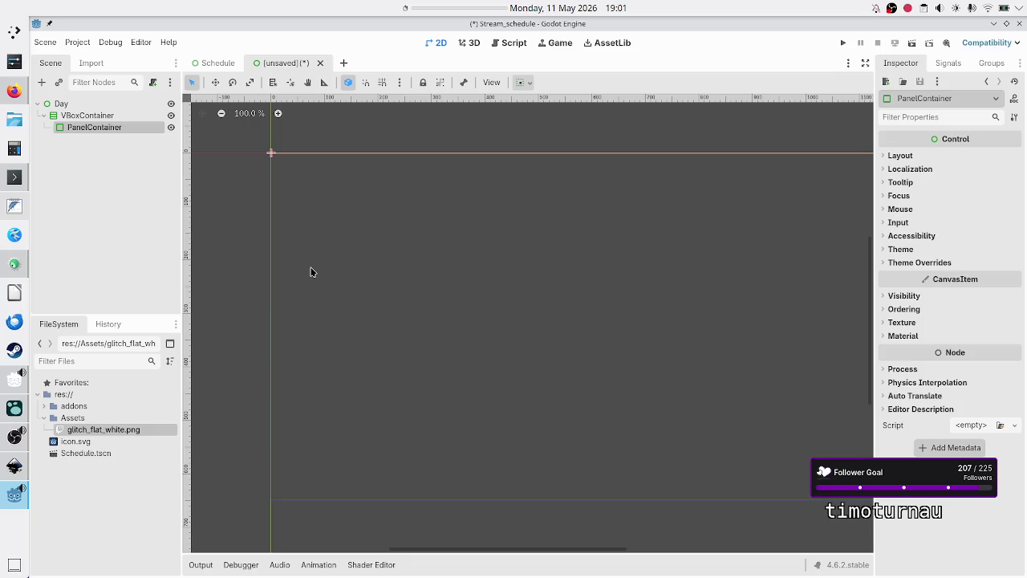
# Add a second VBoxContainer and place it beside the PanelContainer
pyautogui.click(42, 82)
pyautogui.write('vbox')
pyautogui.press('Return')
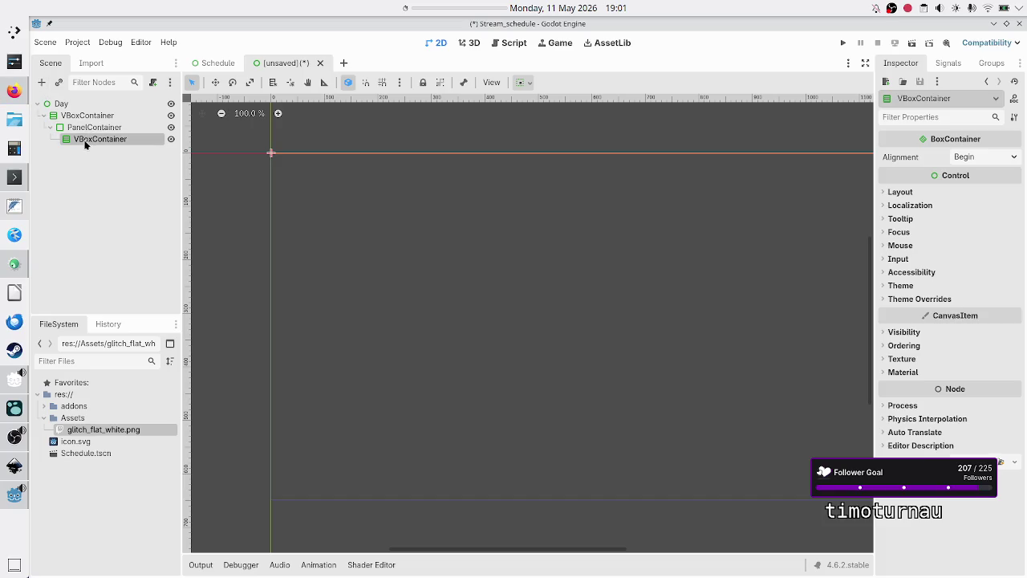
pyautogui.moveTo(85, 144); pyautogui.dragTo(77, 116)
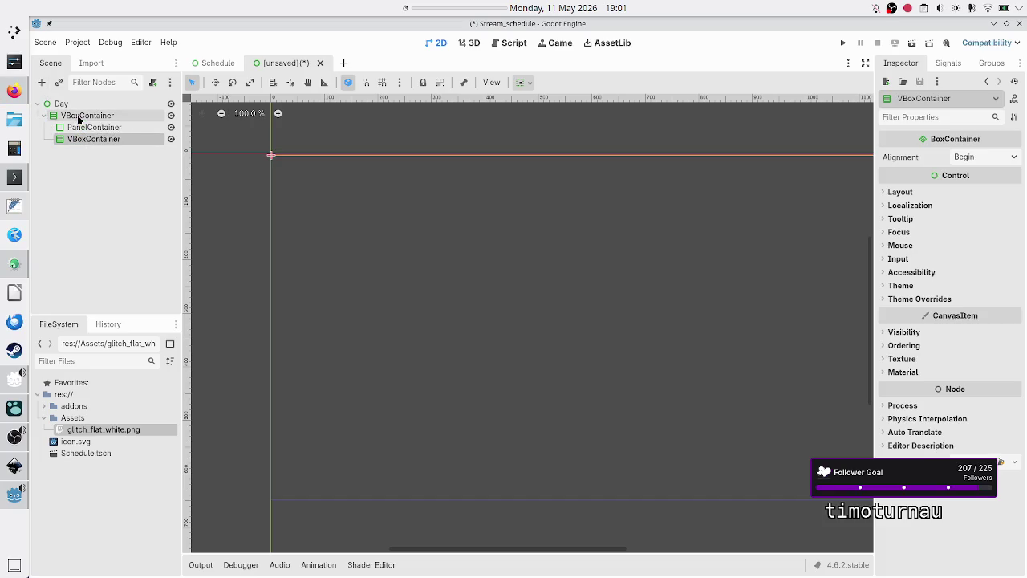
# Set both the PanelContainer and the new VBoxContainer to Vertical Expand
pyautogui.click(104, 128)
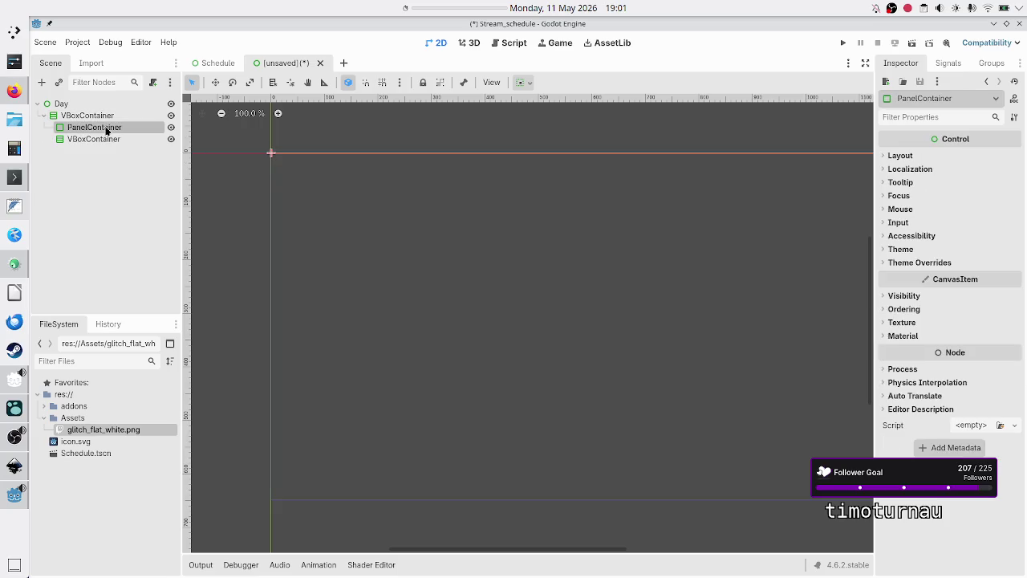
pyautogui.keyDown('ctrl'); pyautogui.click(103, 142); pyautogui.keyUp('ctrl')
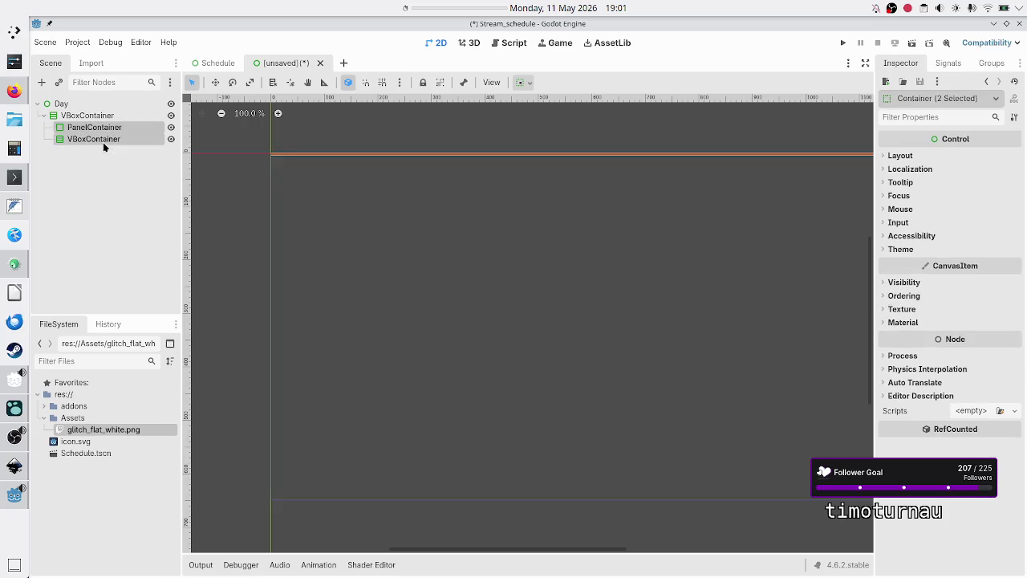
pyautogui.click(913, 155)
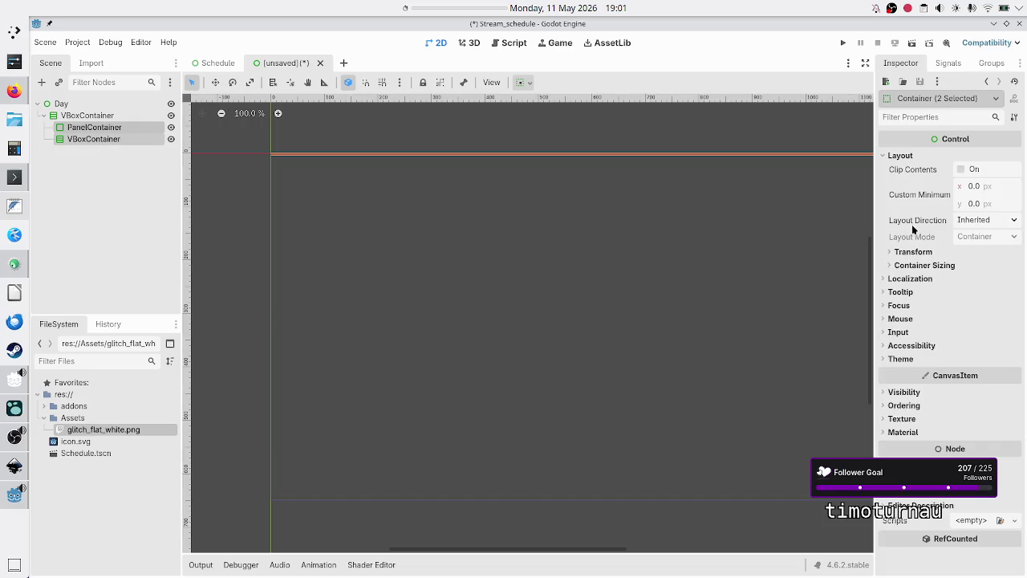
pyautogui.click(920, 265)
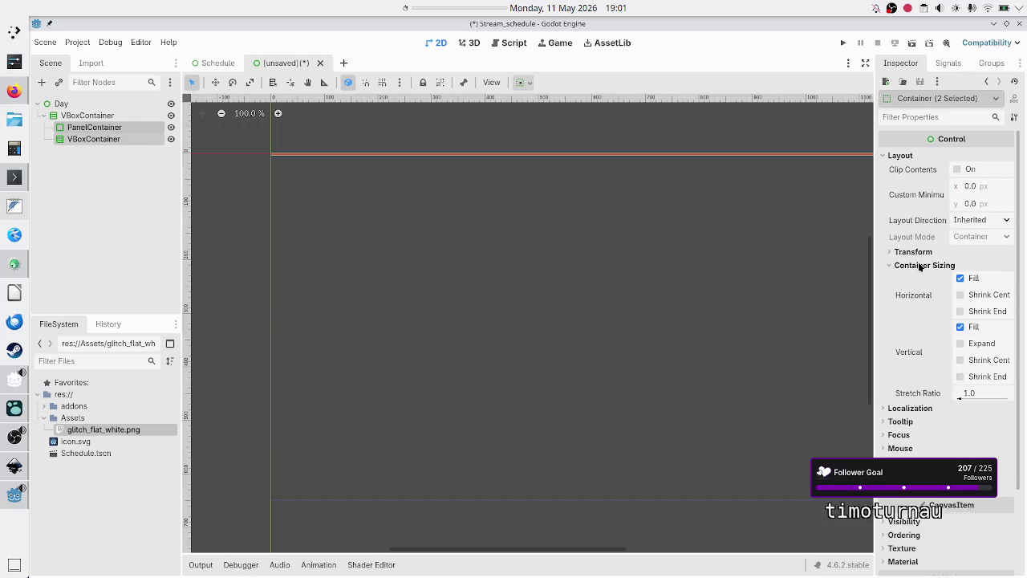
pyautogui.click(980, 345)
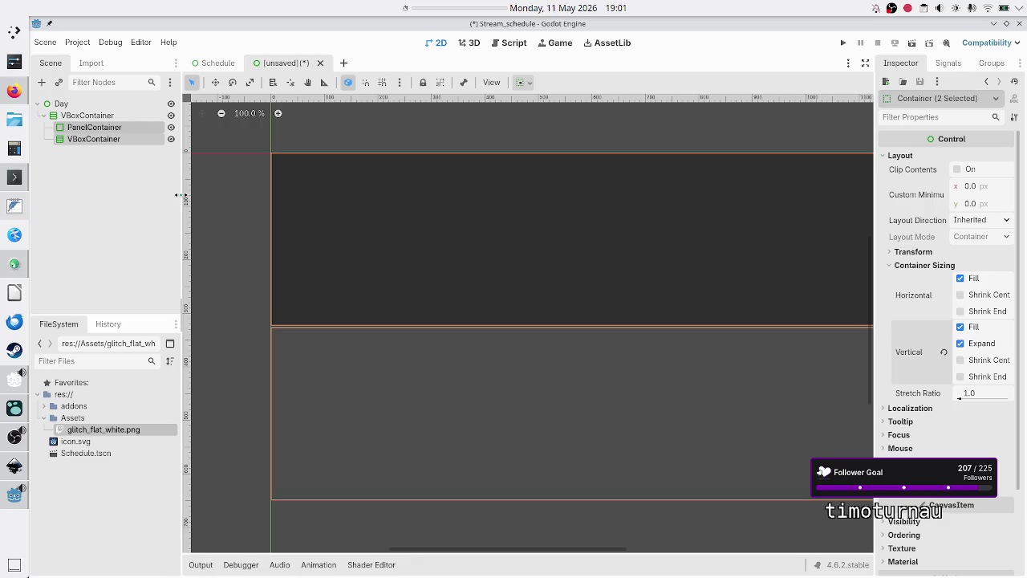
pyautogui.click(130, 160)
pyautogui.click(109, 129)
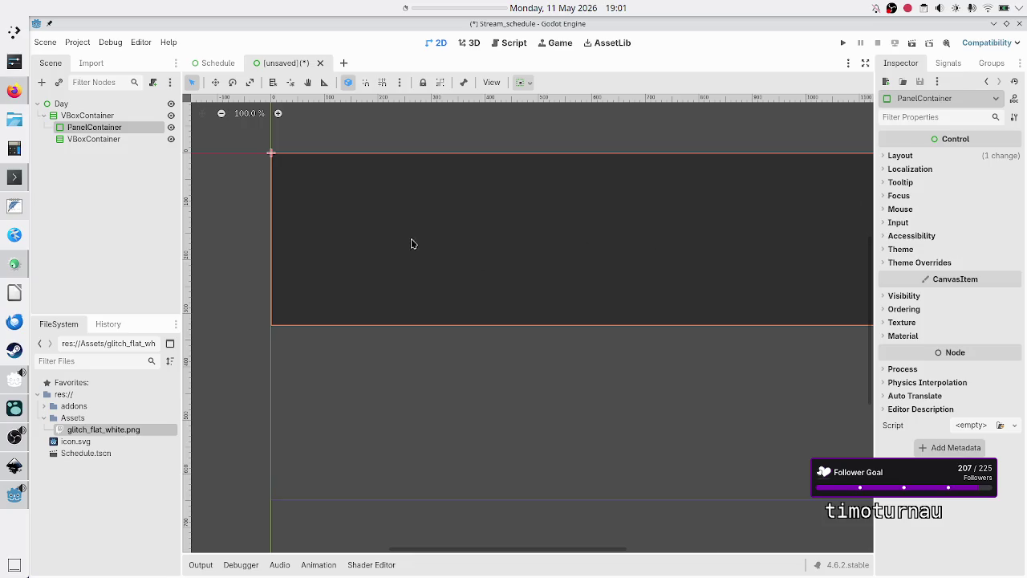
pyautogui.click(91, 187)
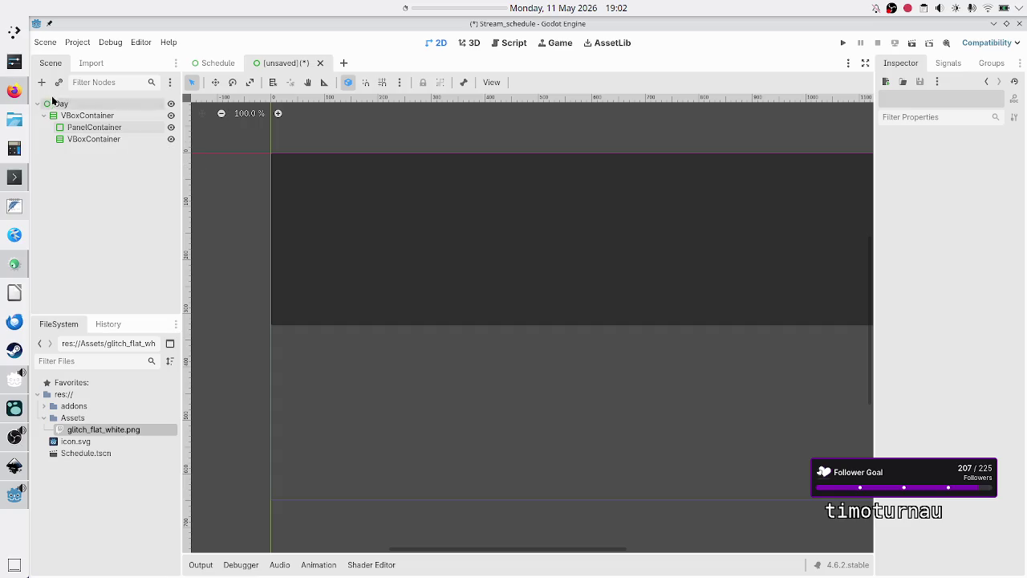
# Add a Label node inside the PanelContainer
pyautogui.click(88, 129)
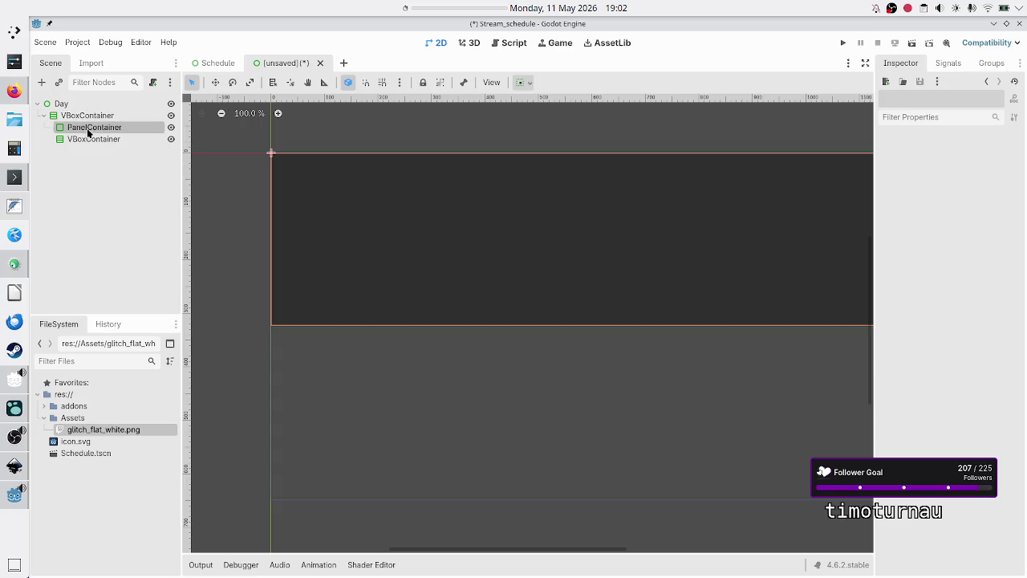
pyautogui.click(41, 81)
pyautogui.write('abel')
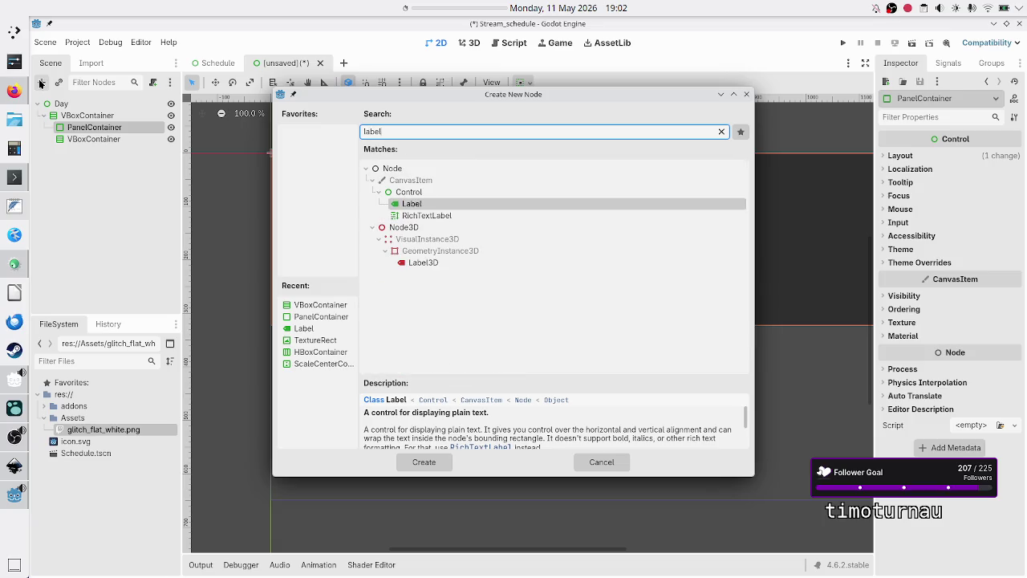
pyautogui.press('Return')
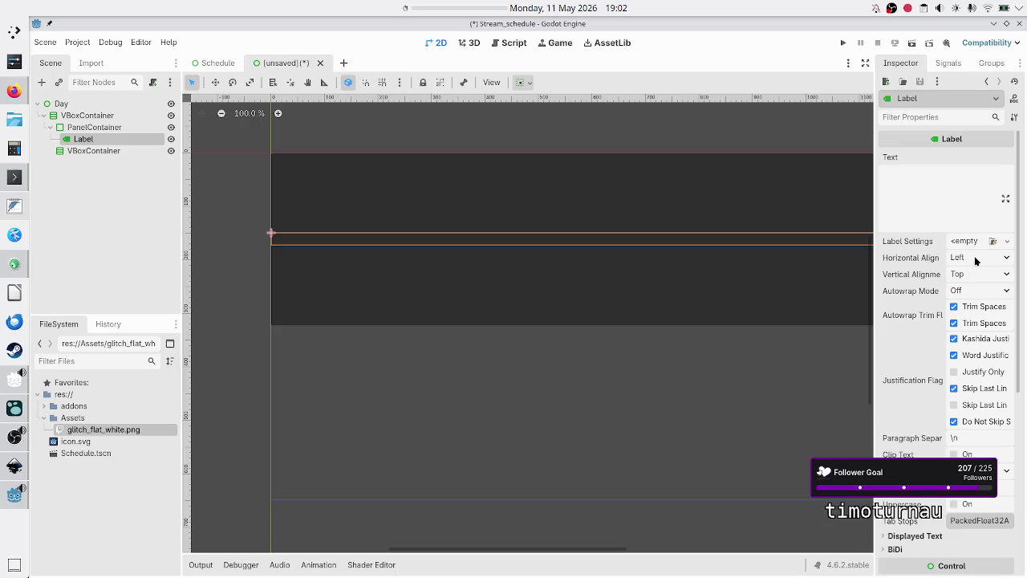
# Set the Label's horizontal and vertical container sizing to Custom with Fill
pyautogui.scroll(-7, 906, 391)
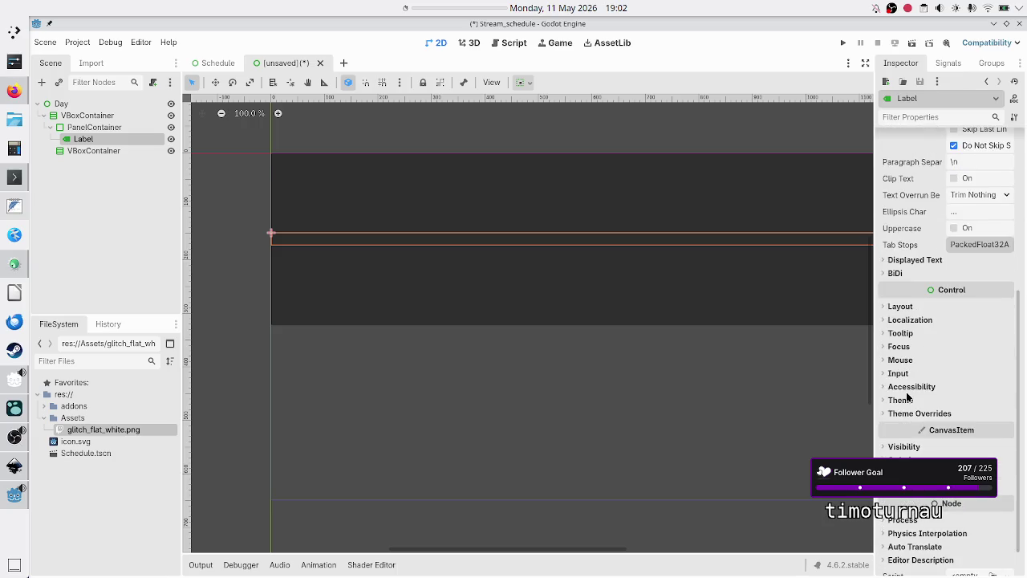
pyautogui.click(901, 306)
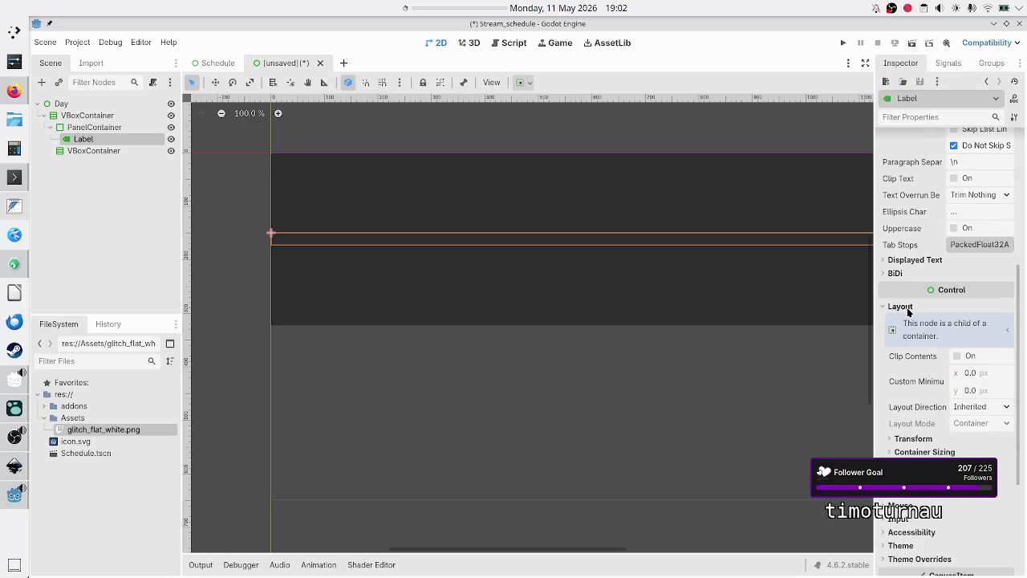
pyautogui.click(925, 451)
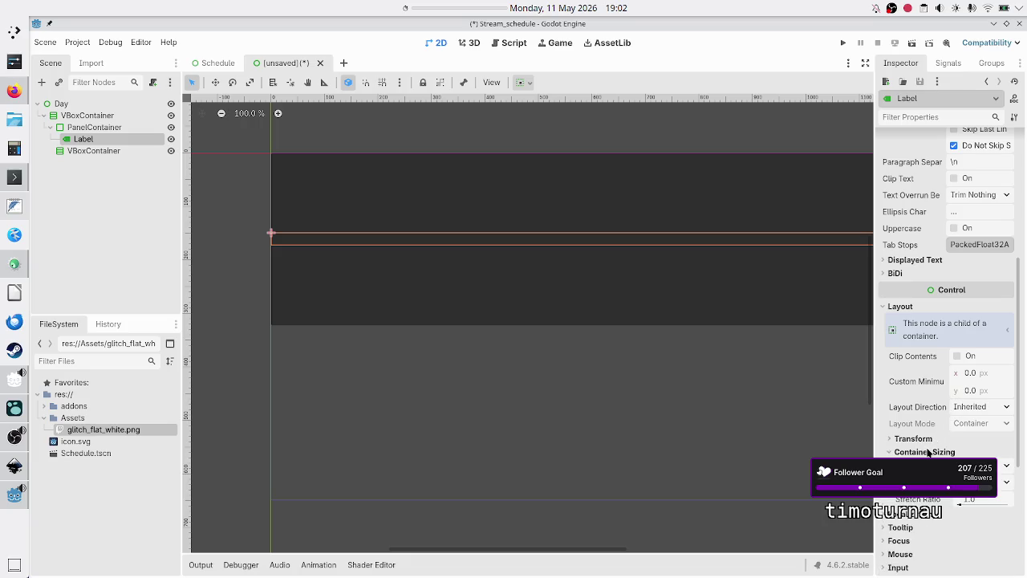
pyautogui.click(1007, 470)
pyautogui.click(992, 539)
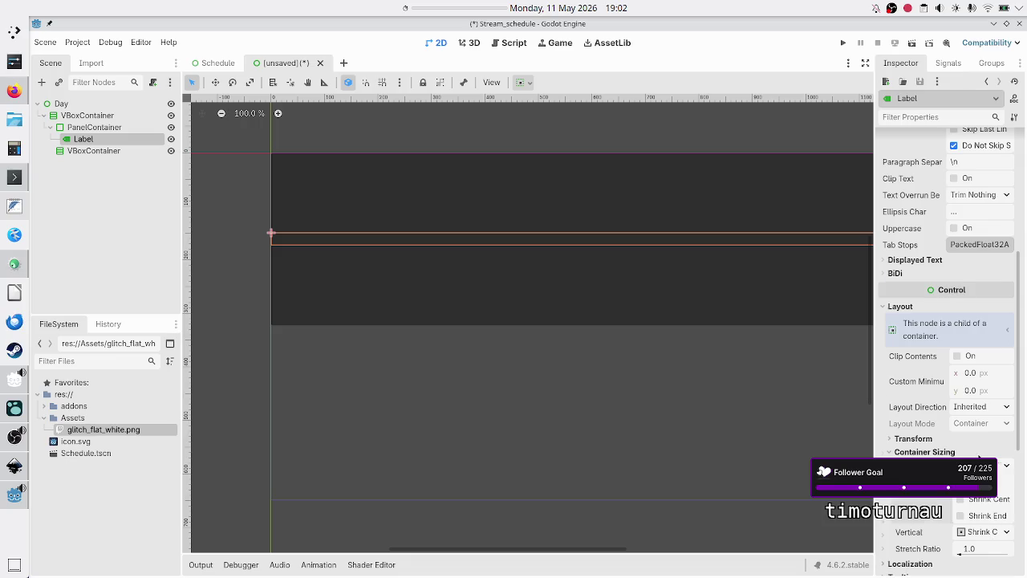
pyautogui.scroll(-3, 979, 456)
pyautogui.click(1001, 423)
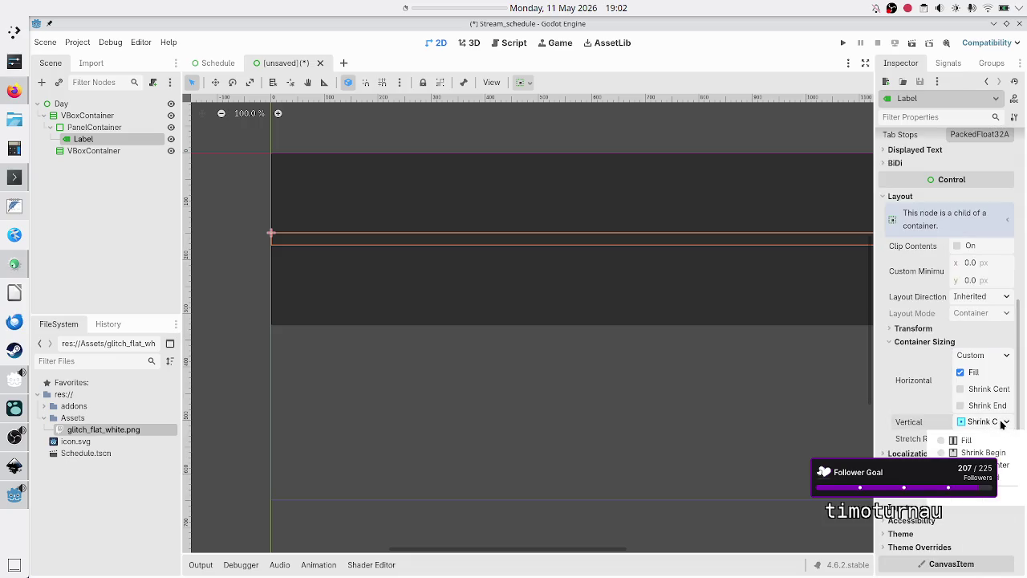
pyautogui.click(979, 497)
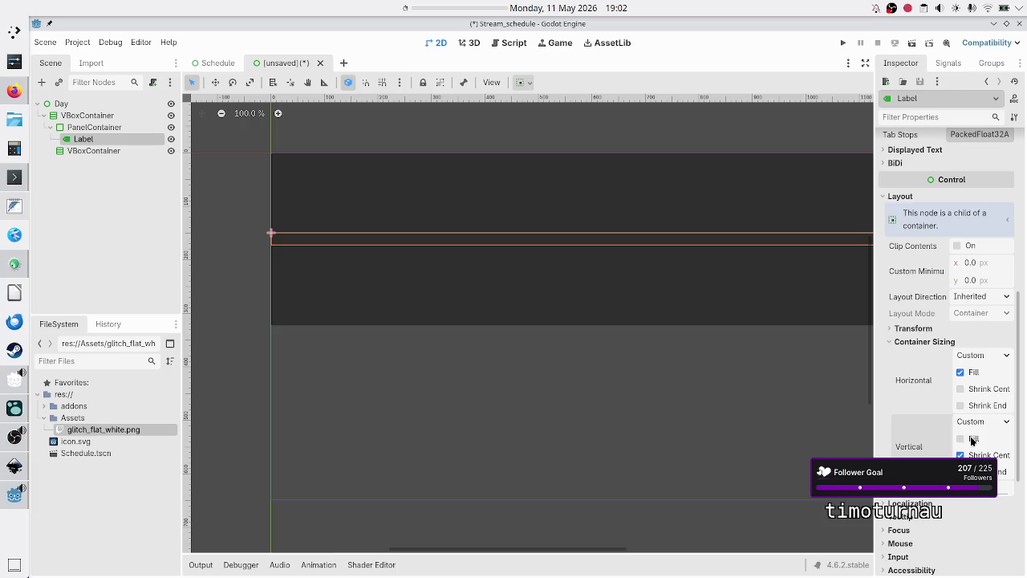
pyautogui.click(976, 455)
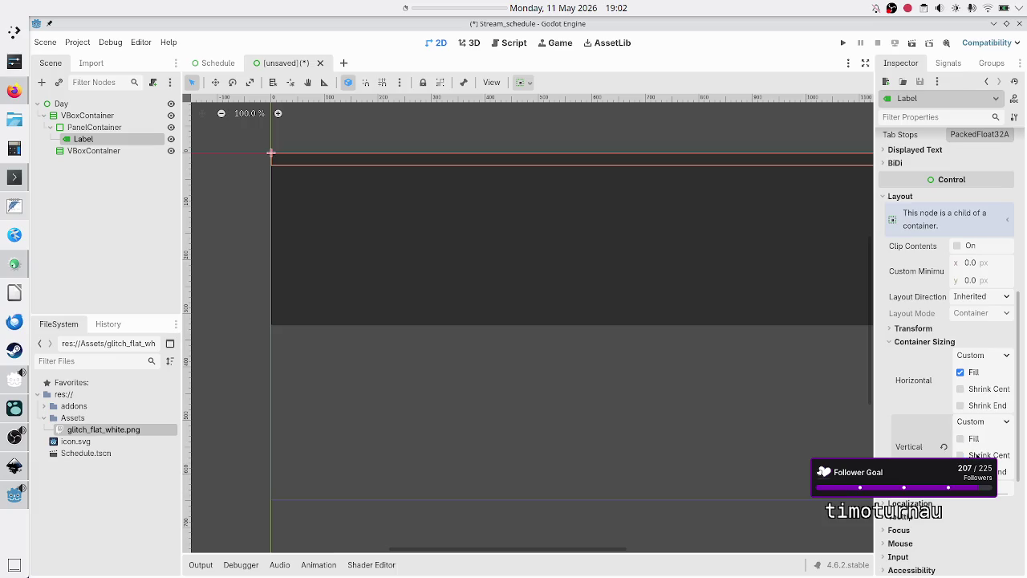
pyautogui.click(970, 442)
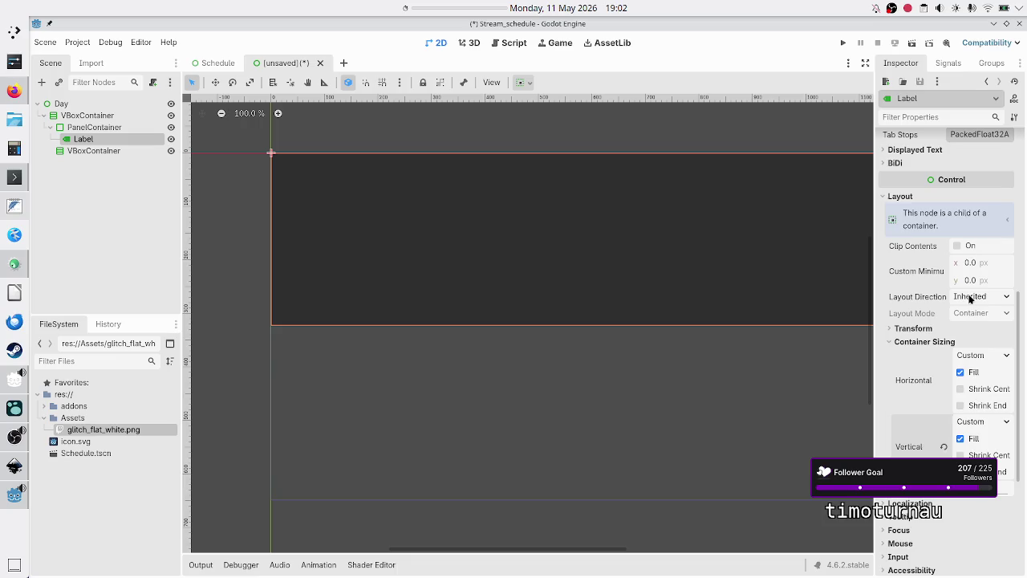
pyautogui.scroll(8, 959, 221)
pyautogui.click(944, 191)
# Enter 'Mon, 11th May' as the Label text, matching the schedule's date format
pyautogui.write('Mon,')
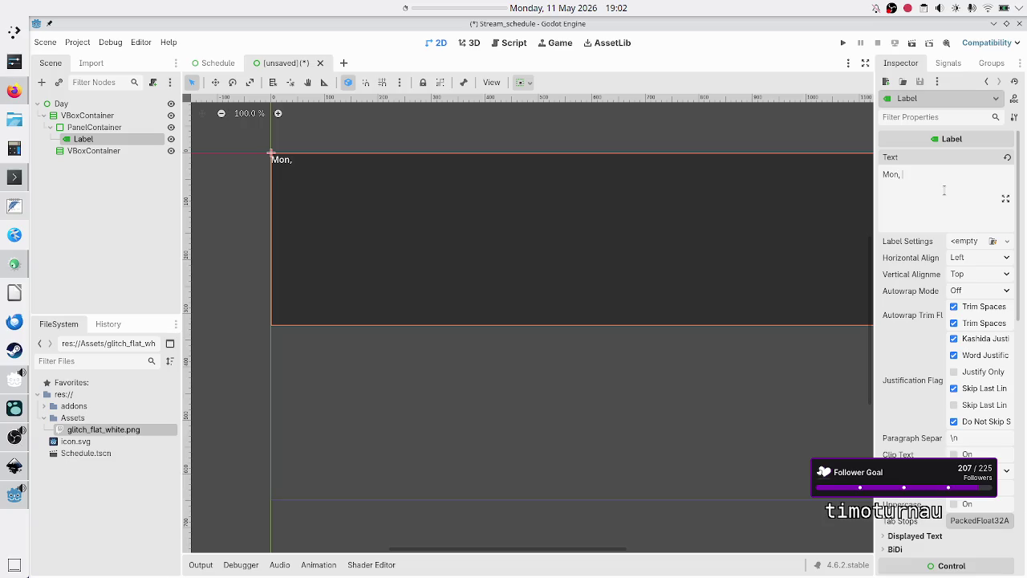
pyautogui.hotkey('alt', 'Tab')
pyautogui.hotkey('alt', 'Tab')
pyautogui.write('6th')
pyautogui.press('BackSpace')
pyautogui.press('BackSpace')
pyautogui.press('BackSpace')
pyautogui.write('11 May')
pyautogui.hotkey('alt', 'Tab')
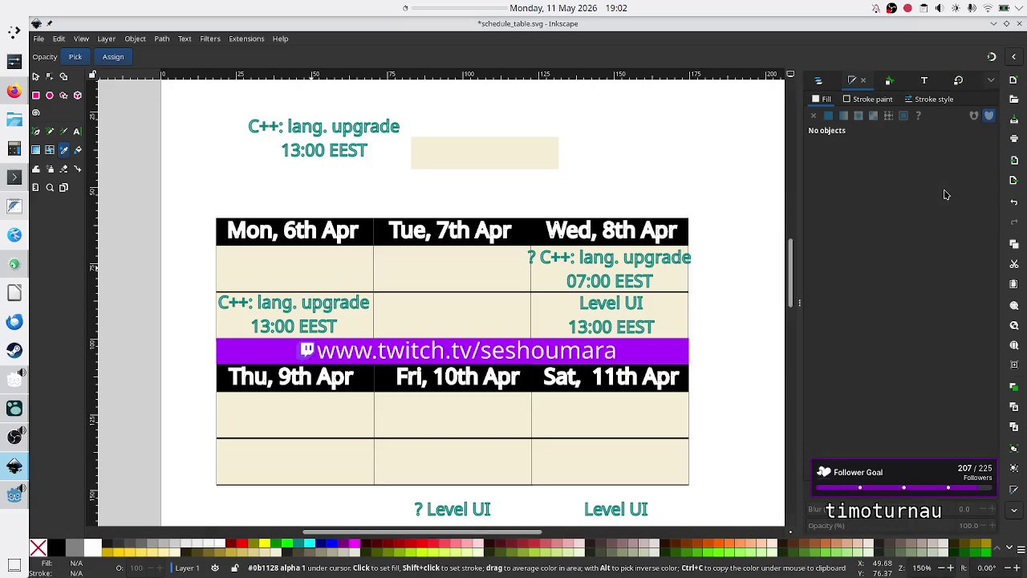
pyautogui.hotkey('alt', 'Tab')
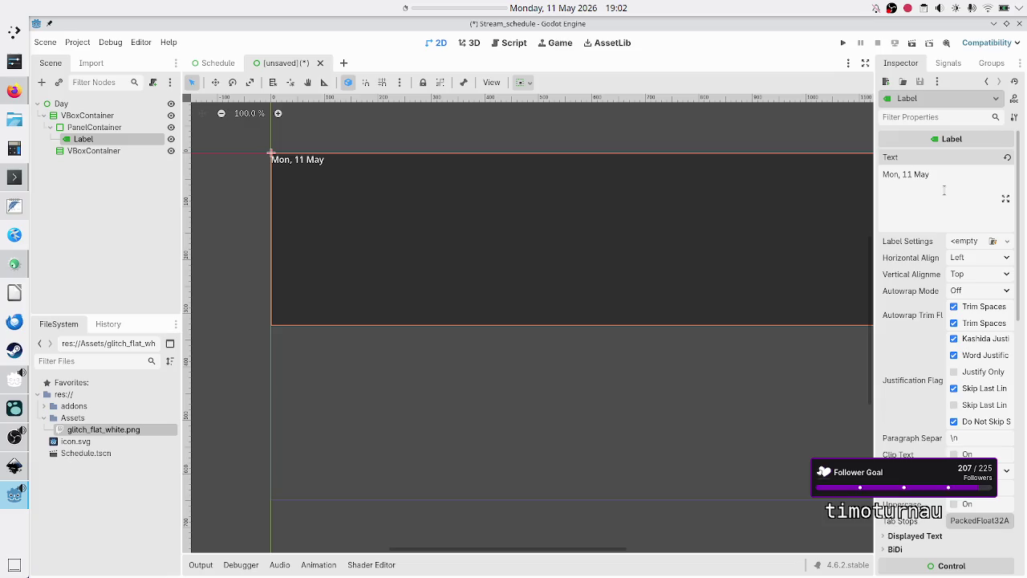
pyautogui.press('BackSpace')
pyautogui.press('BackSpace')
pyautogui.press('BackSpace')
pyautogui.write('th May')
pyautogui.click(973, 255)
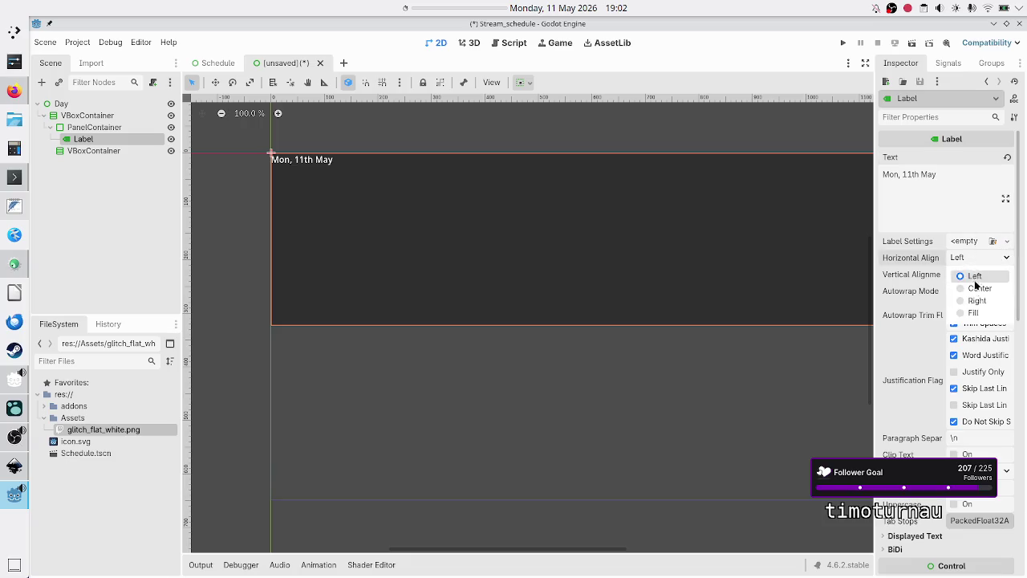
# Set the date Label's horizontal and vertical alignment to Center
pyautogui.click(972, 287)
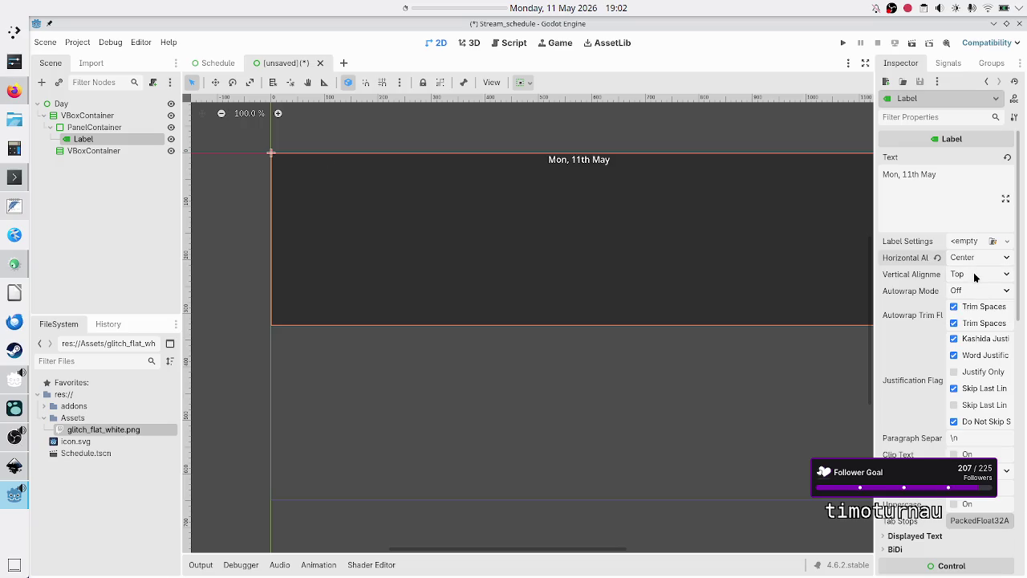
pyautogui.click(974, 273)
pyautogui.click(975, 307)
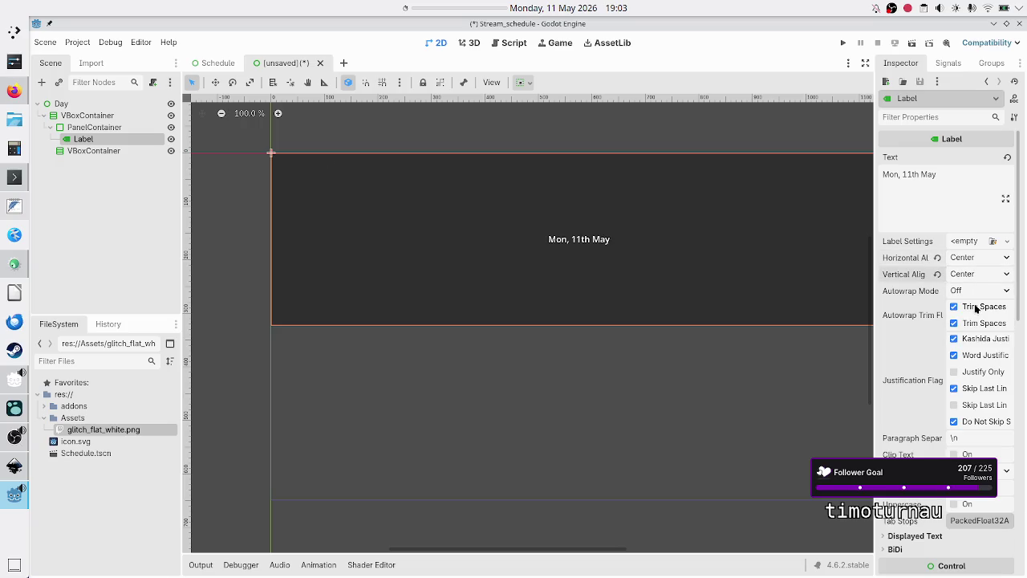
# Enable the Theme Overrides Font Size to enlarge the date text
pyautogui.scroll(-10, 952, 384)
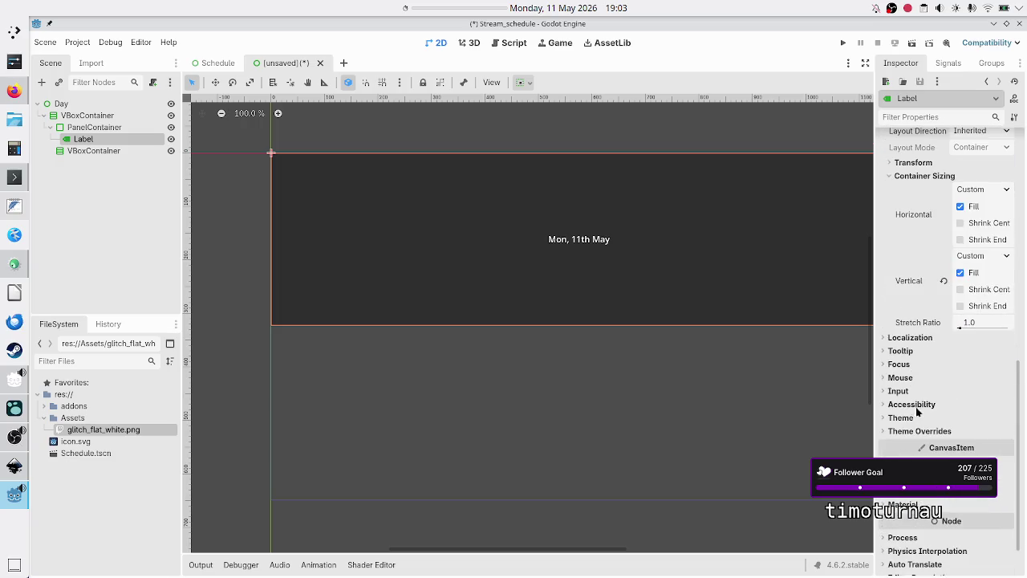
pyautogui.click(918, 431)
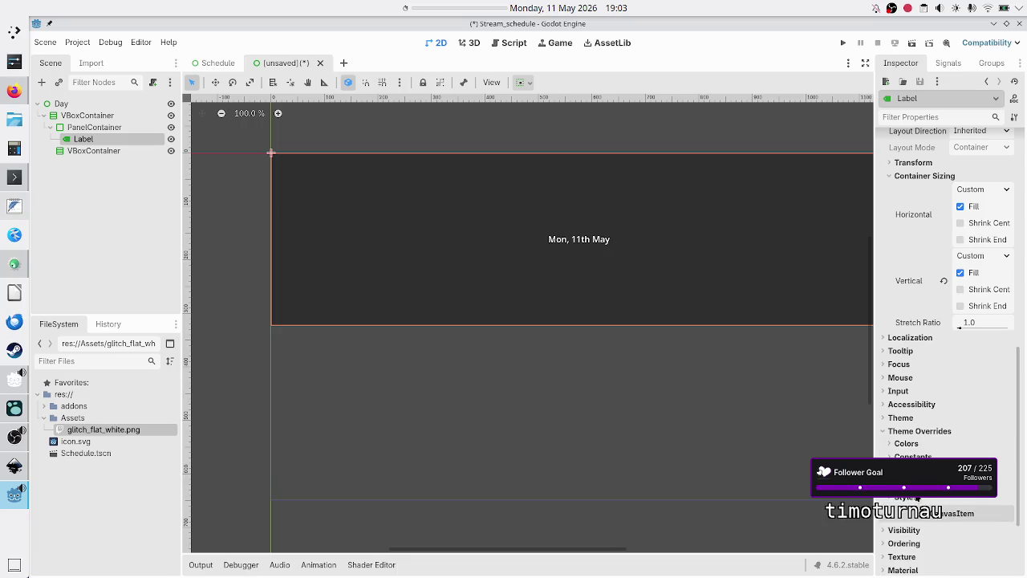
pyautogui.click(907, 470)
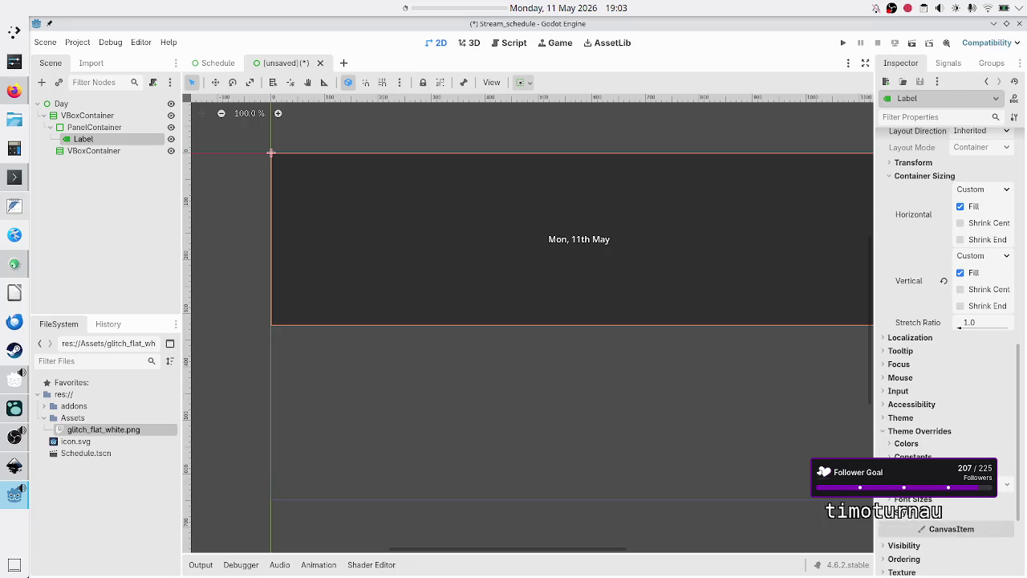
pyautogui.click(907, 471)
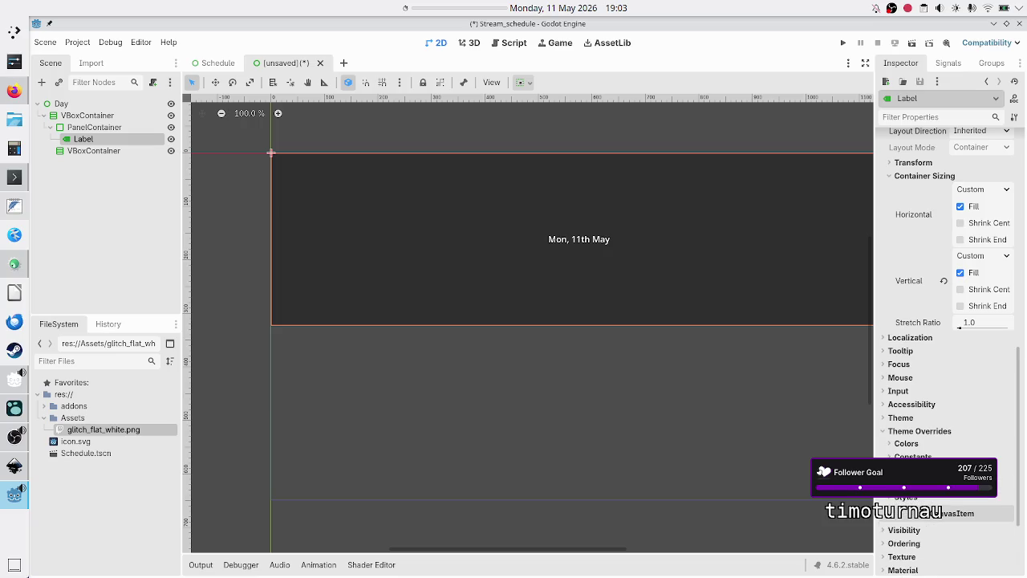
pyautogui.click(911, 484)
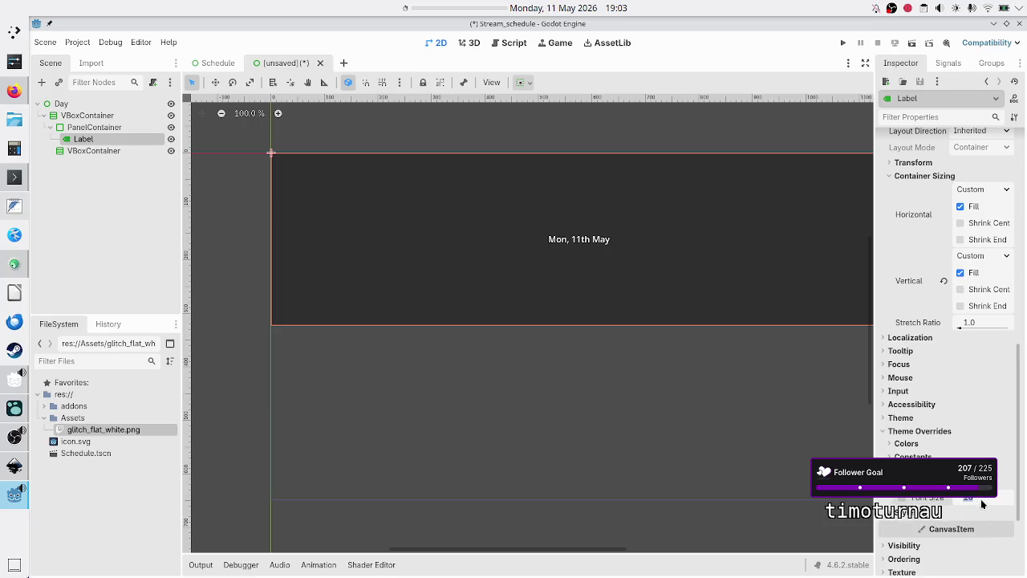
pyautogui.click(982, 502)
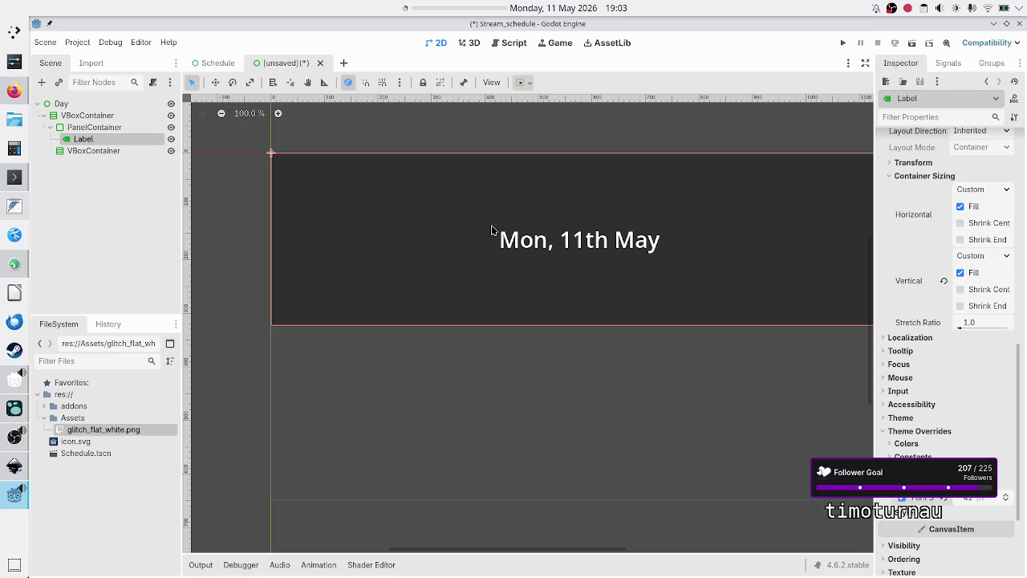
pyautogui.scroll(-3, 411, 337)
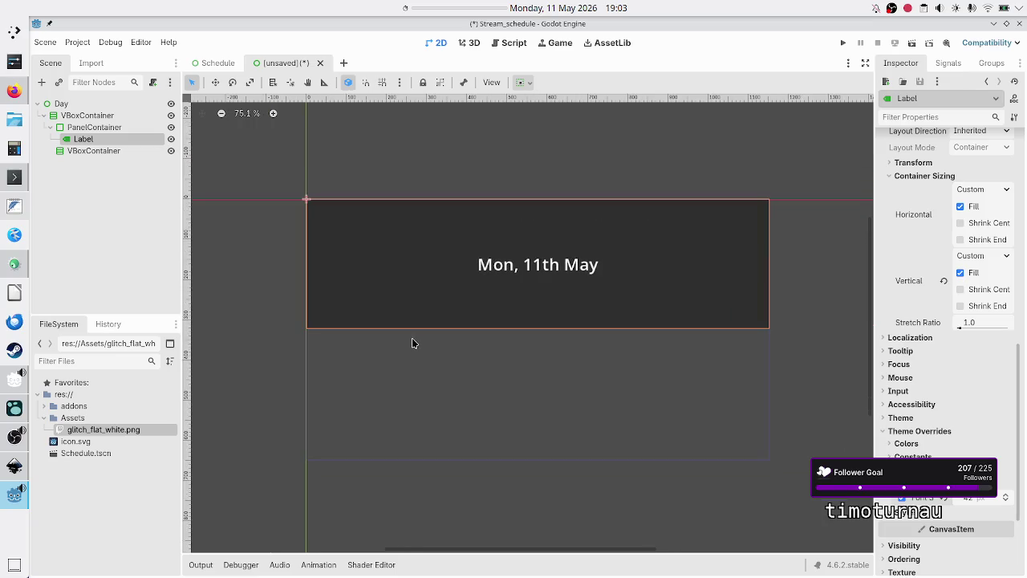
pyautogui.click(107, 153)
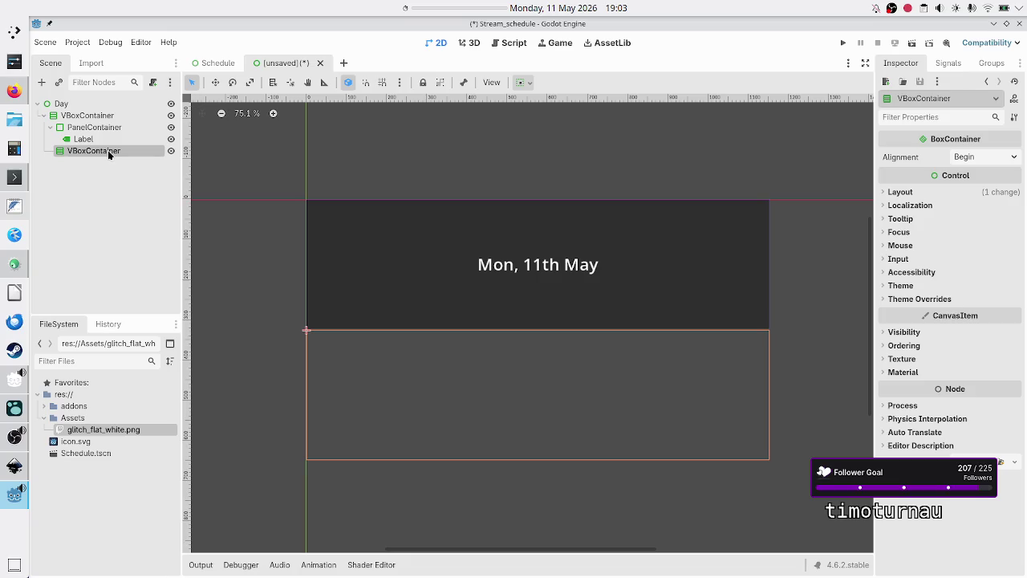
# Save the scene as day.tscn and add two PanelContainers under the lower VBoxContainer
pyautogui.hotkey('ctrl', 's')
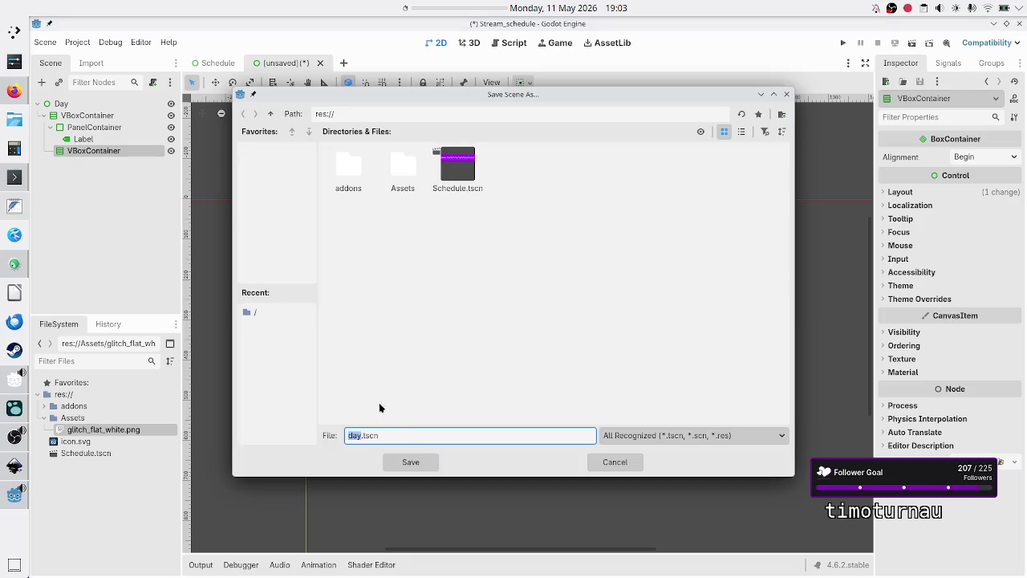
pyautogui.click(425, 462)
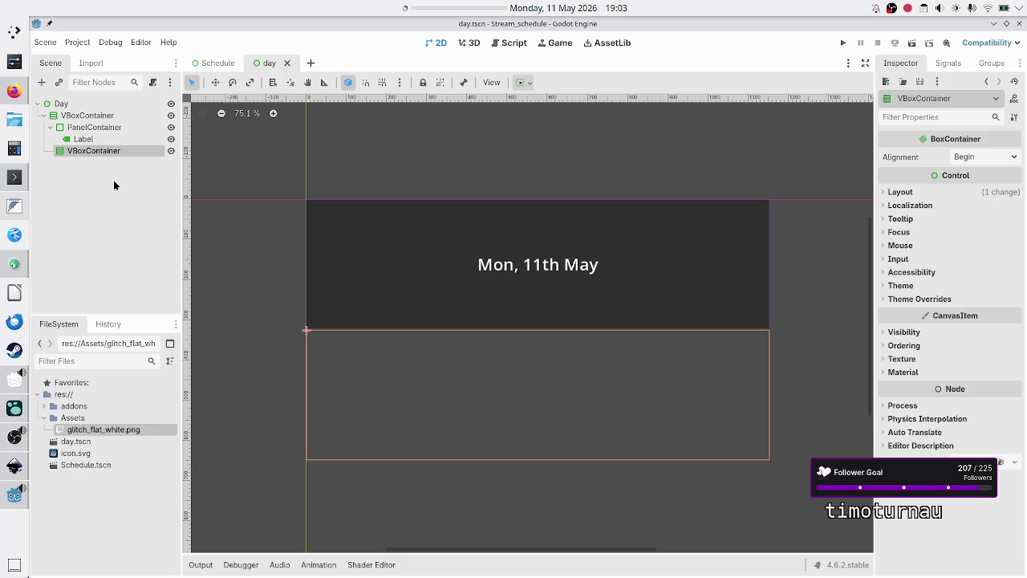
pyautogui.click(44, 83)
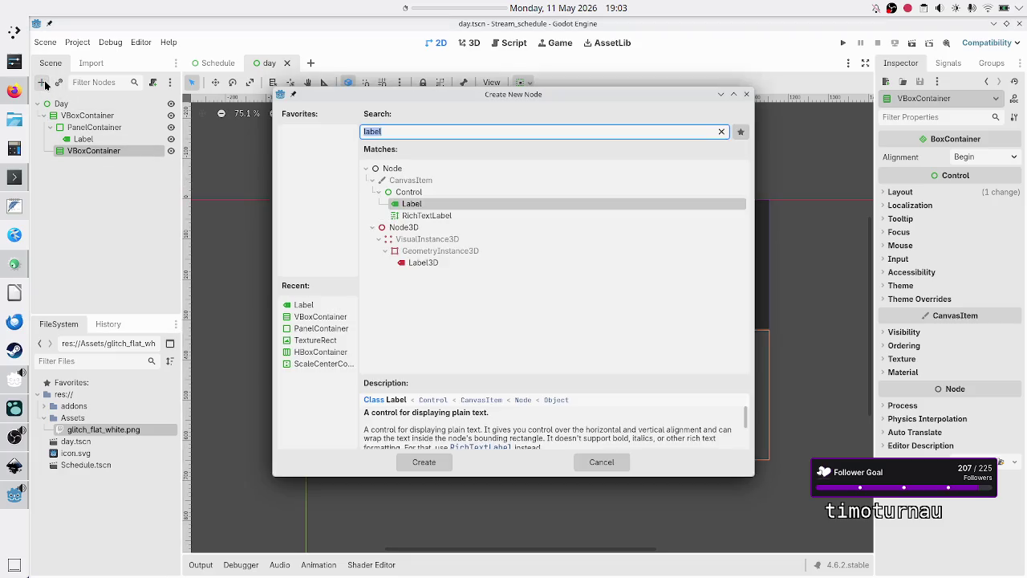
pyautogui.write('panelco')
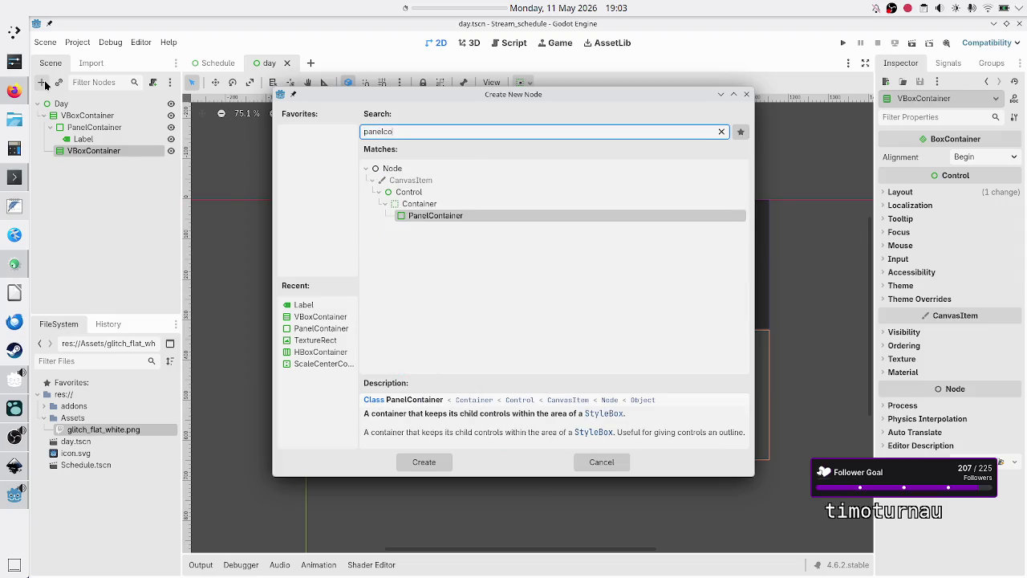
pyautogui.press('Return')
pyautogui.click(81, 151)
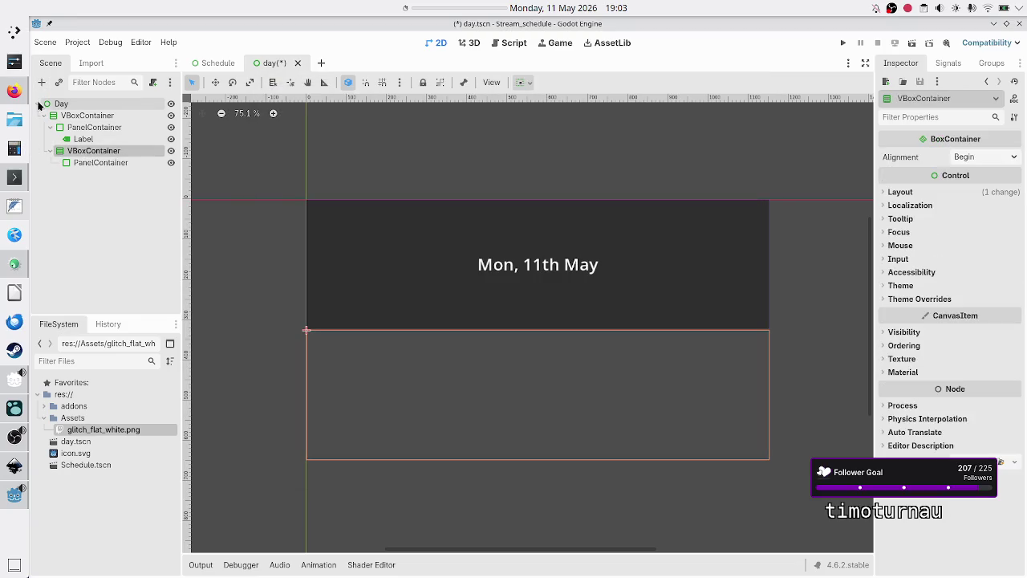
pyautogui.click(42, 86)
pyautogui.write('p')
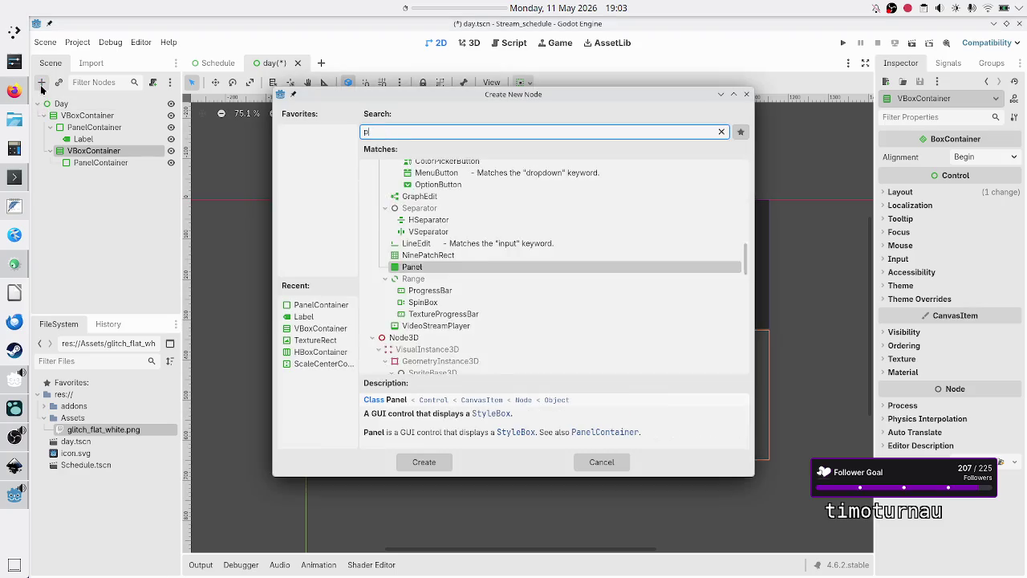
pyautogui.write('anelco')
pyautogui.press('Return')
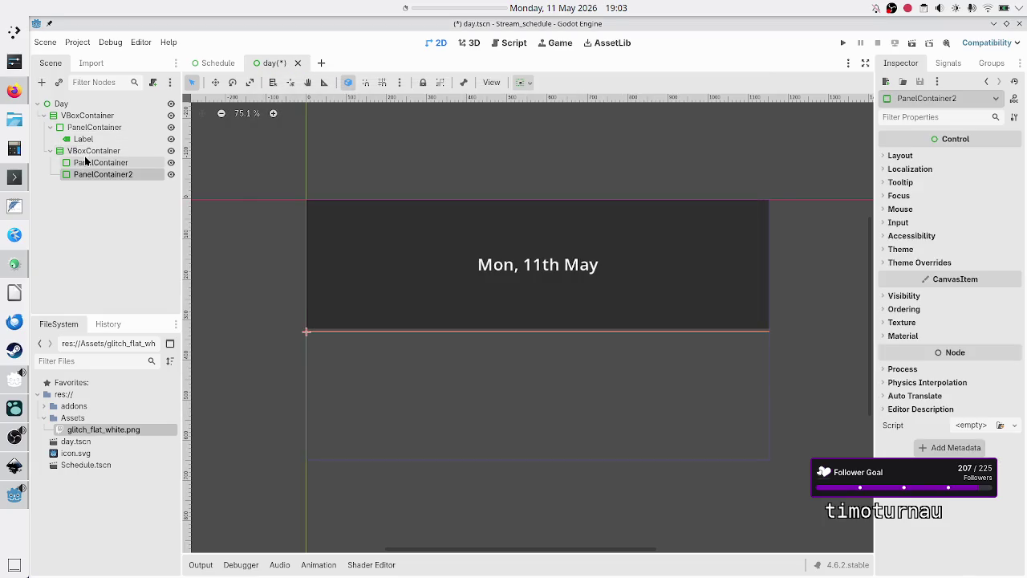
# Rename the two new panels Morning and Afternoon
pyautogui.doubleClick(85, 162)
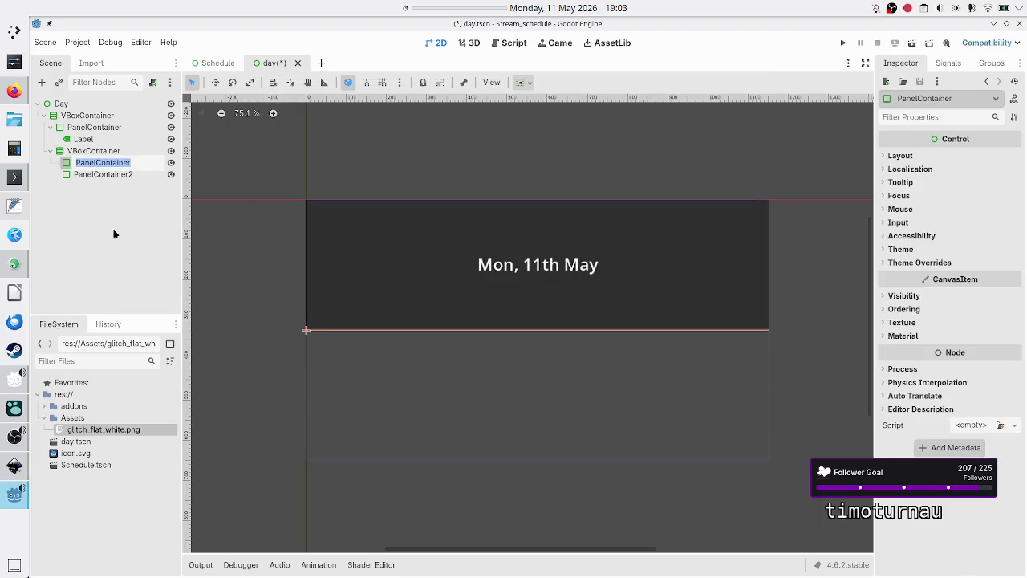
pyautogui.write('Morn')
pyautogui.write('ing')
pyautogui.press('Return')
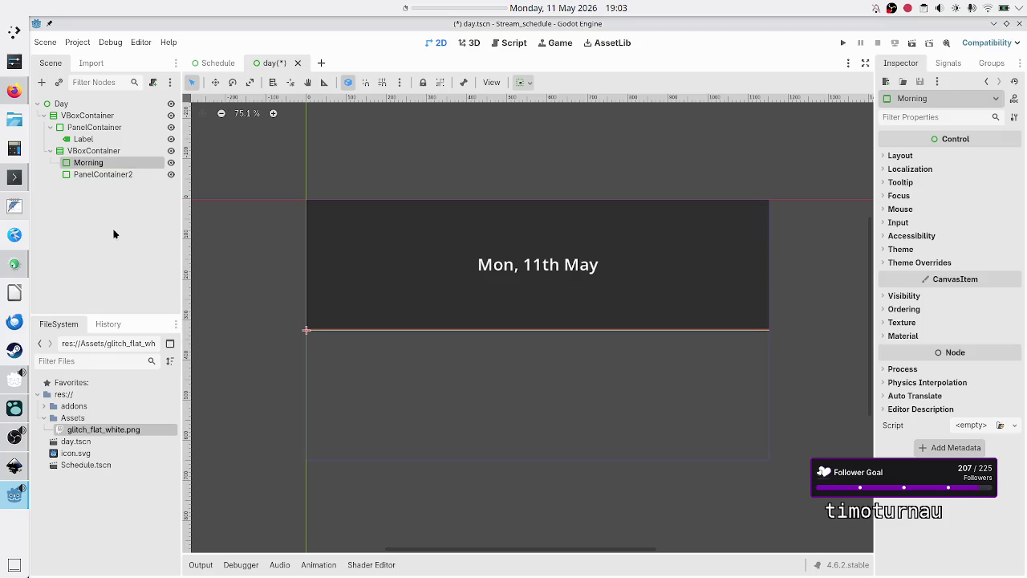
pyautogui.doubleClick(109, 176)
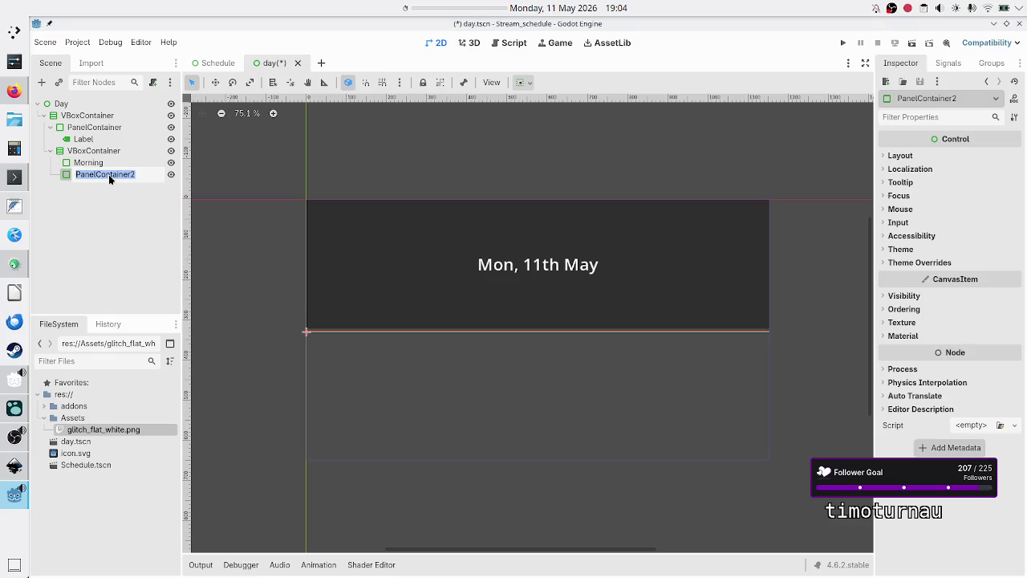
pyautogui.write('noo')
pyautogui.press('Return')
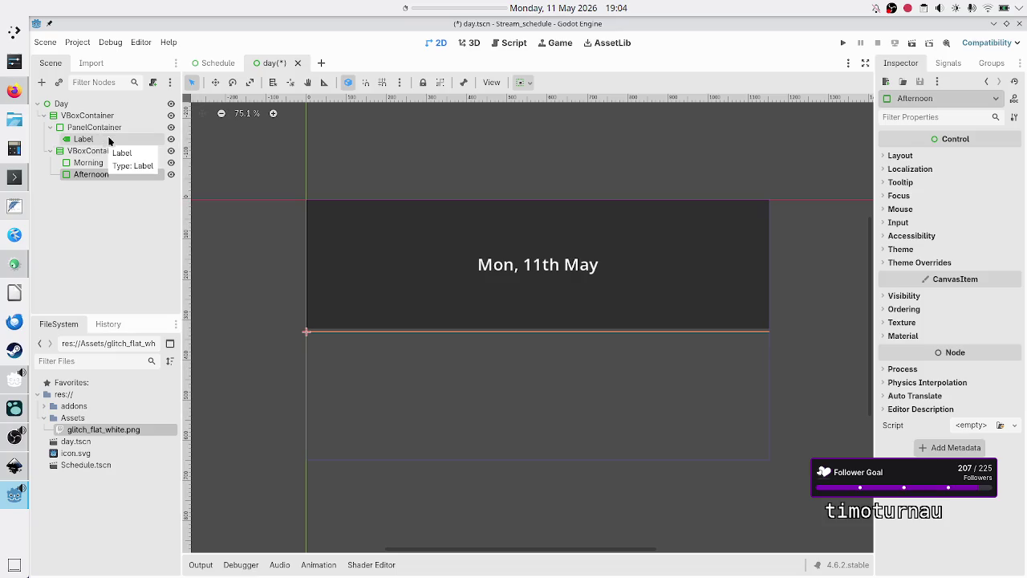
pyautogui.click(115, 130)
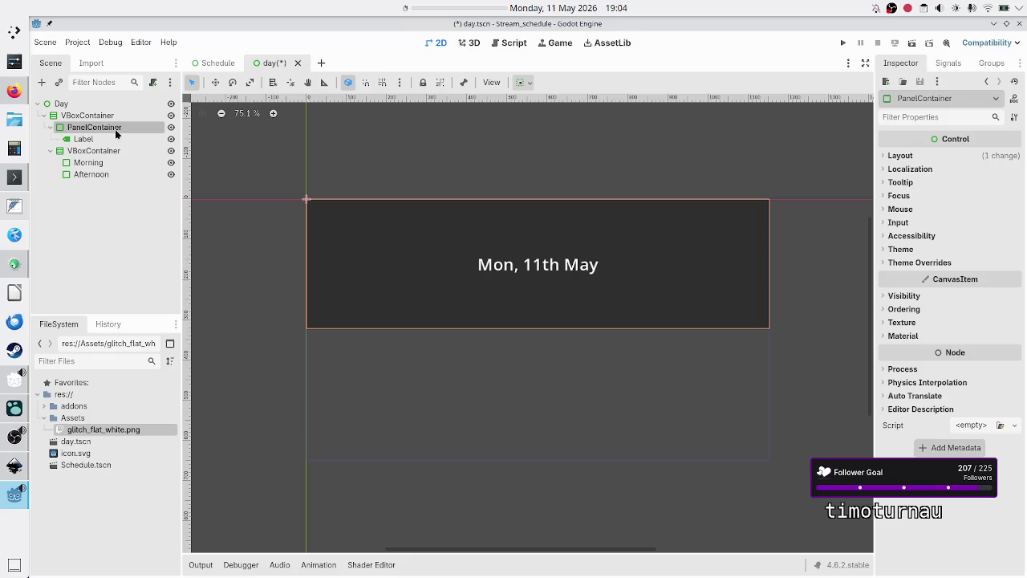
# Rename the top PanelContainer to Header
pyautogui.click(96, 204)
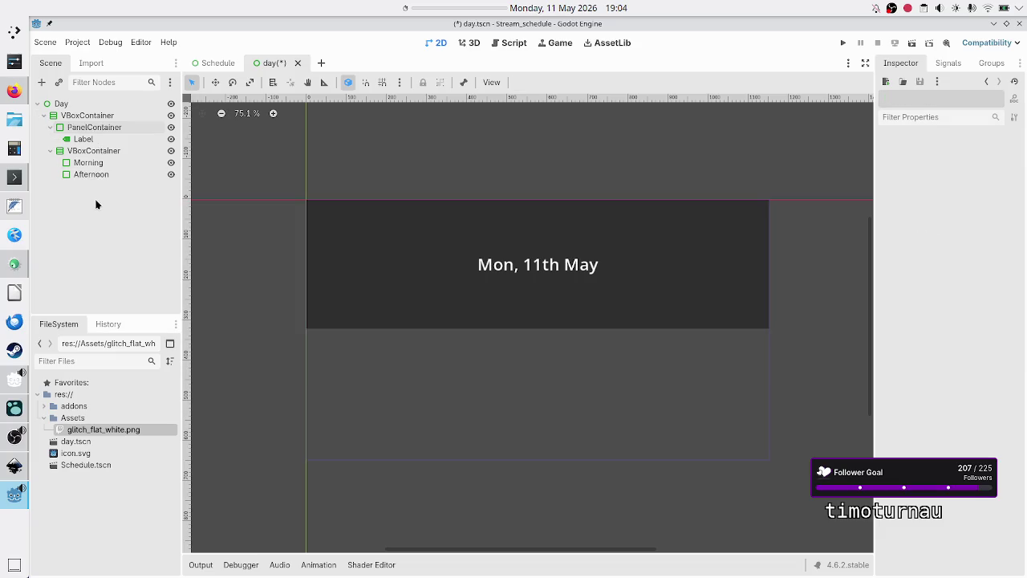
pyautogui.doubleClick(104, 130)
pyautogui.write('Header')
pyautogui.press('Return')
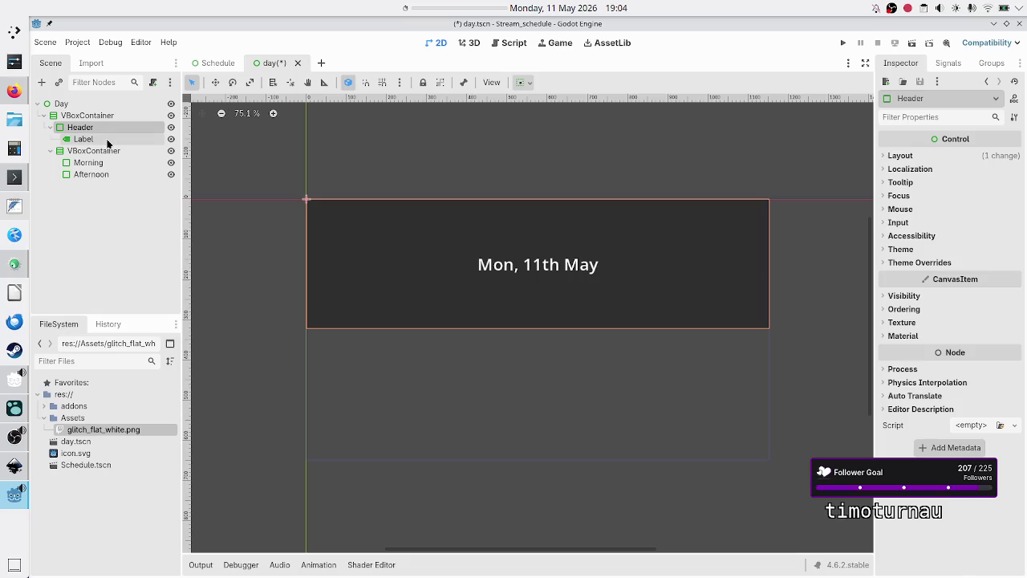
# Rename the Label to Date, then select the Morning and Afternoon panels
pyautogui.click(108, 142)
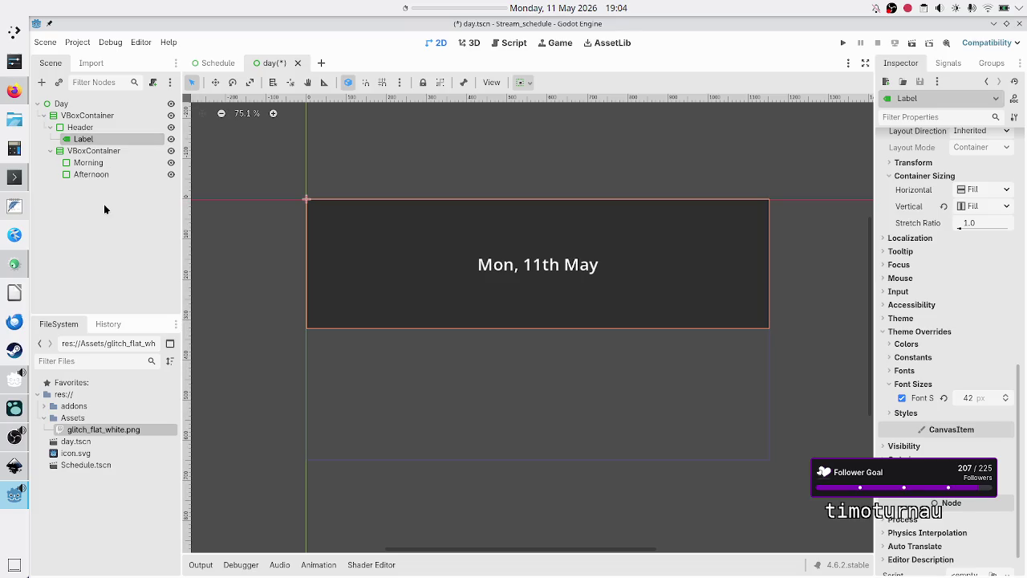
pyautogui.click(103, 204)
pyautogui.doubleClick(96, 141)
pyautogui.write('Date')
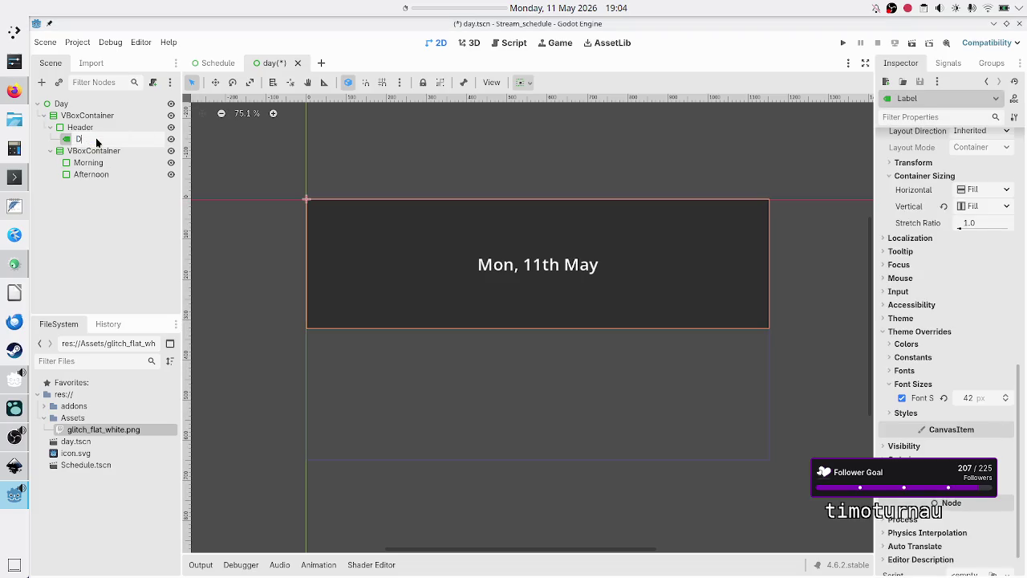
pyautogui.press('Return')
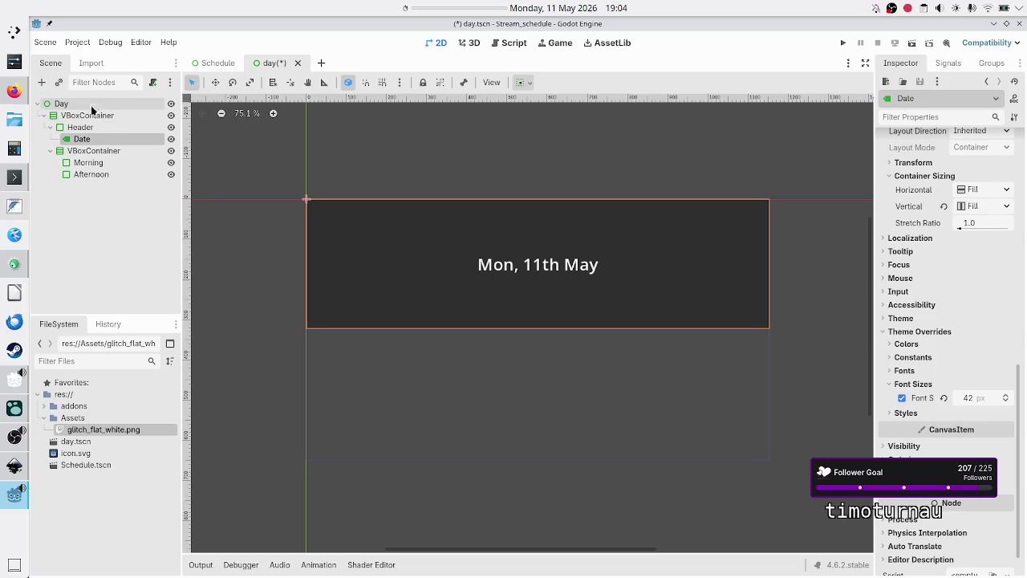
pyautogui.click(99, 164)
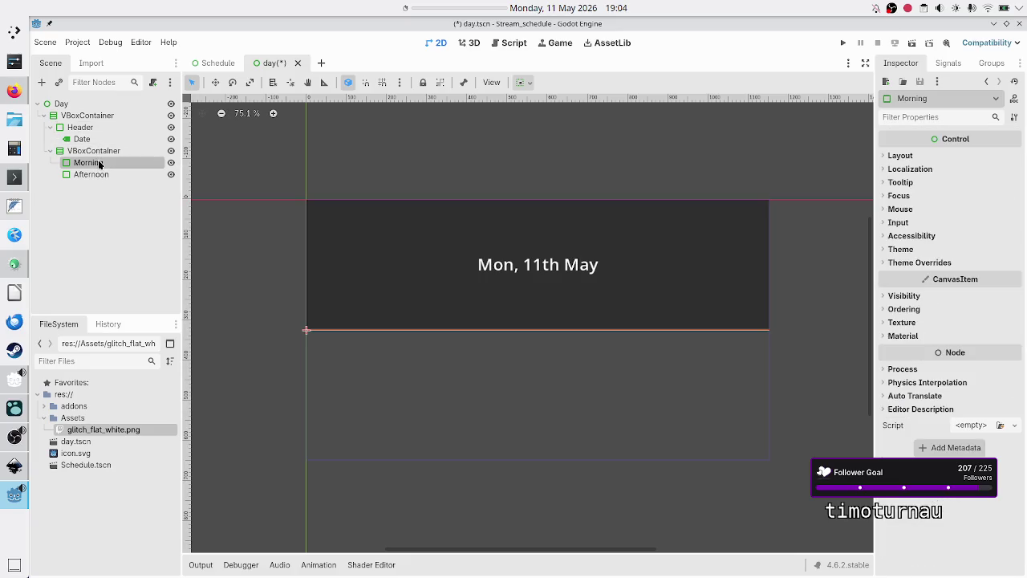
pyautogui.keyDown('shift'); pyautogui.click(101, 173); pyautogui.keyUp('shift')
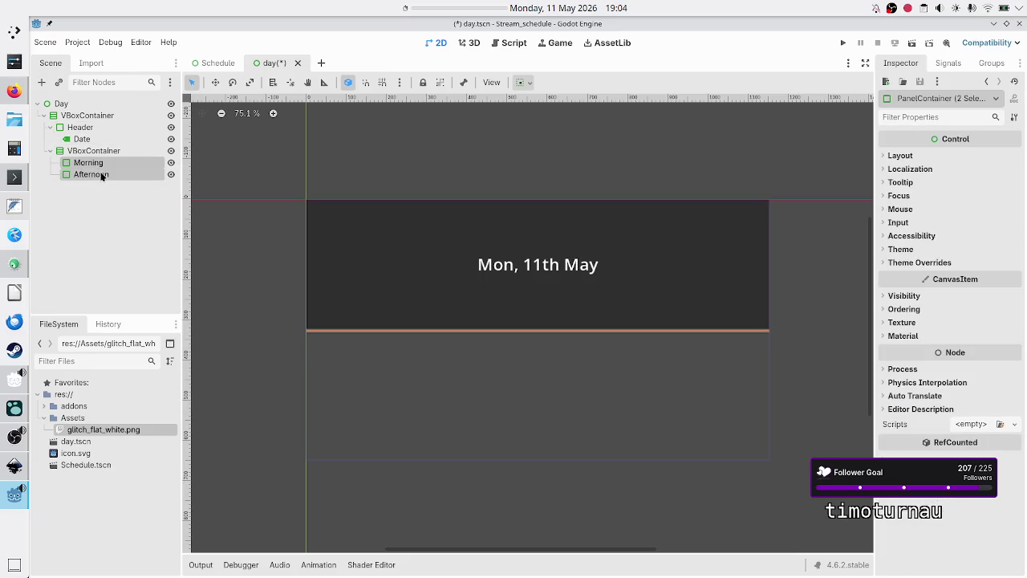
# Turn on Container Sizing Vertical Expand for both Morning and Afternoon panels
pyautogui.click(910, 157)
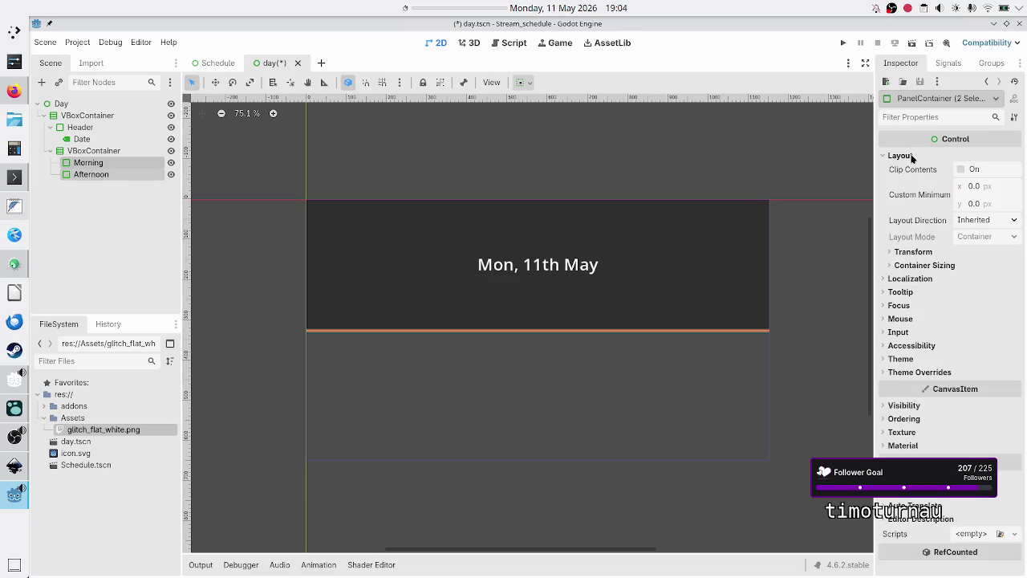
pyautogui.click(923, 265)
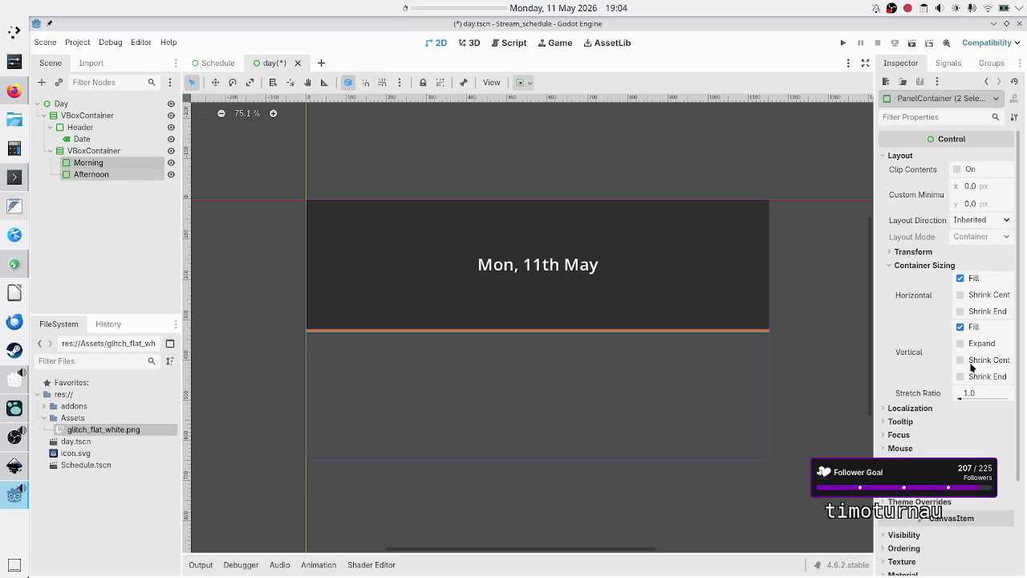
pyautogui.click(980, 343)
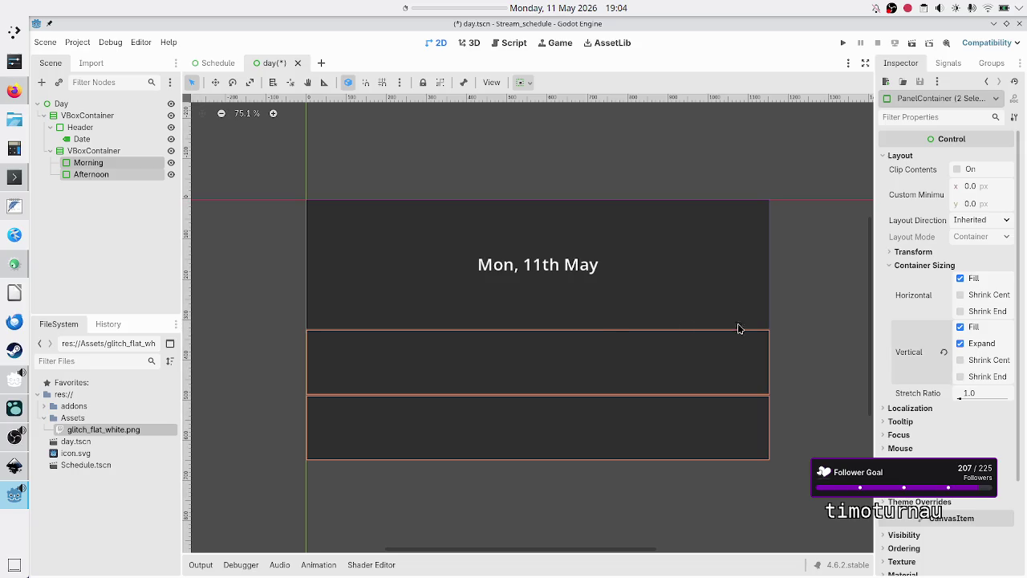
# Set the Header panel's stretch ratio to 0.2, after briefly trying 0.1
pyautogui.click(103, 213)
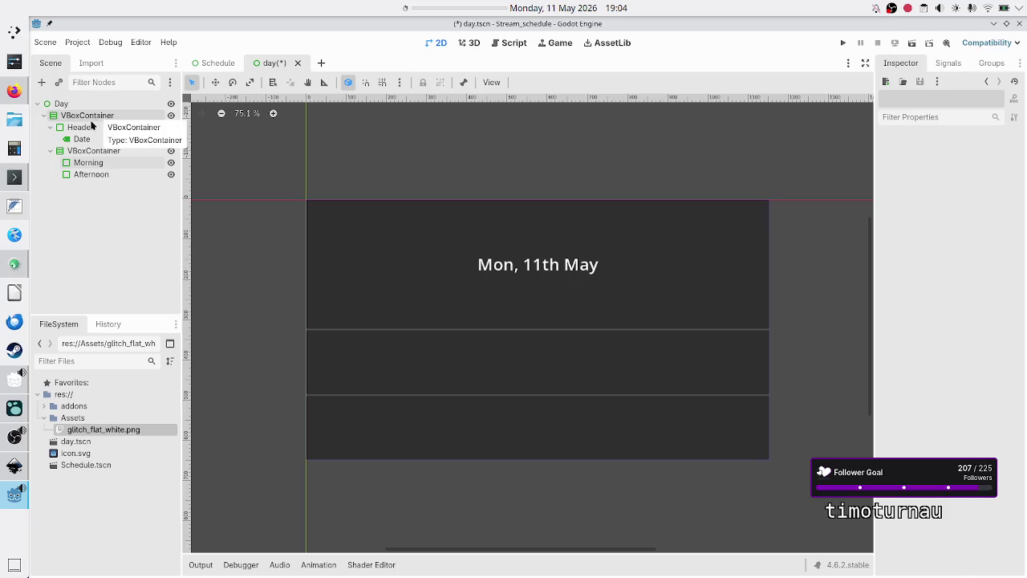
pyautogui.click(80, 128)
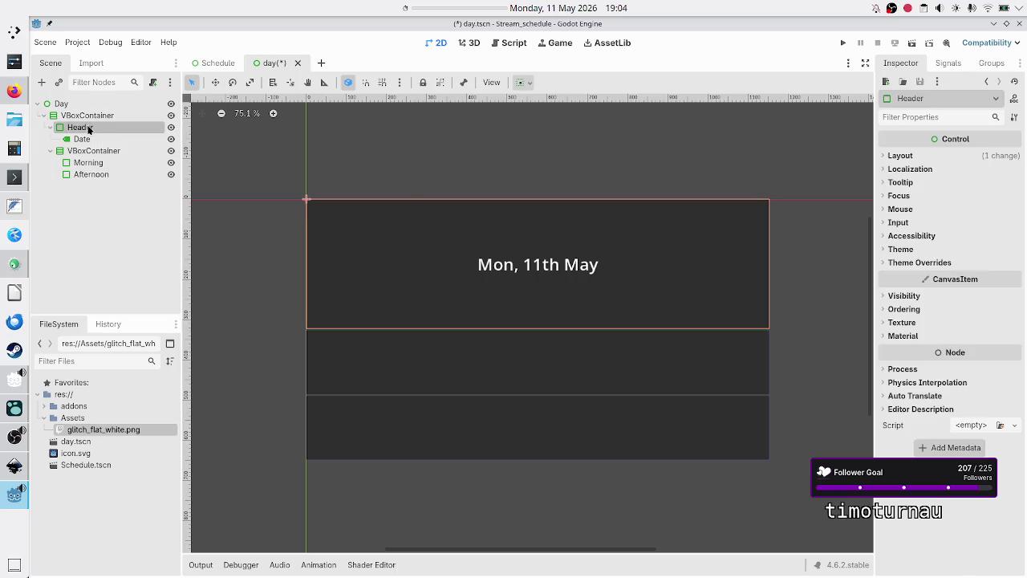
pyautogui.click(902, 169)
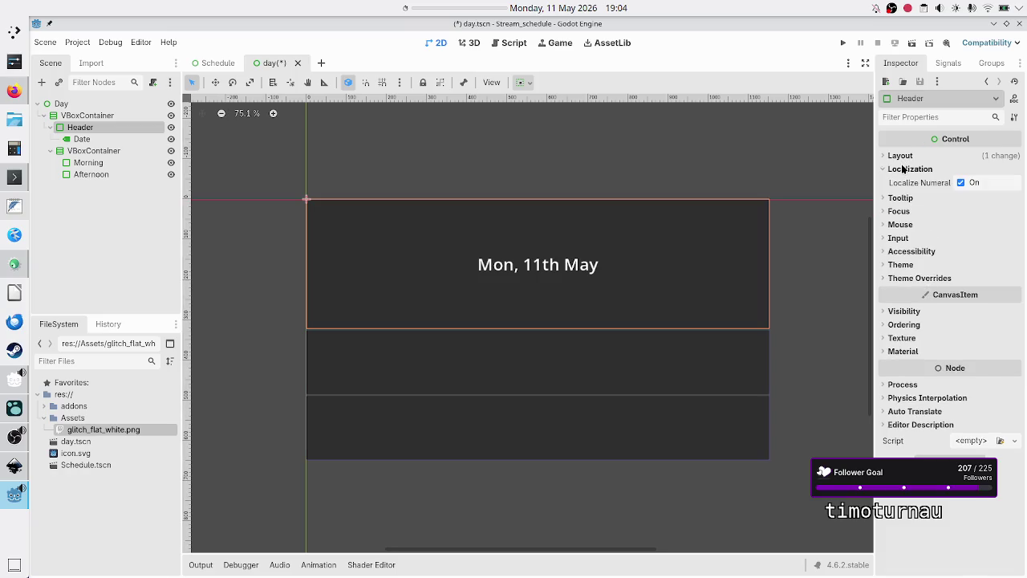
pyautogui.click(902, 170)
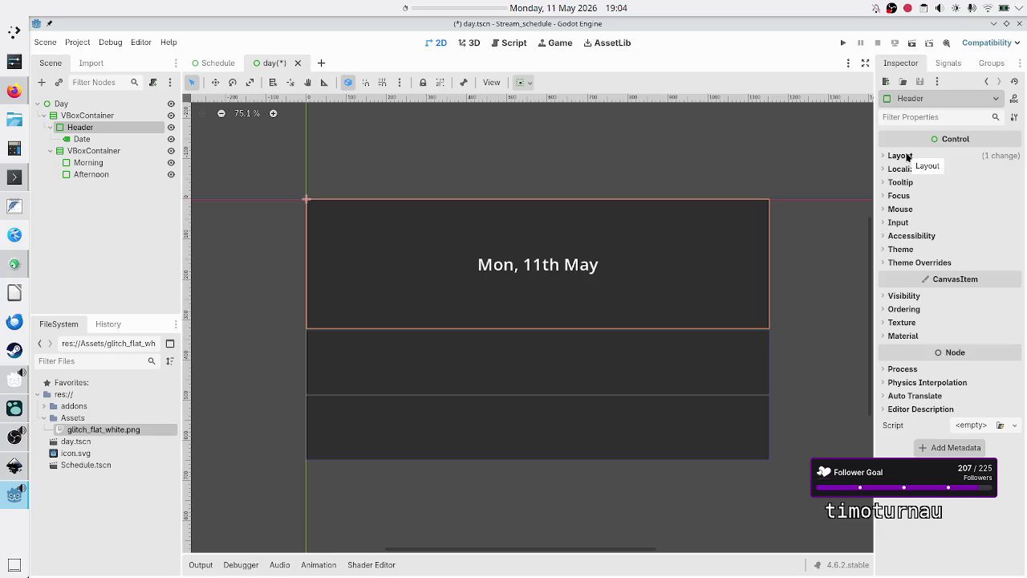
pyautogui.click(907, 156)
pyautogui.click(961, 303)
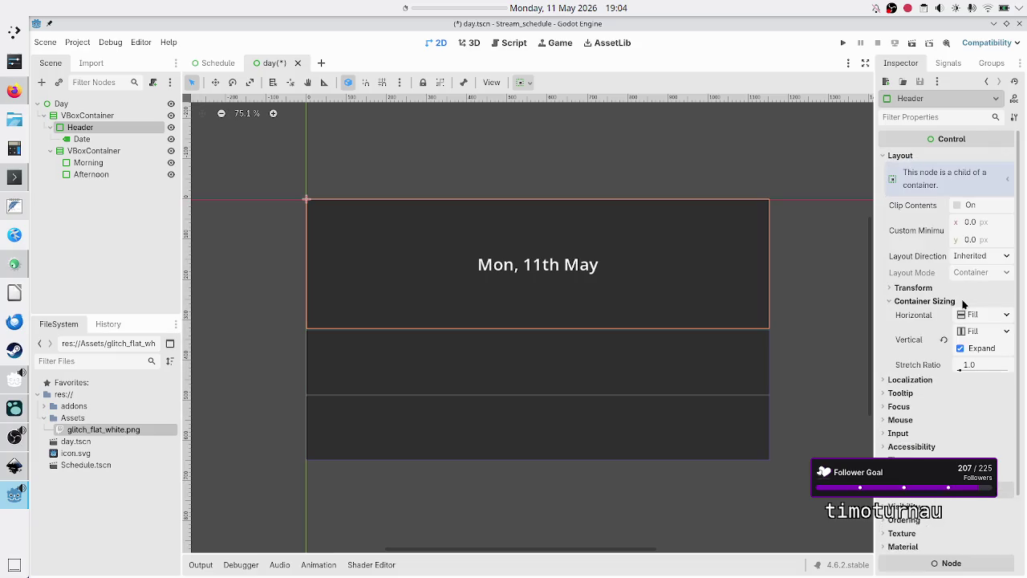
pyautogui.click(978, 366)
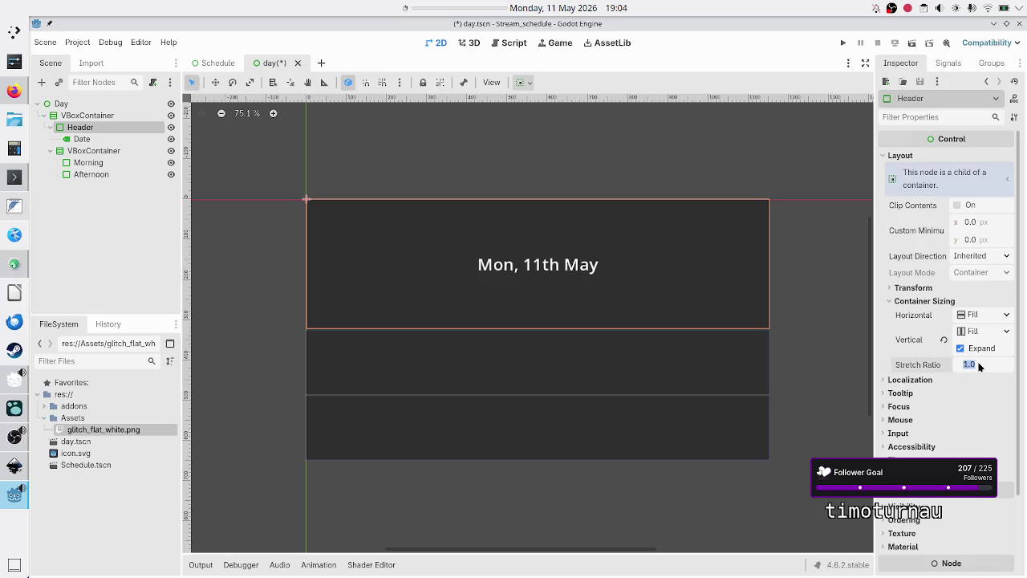
pyautogui.write('0.1')
pyautogui.press('Return')
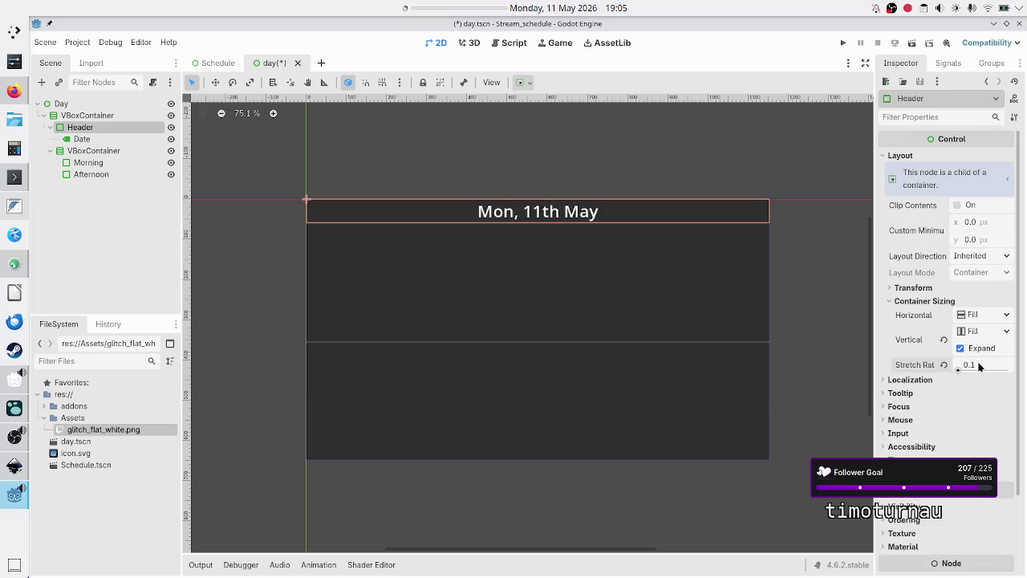
pyautogui.click(978, 366)
pyautogui.write('0.2')
pyautogui.press('Return')
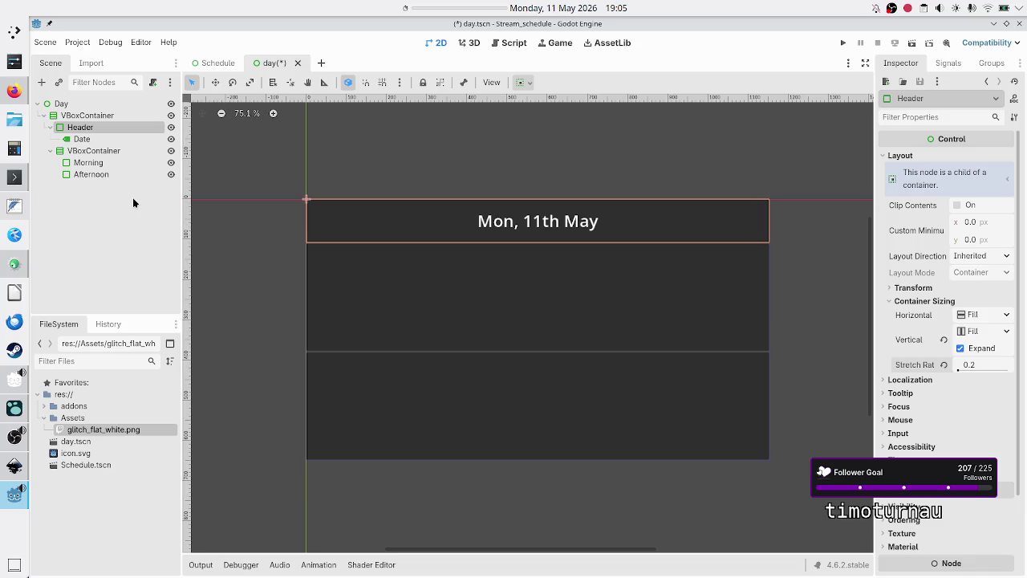
# Give the Morning panel a new StyleBoxFlat as its Panel style override
pyautogui.click(100, 163)
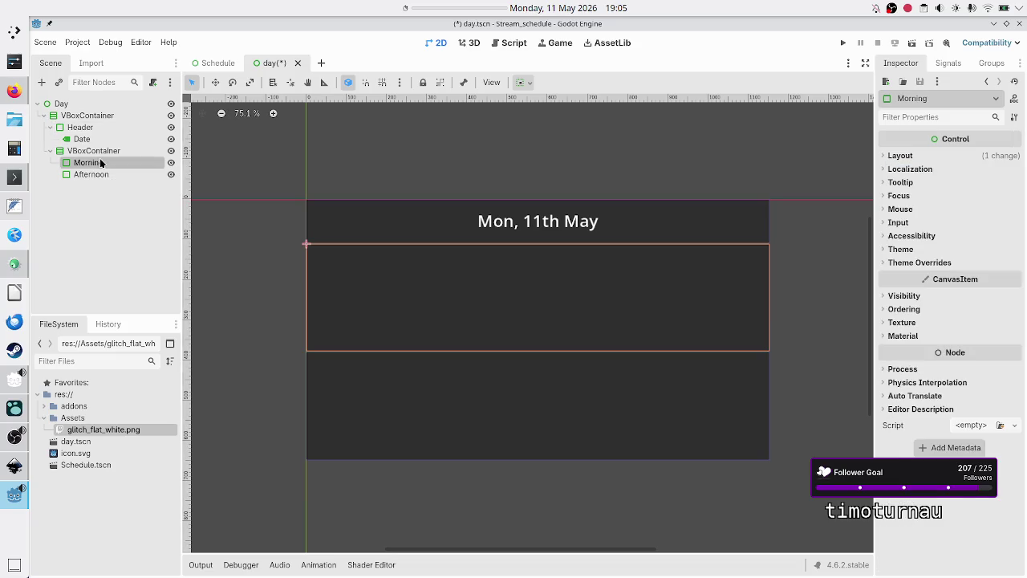
pyautogui.click(929, 263)
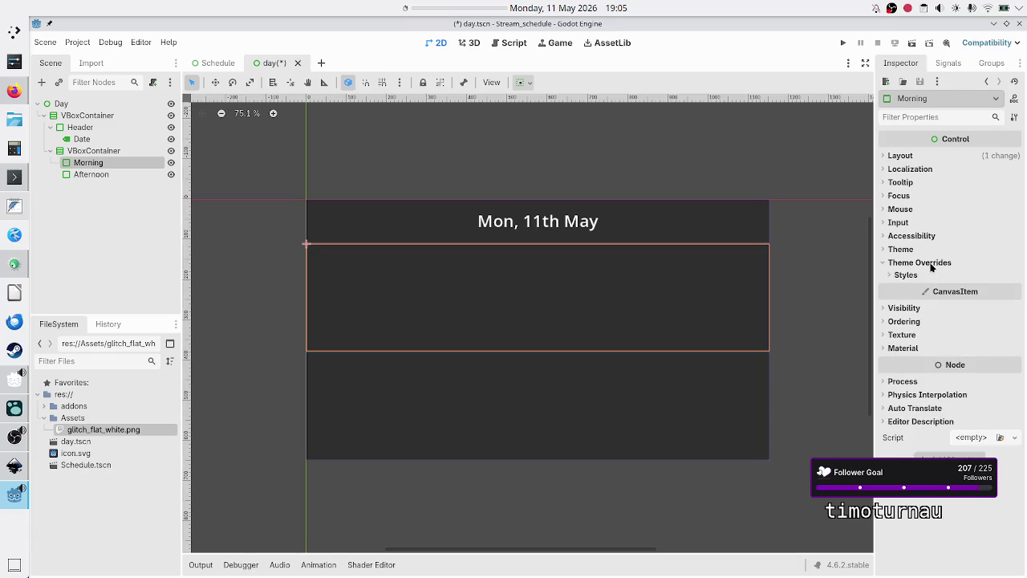
pyautogui.click(906, 274)
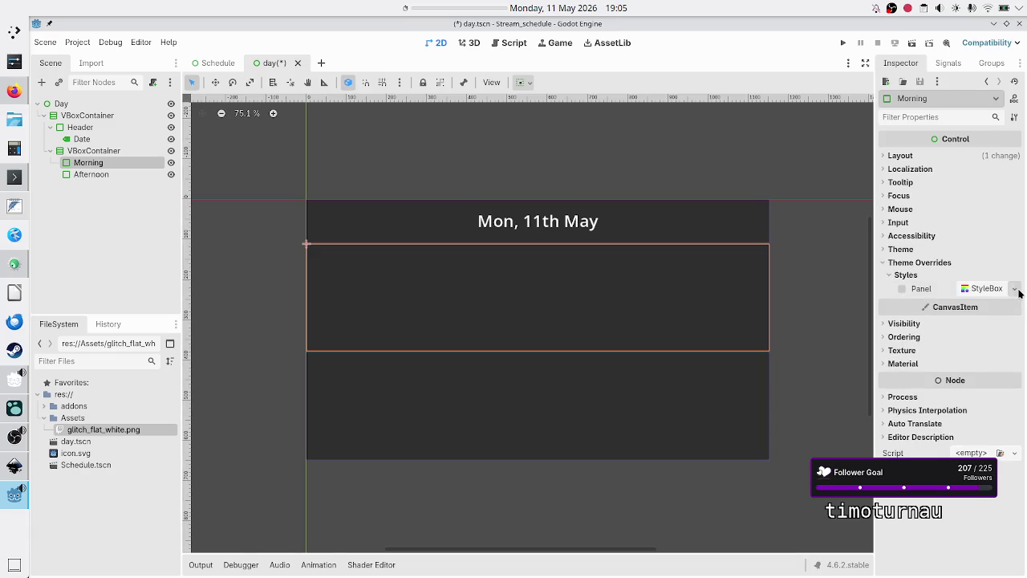
pyautogui.click(1015, 289)
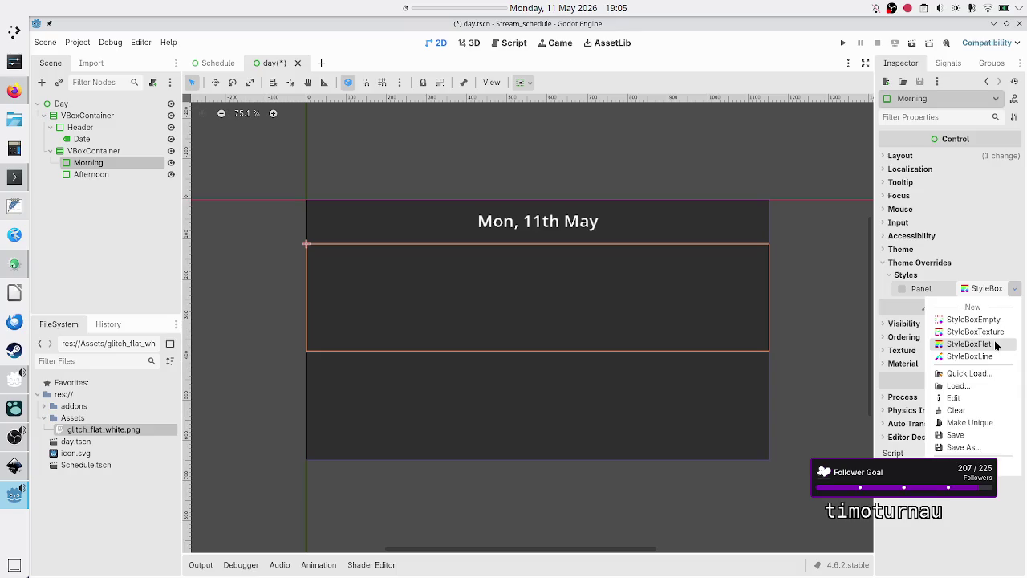
pyautogui.click(996, 345)
# Set the flat style's BG Color to the cream f4eed7ff copied from the Inkscape design
pyautogui.hotkey('alt', 'Tab')
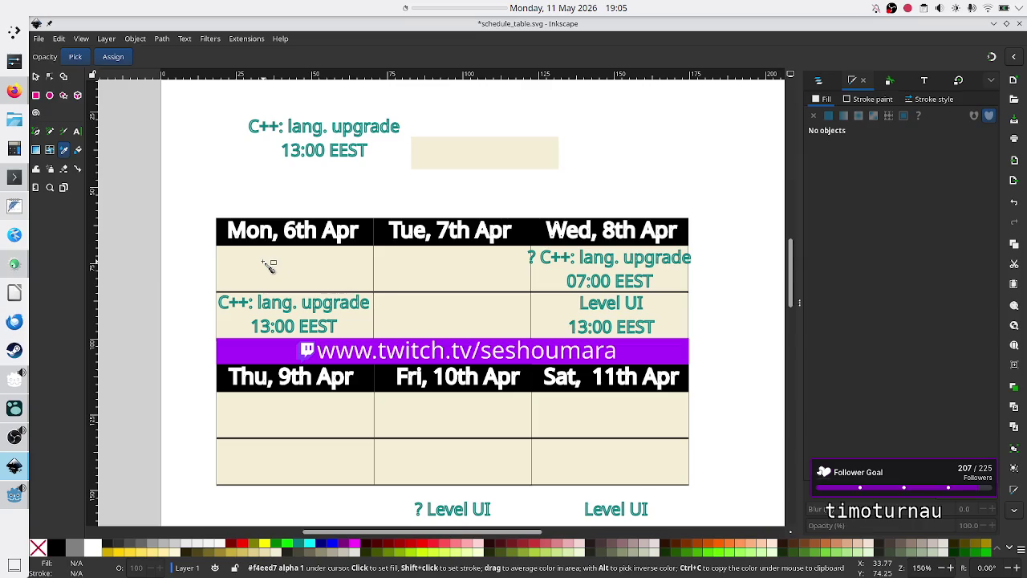
pyautogui.hotkey('ctrl', 'c')
pyautogui.hotkey('alt', 'Tab')
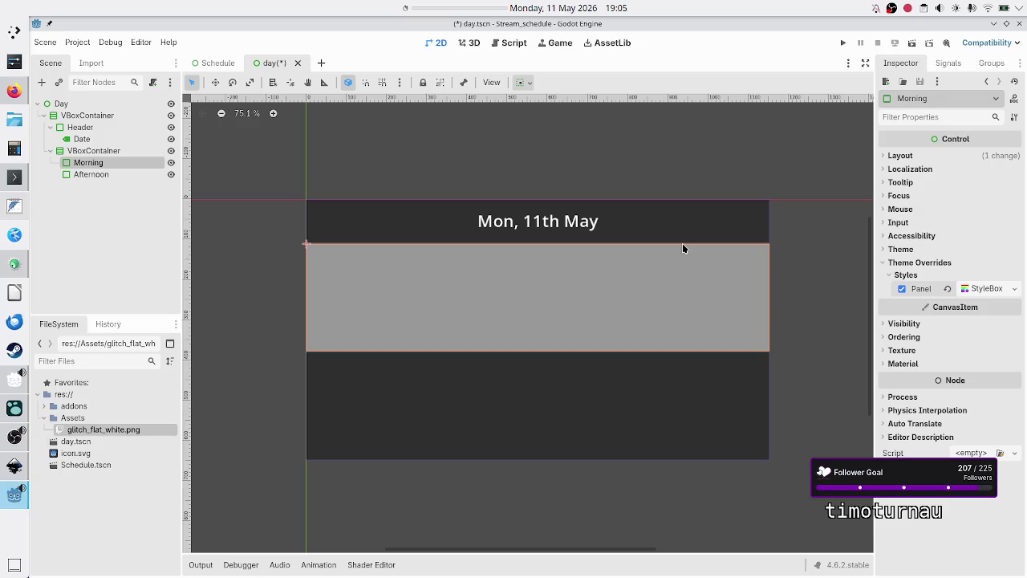
pyautogui.click(992, 291)
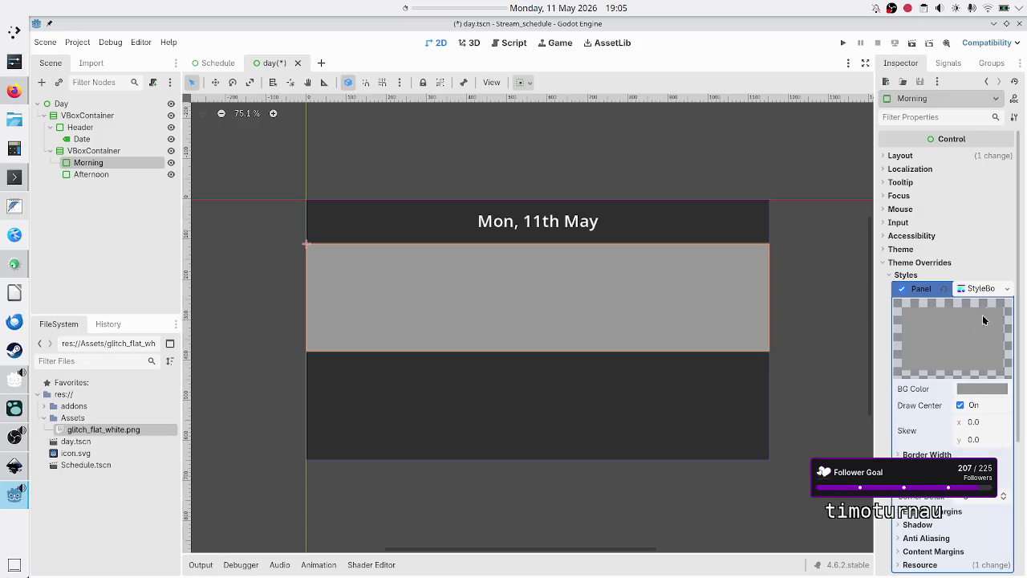
pyautogui.click(974, 390)
pyautogui.hotkey('ctrl', 'v')
pyautogui.press('Return')
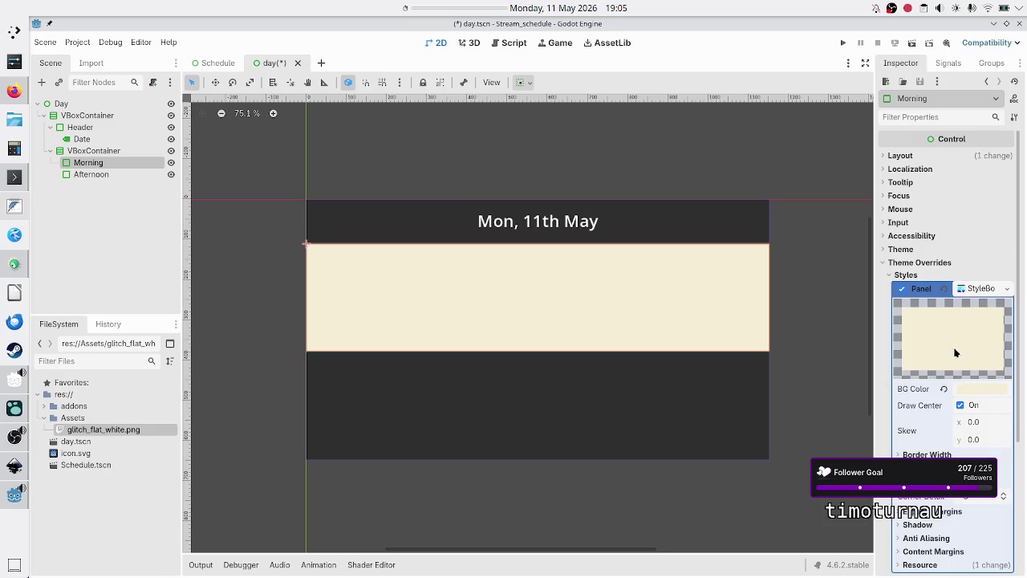
pyautogui.click(1007, 291)
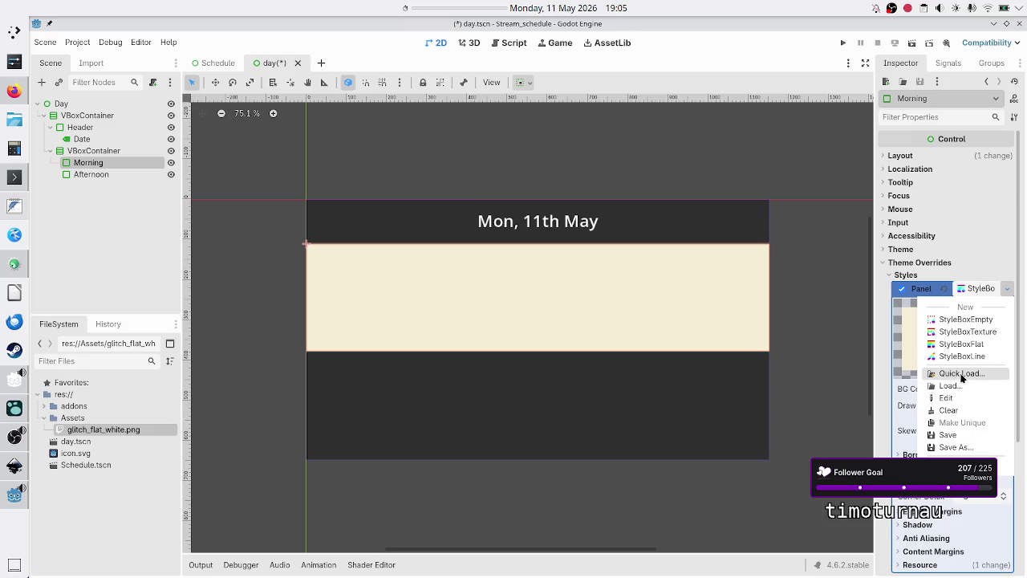
pyautogui.press('Escape')
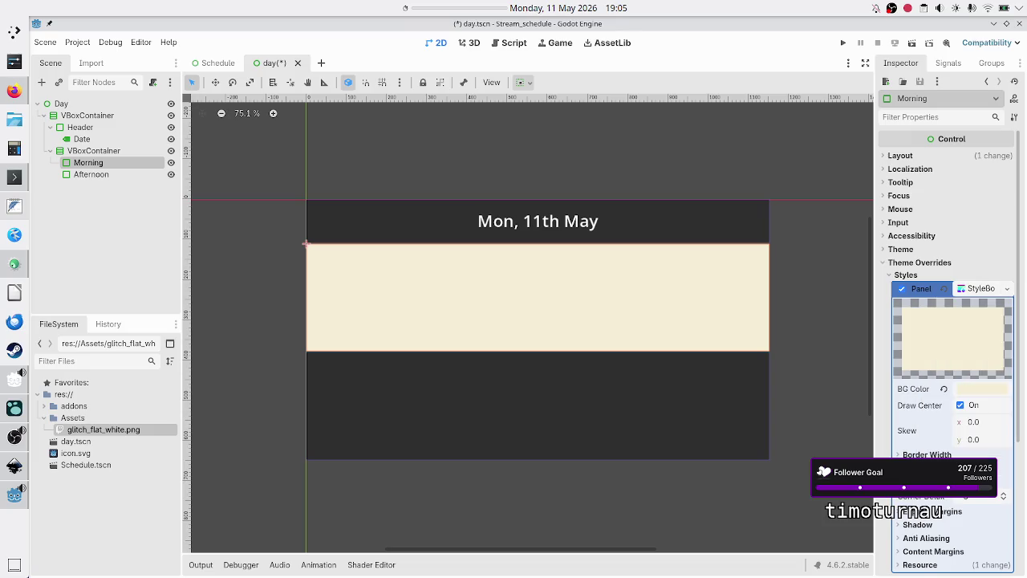
pyautogui.click(102, 175)
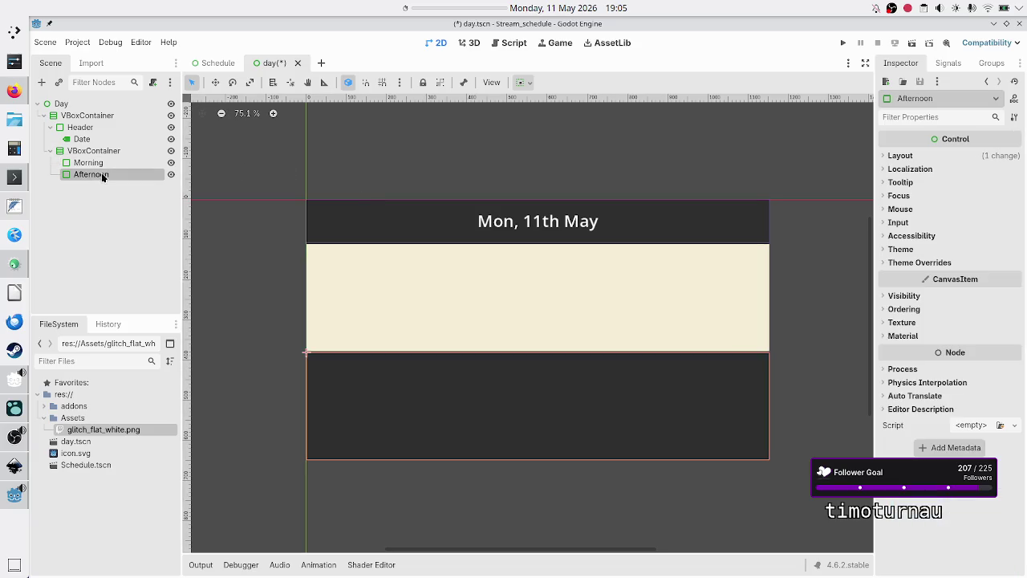
# Load Morning's cream StyleBoxFlat into the Afternoon panel's Styles > Panel override
pyautogui.rightClick(101, 176)
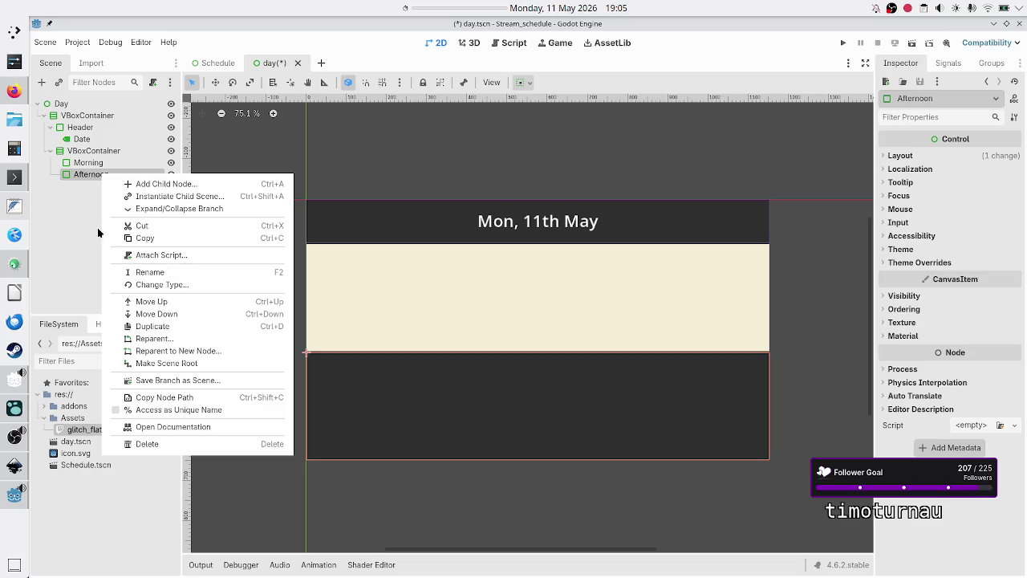
pyautogui.click(71, 225)
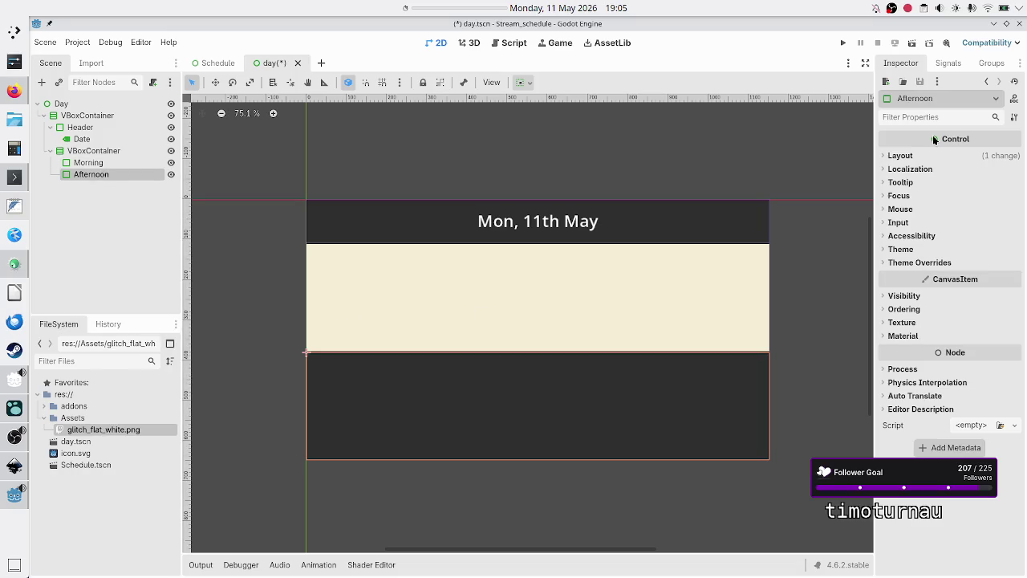
pyautogui.click(924, 262)
pyautogui.click(907, 275)
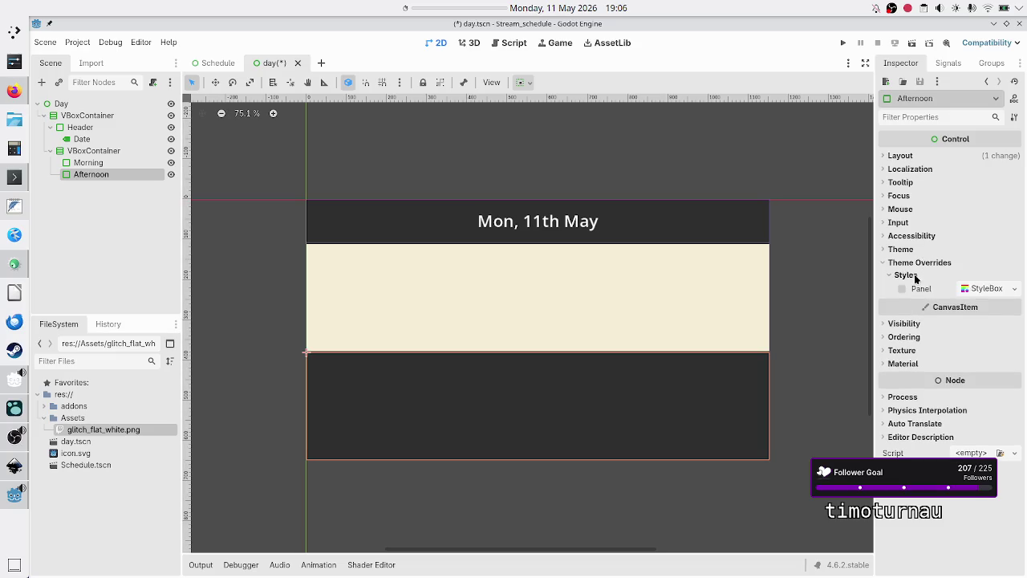
pyautogui.click(1015, 290)
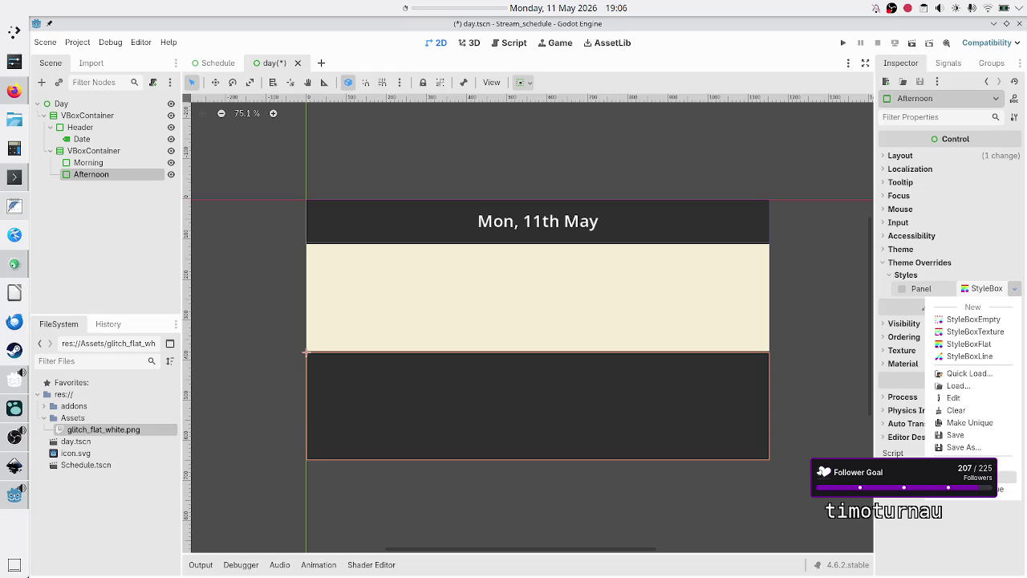
pyautogui.click(1007, 473)
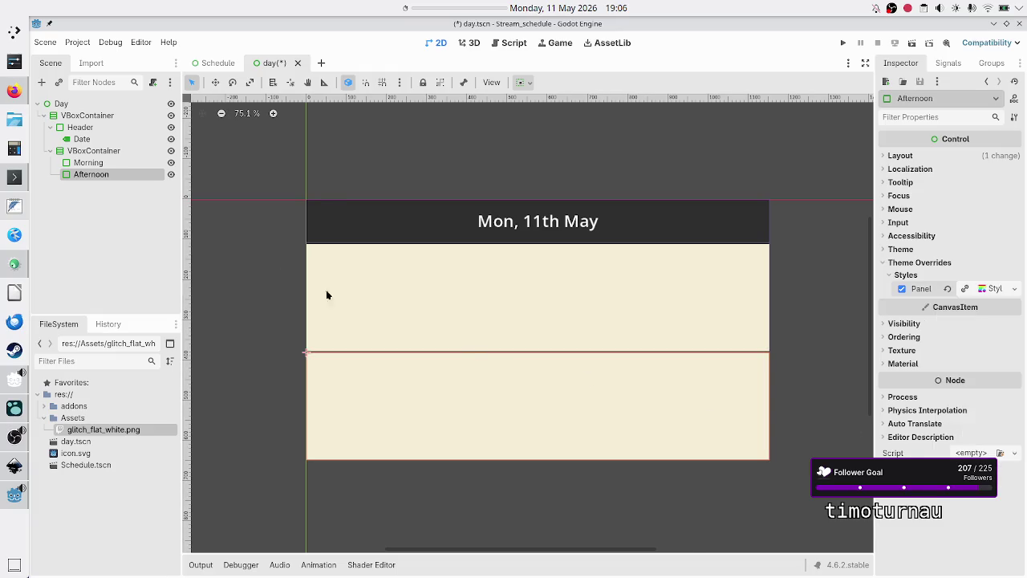
pyautogui.click(100, 181)
pyautogui.click(93, 151)
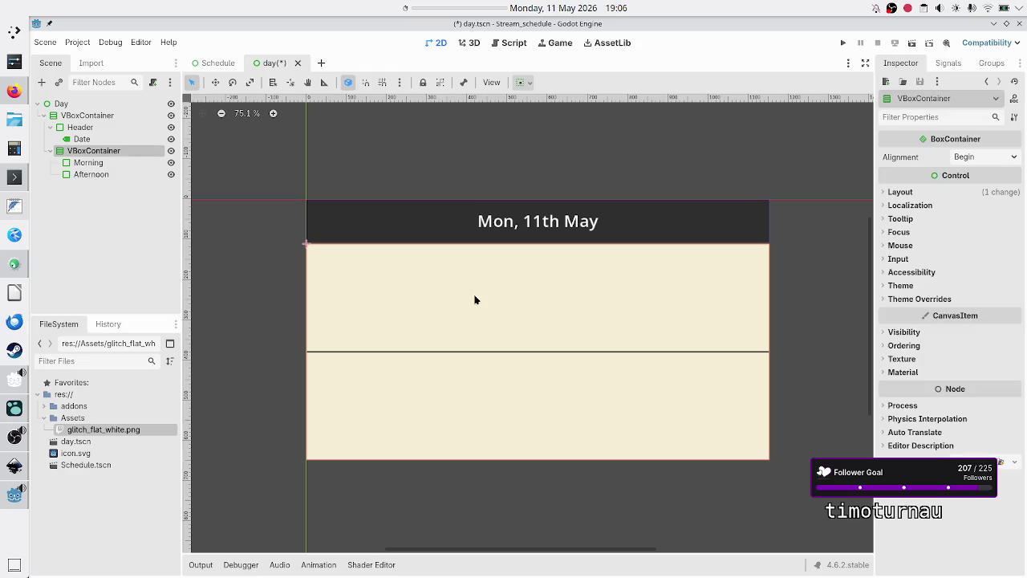
# Set the inner VBoxContainer's Separation constant override to 5
pyautogui.click(919, 298)
pyautogui.click(920, 312)
pyautogui.click(987, 327)
pyautogui.write('5')
pyautogui.press('Return')
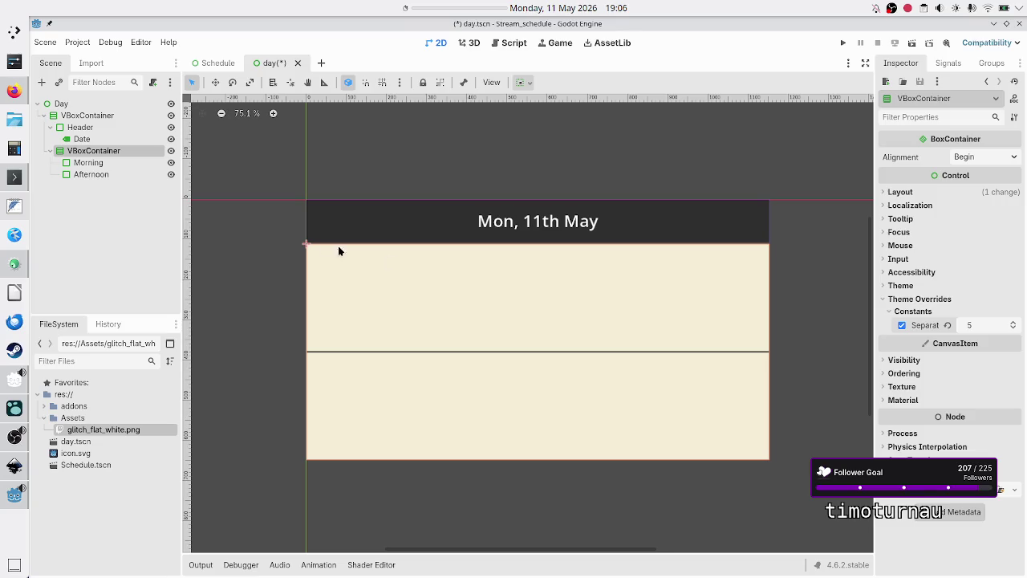
# Compare the layout against the Inkscape schedule design and save the day scene
pyautogui.click(130, 212)
pyautogui.hotkey('alt', 'Tab')
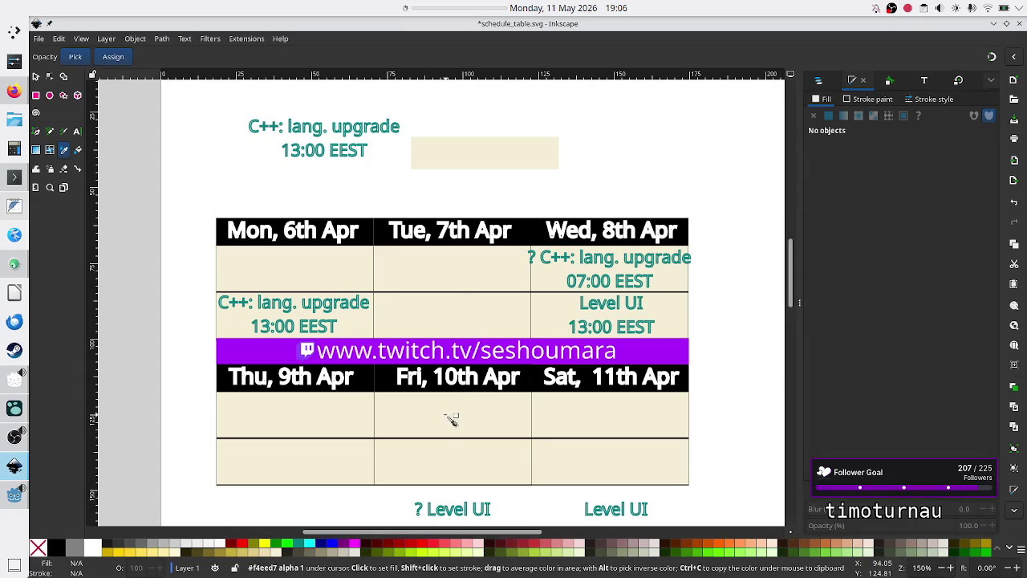
pyautogui.hotkey('alt', 'Tab')
pyautogui.hotkey('alt', 'Tab')
pyautogui.hotkey('alt', 'Tab')
pyautogui.hotkey('alt', 'Tab')
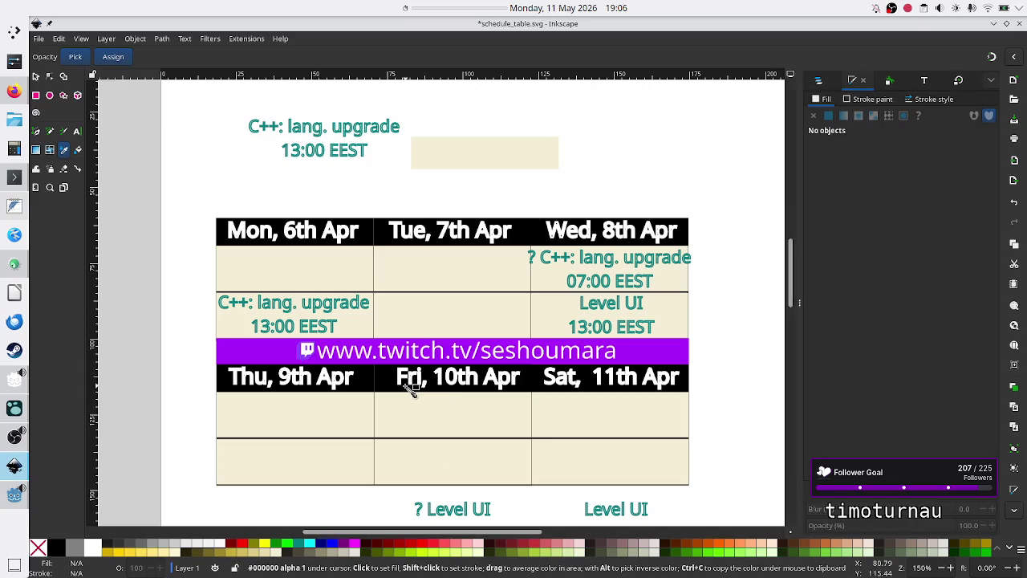
pyautogui.hotkey('alt', 'Tab')
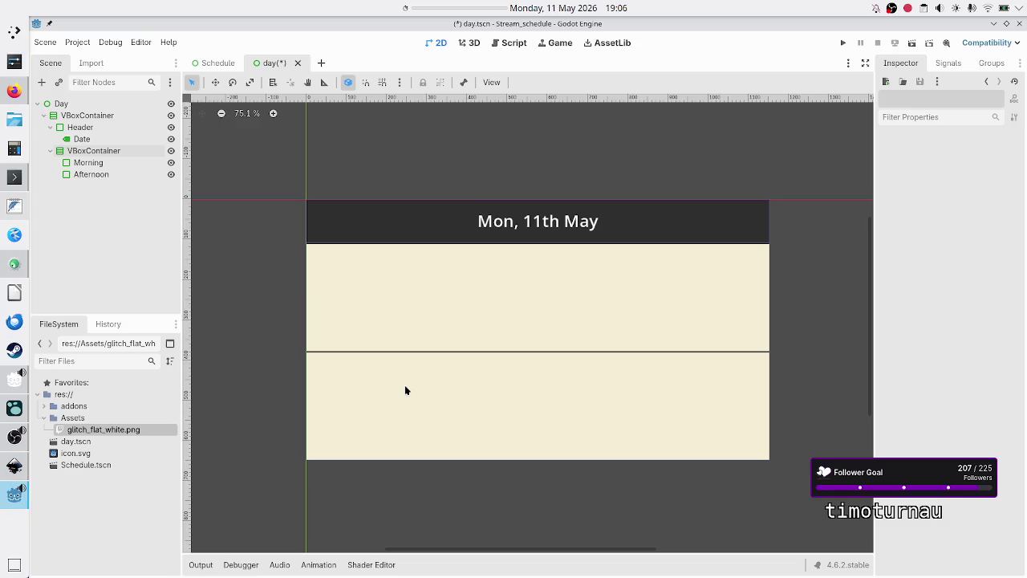
pyautogui.hotkey('alt', 'Tab')
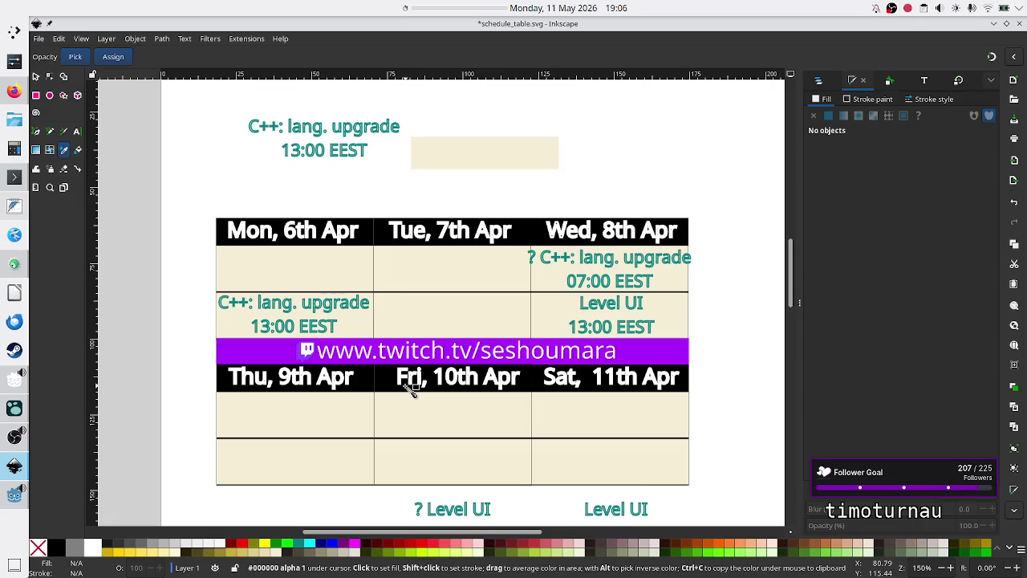
pyautogui.hotkey('alt', 'Tab')
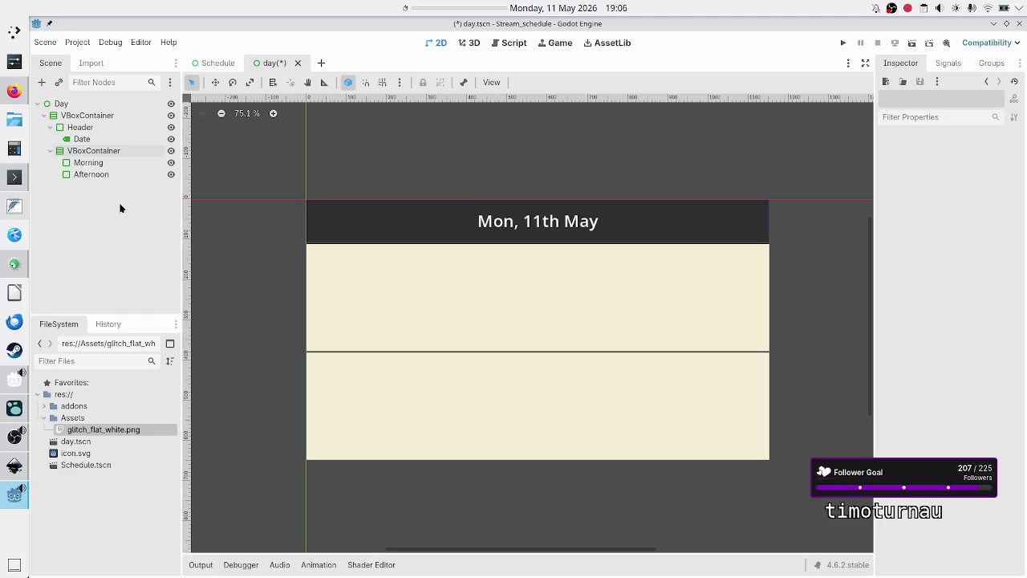
pyautogui.hotkey('ctrl', 's')
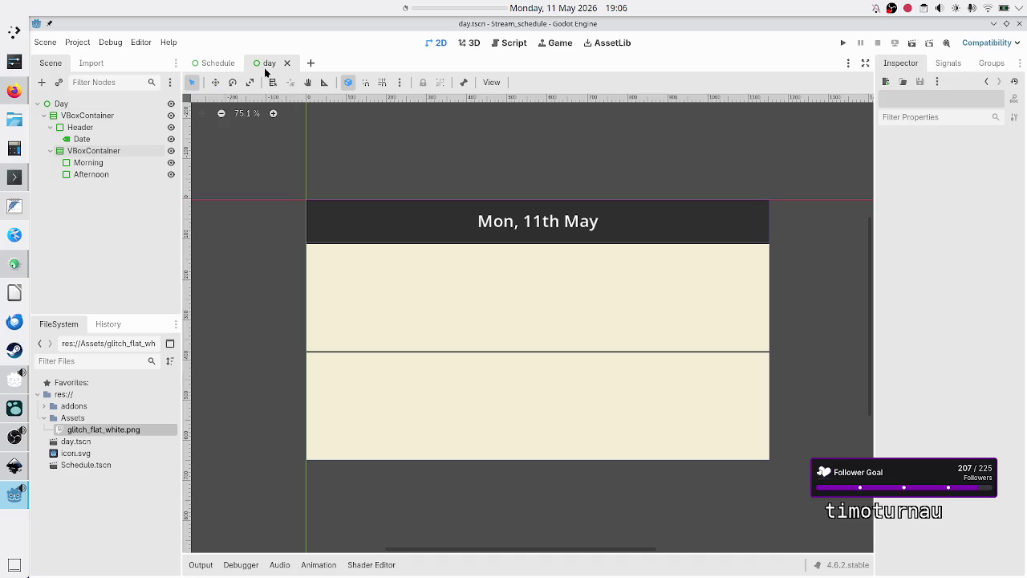
# Rename day.tscn to Day.tscn in the FileSystem dock and reopen it
pyautogui.click(286, 63)
pyautogui.press('BackSpace')
pyautogui.write('D')
pyautogui.press('Return')
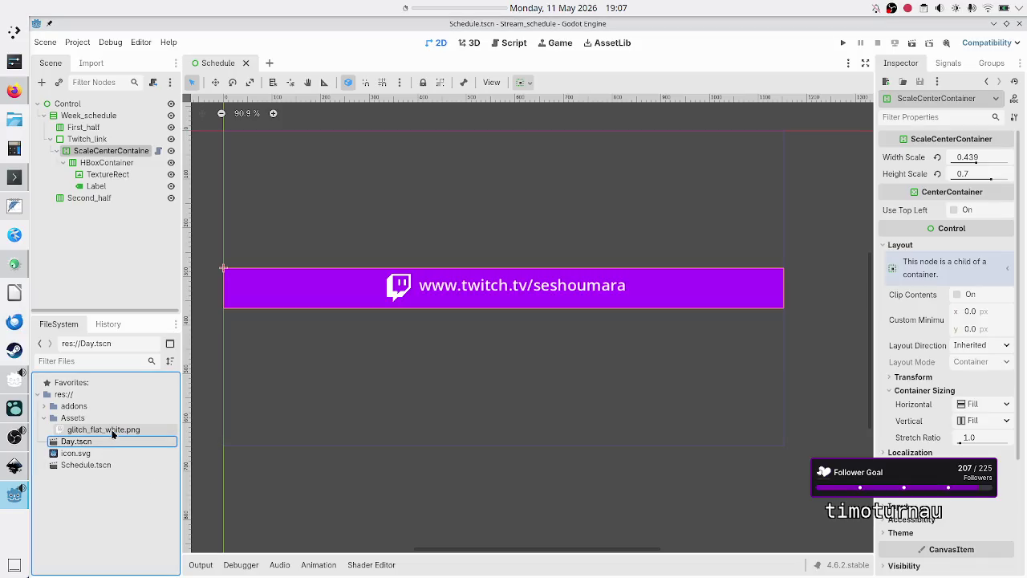
pyautogui.doubleClick(107, 440)
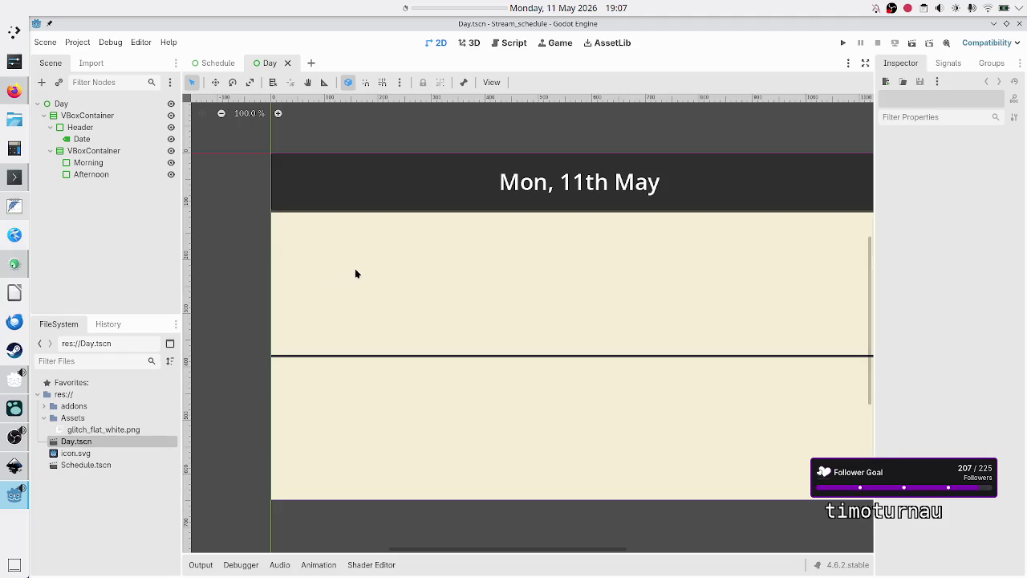
pyautogui.scroll(-2, 355, 274)
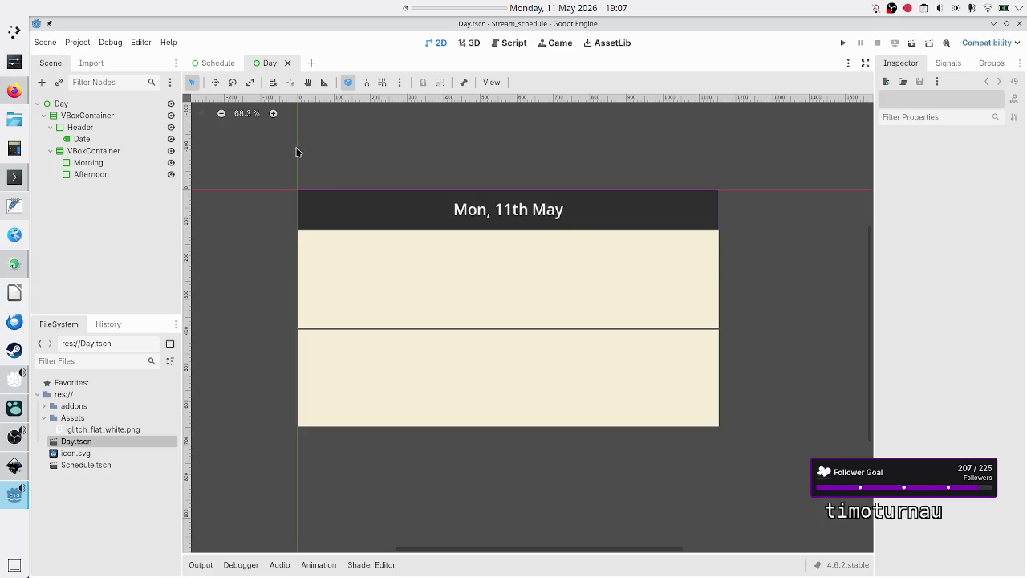
# In the Schedule scene, instance Day.tscn as a child of First_half
pyautogui.click(211, 63)
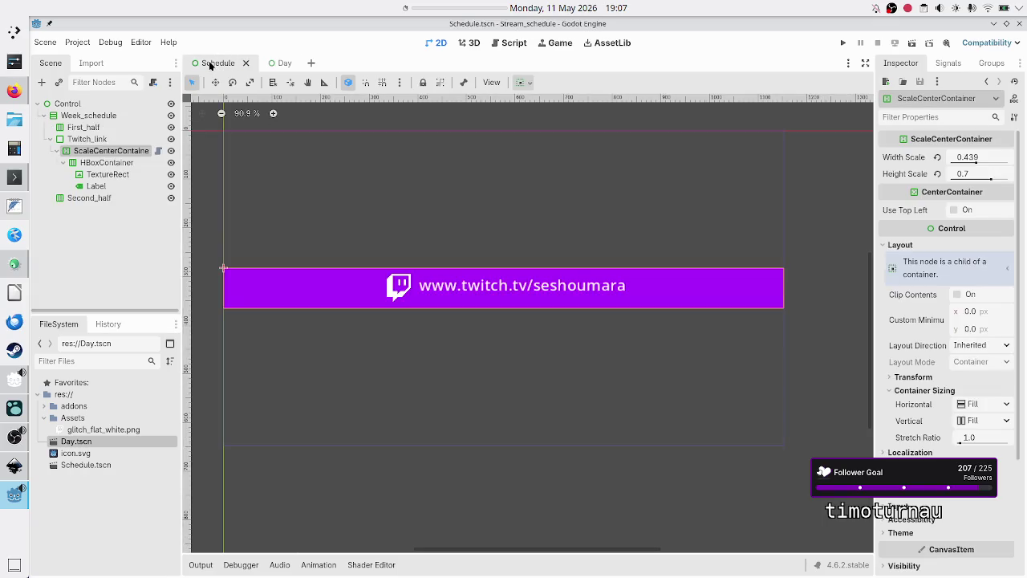
pyautogui.click(88, 130)
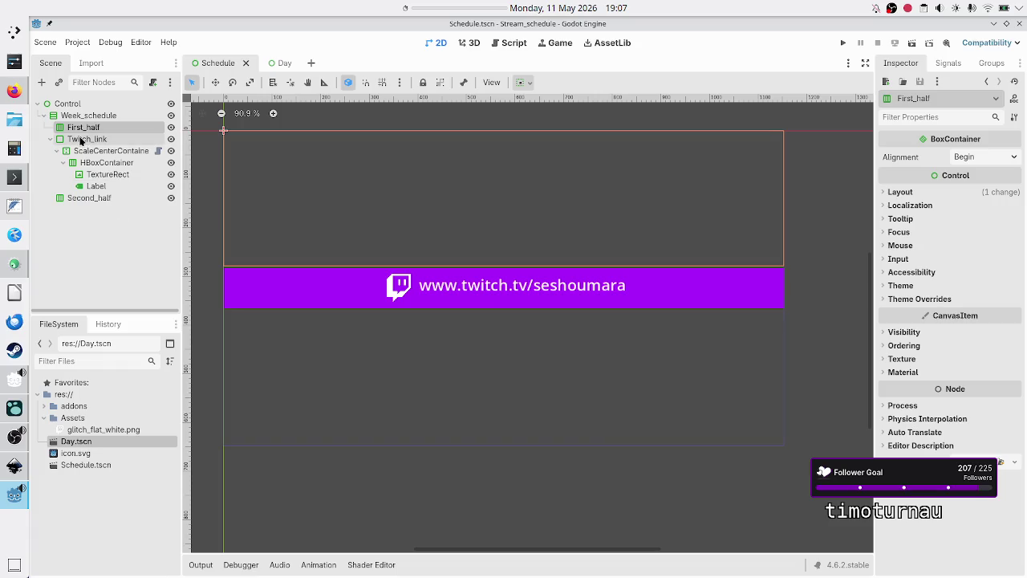
pyautogui.hotkey('alt', 'Tab')
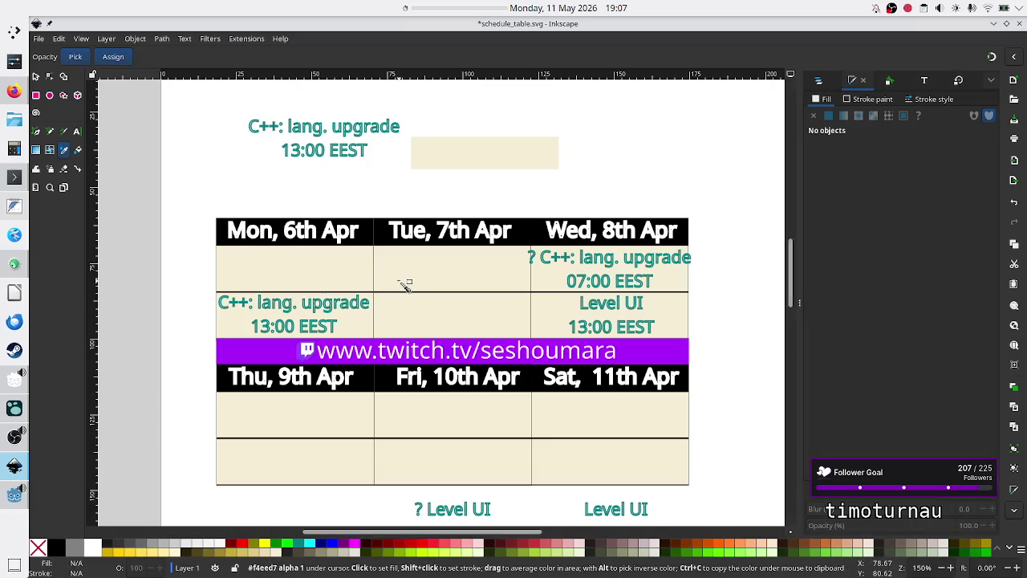
pyautogui.hotkey('alt', 'Tab')
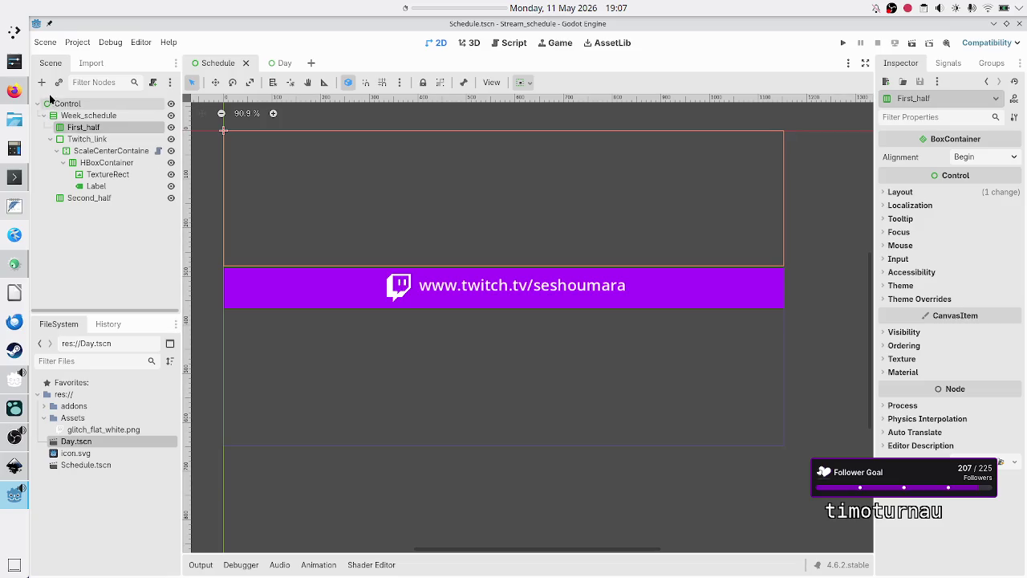
pyautogui.click(58, 83)
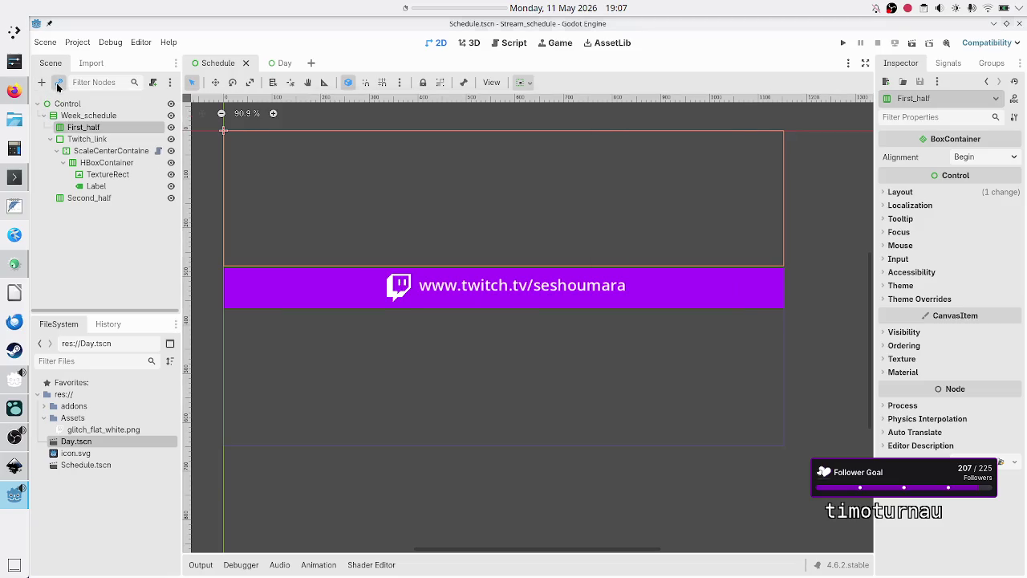
pyautogui.doubleClick(422, 159)
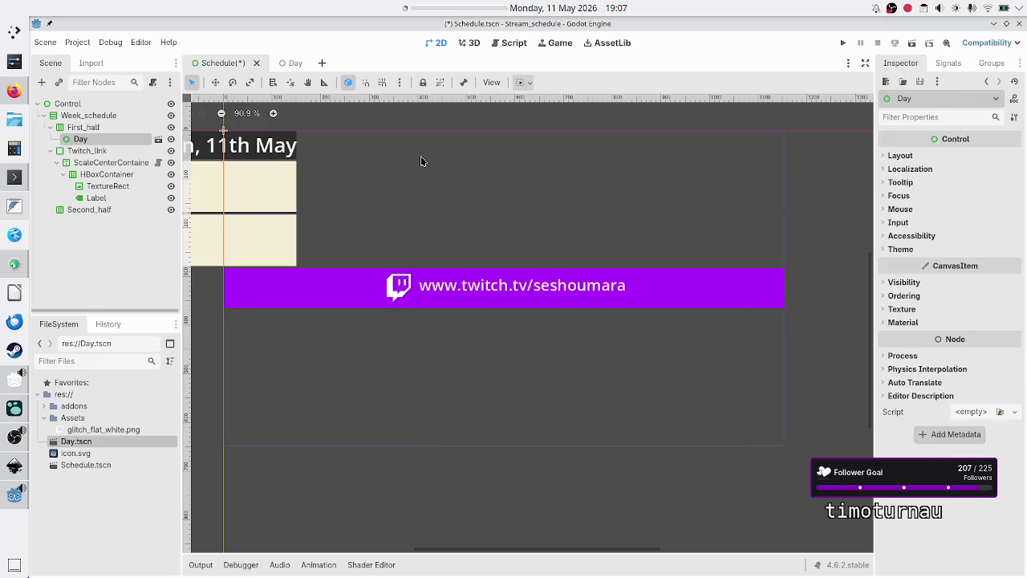
# Add two more Day instances, Day2 and Day3, under First_half
pyautogui.click(83, 127)
pyautogui.click(58, 85)
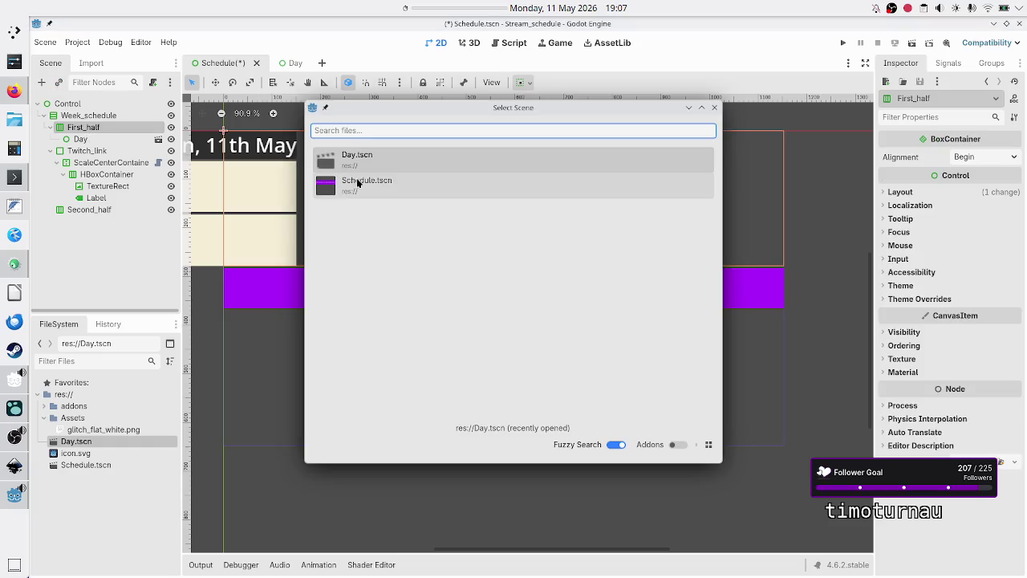
pyautogui.doubleClick(393, 160)
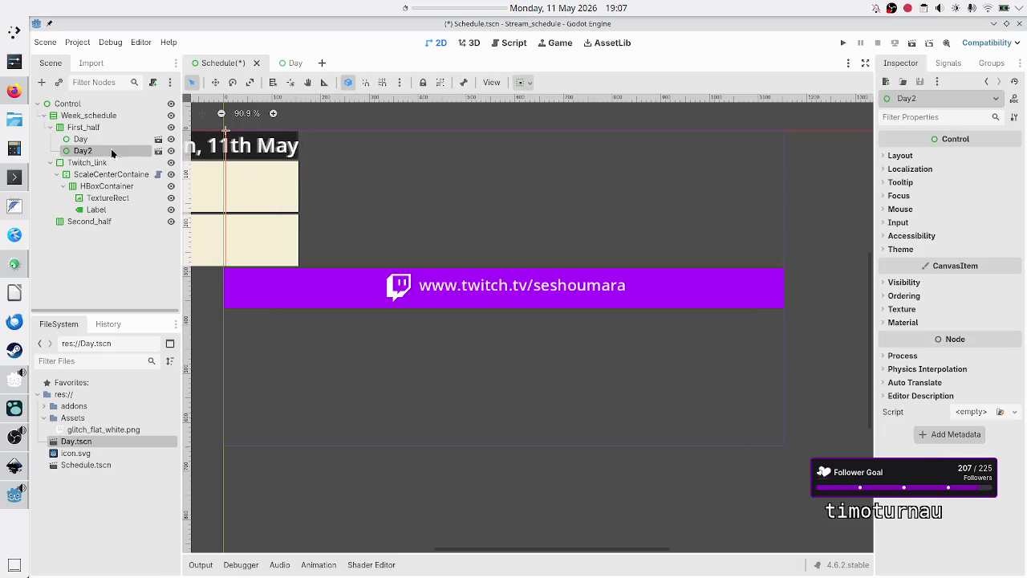
pyautogui.click(96, 126)
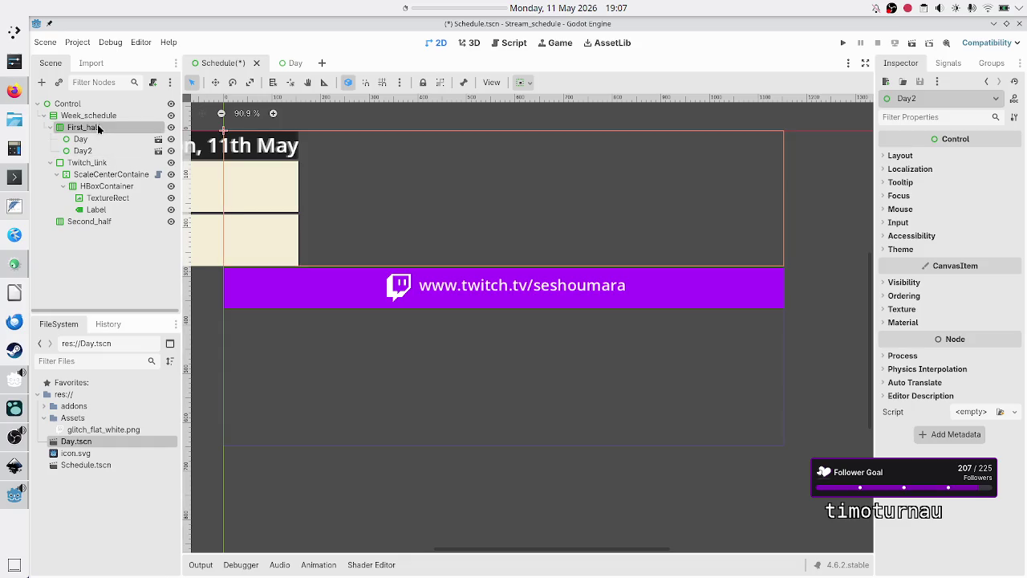
pyautogui.click(58, 82)
pyautogui.doubleClick(393, 159)
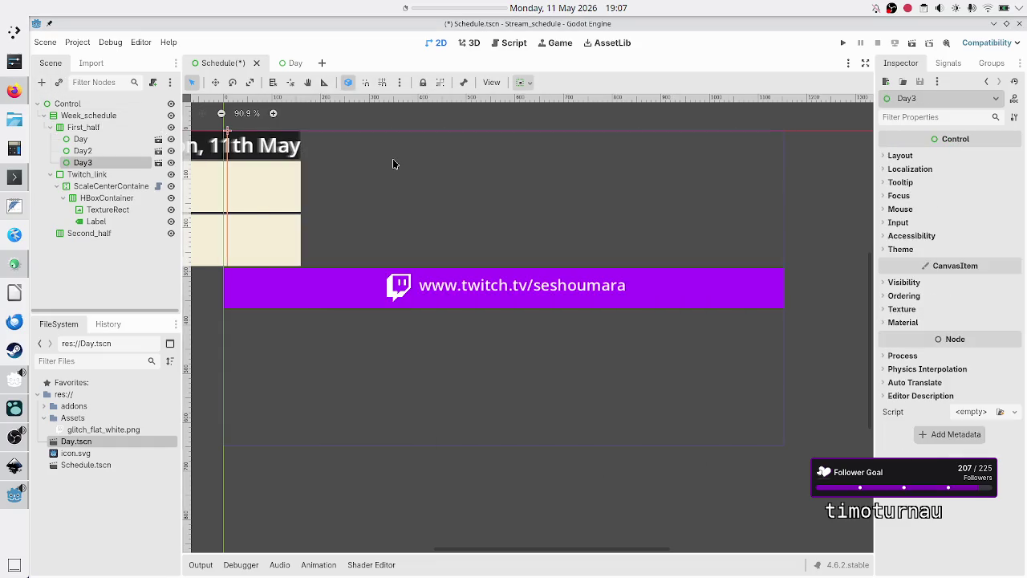
pyautogui.scroll(-2, 359, 333)
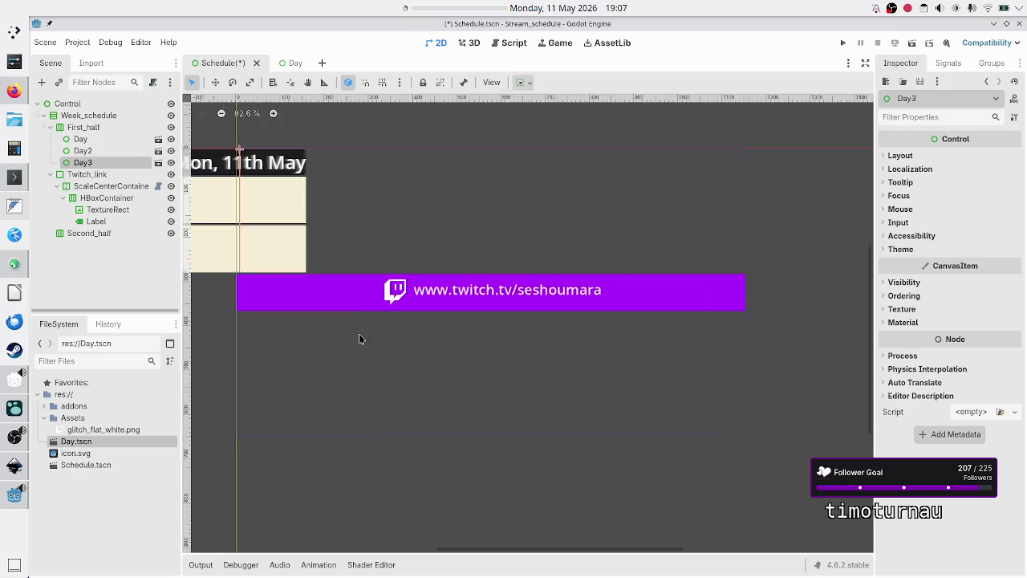
# Tick Horizontal Expand for Day, Day2 and Day3 together
pyautogui.click(97, 141)
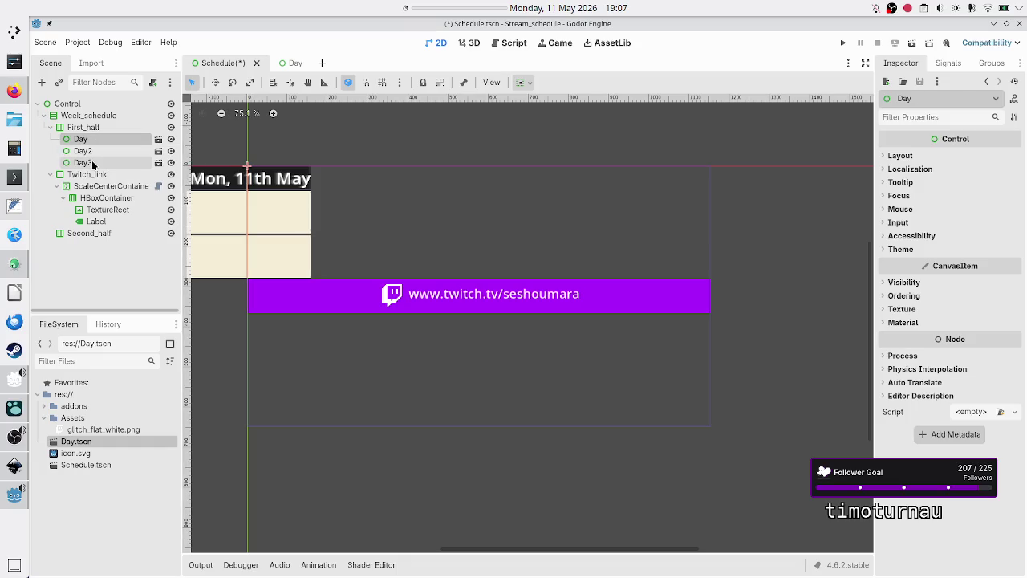
pyautogui.keyDown('shift'); pyautogui.click(92, 163); pyautogui.keyUp('shift')
pyautogui.click(900, 155)
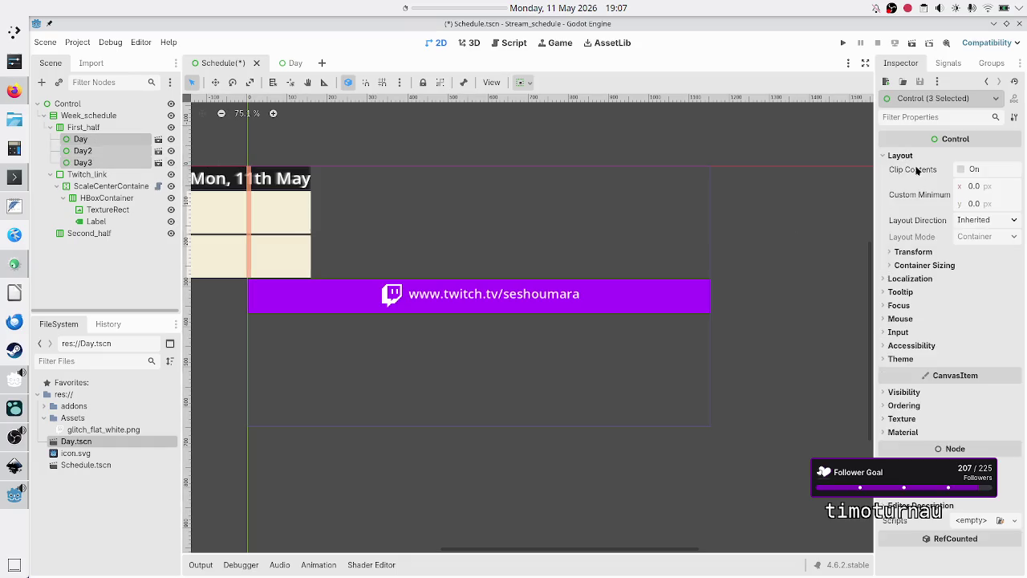
pyautogui.click(923, 265)
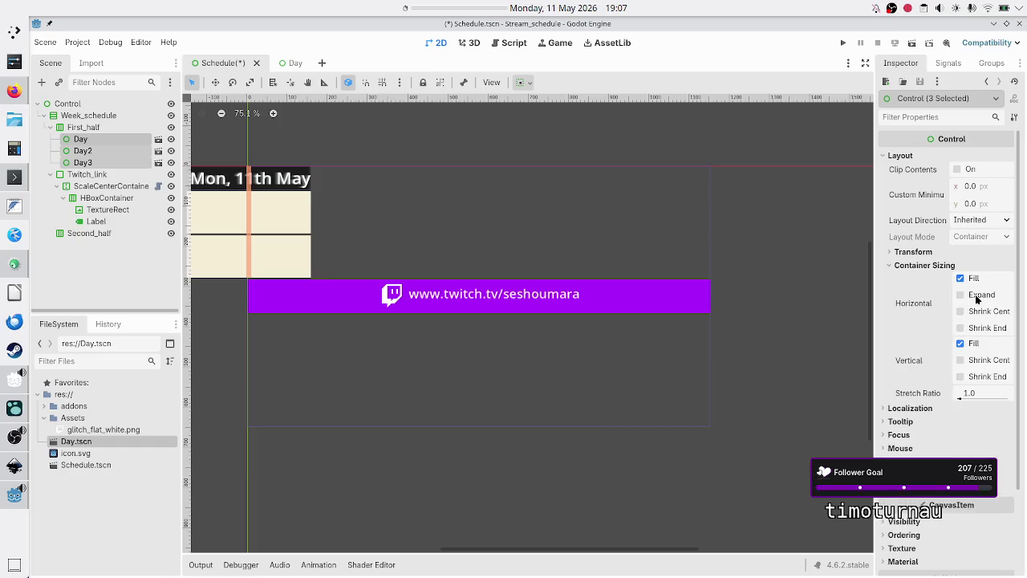
pyautogui.click(977, 297)
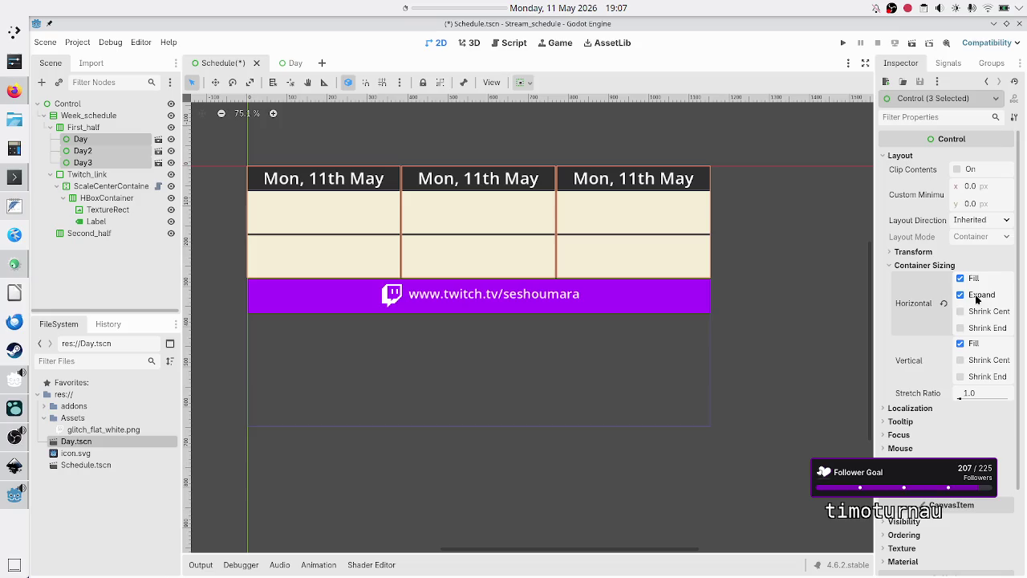
pyautogui.click(126, 255)
# Rename Day, Day2 and Day3 to Monday, Tuesday and Wednesday
pyautogui.doubleClick(104, 141)
pyautogui.write('Monday')
pyautogui.press('Return')
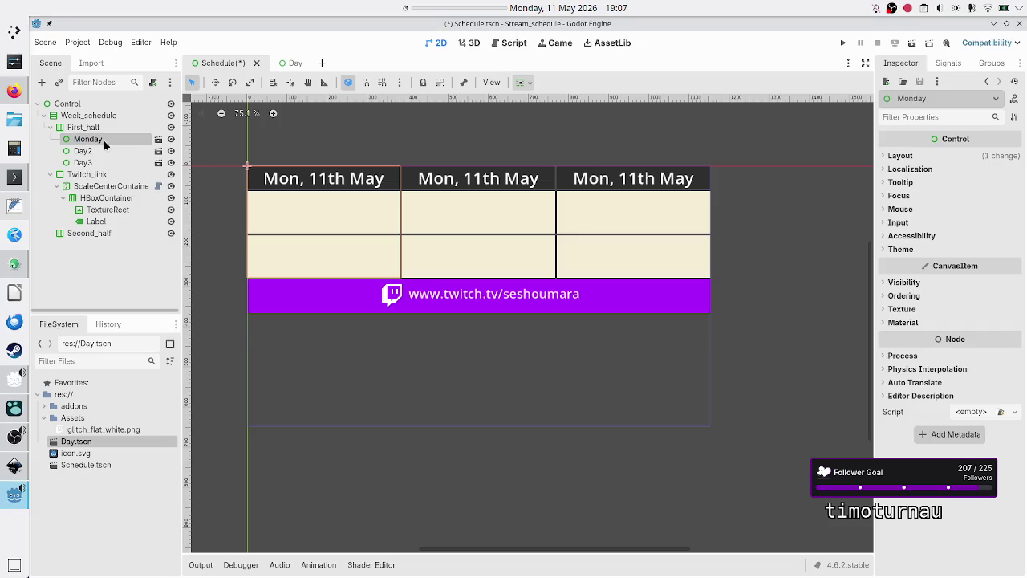
pyautogui.doubleClick(98, 152)
pyautogui.write('Tuesday')
pyautogui.press('Return')
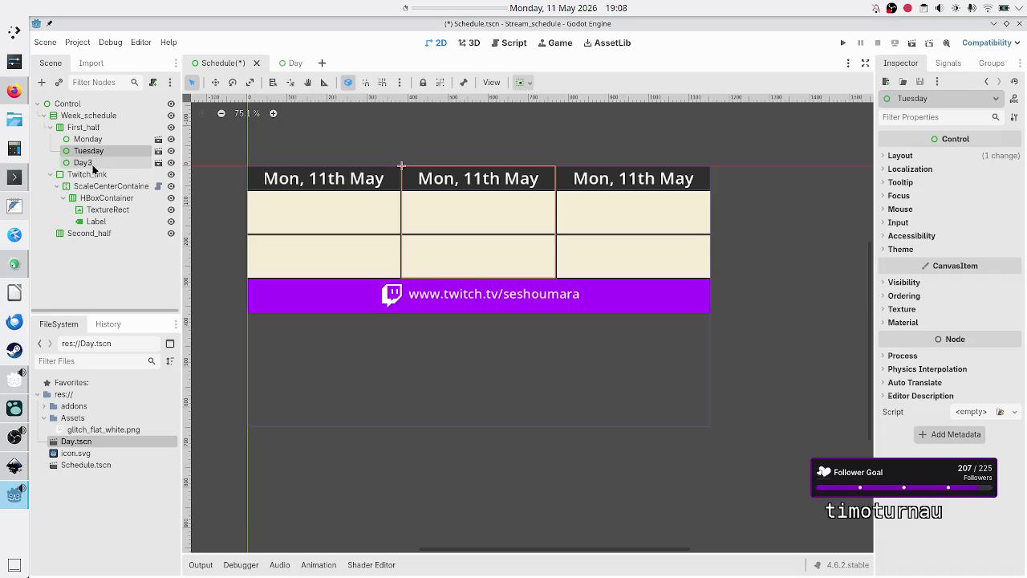
pyautogui.doubleClick(93, 163)
pyautogui.write('Wednesday')
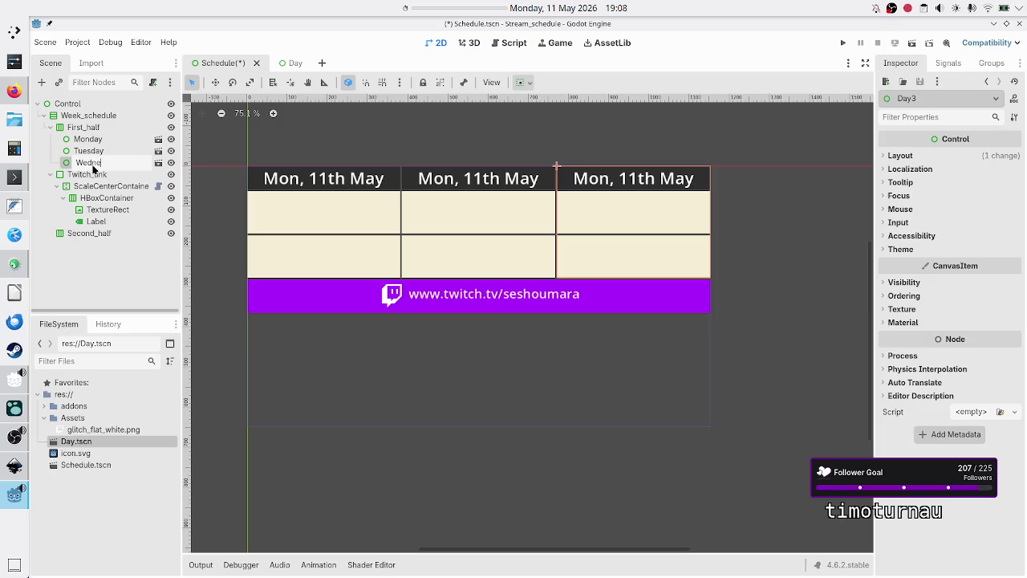
pyautogui.press('Return')
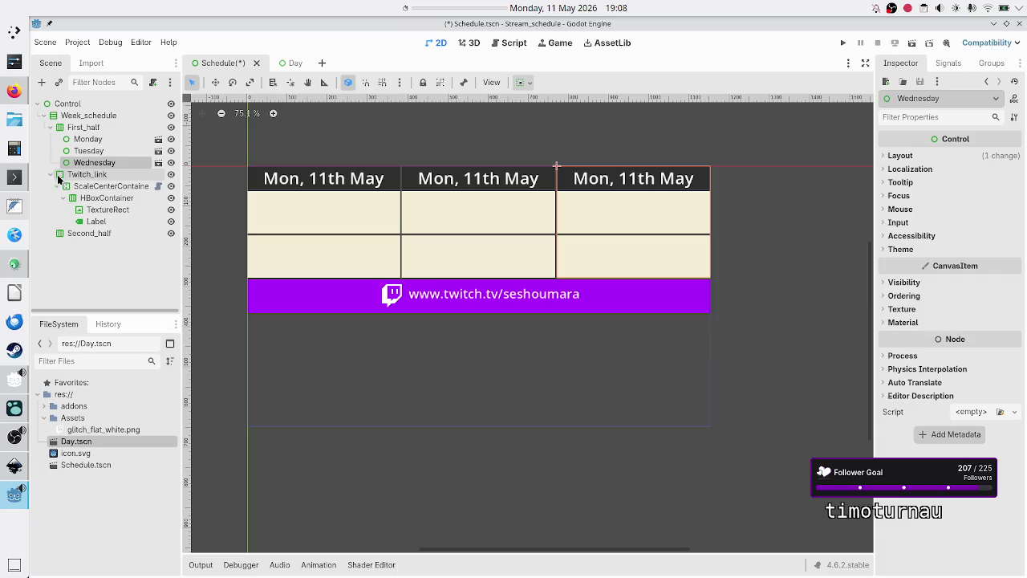
# Collapse the First_half and Twitch_link groups in the Scene dock
pyautogui.click(52, 127)
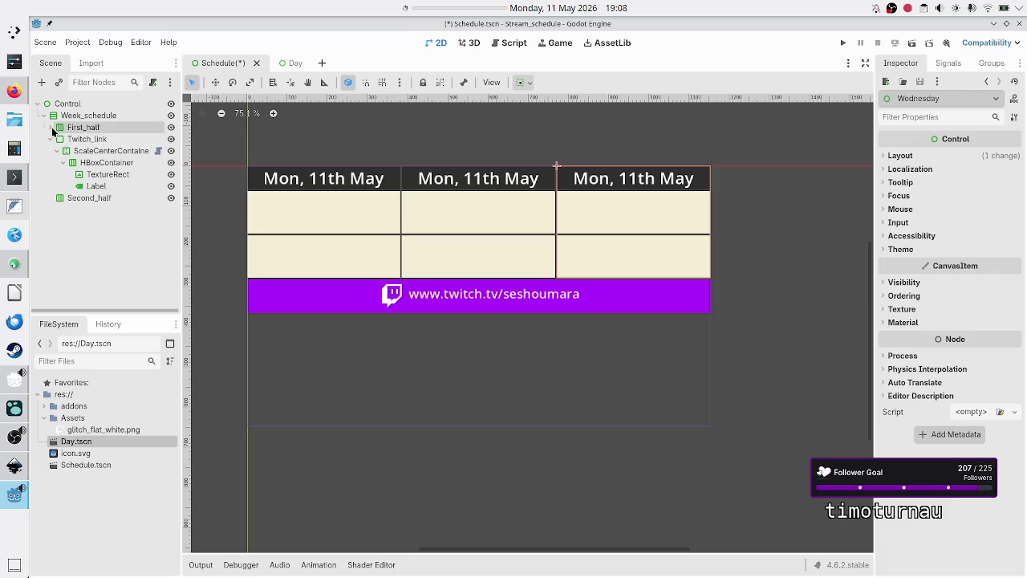
pyautogui.click(52, 140)
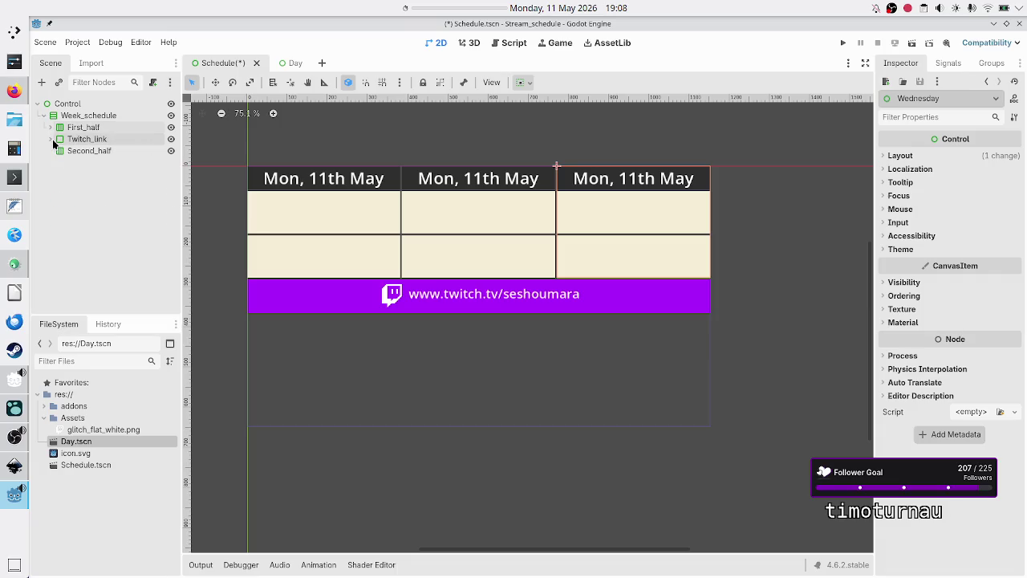
pyautogui.click(79, 153)
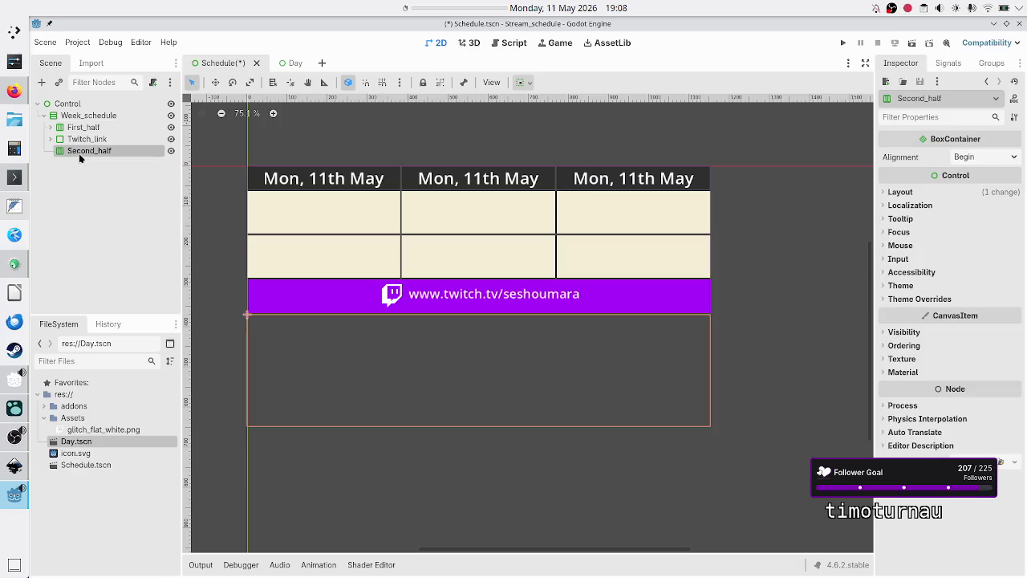
# Instance Day.tscn under Second_half by searching 'da' in the scene picker
pyautogui.click(60, 82)
pyautogui.write('day')
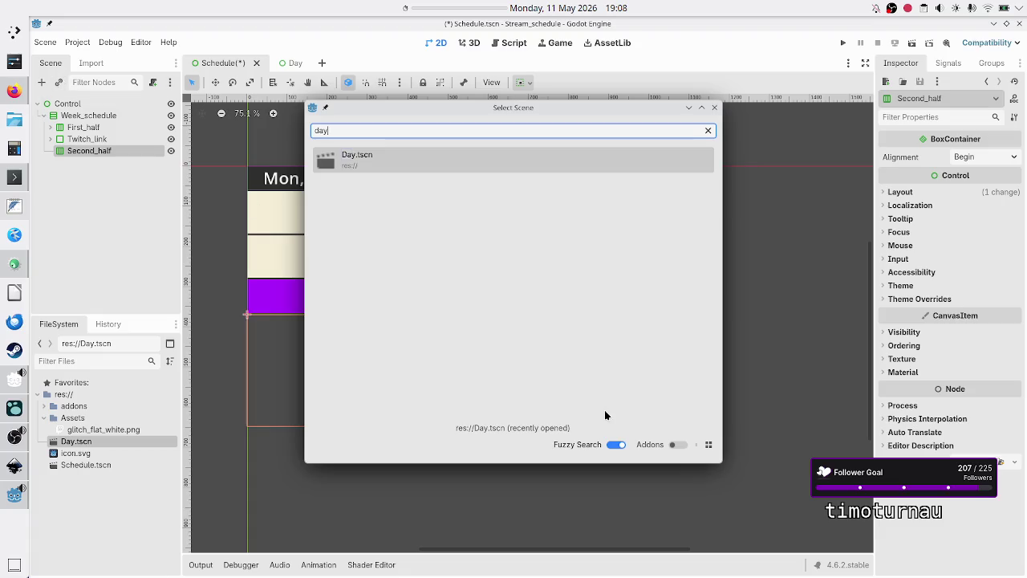
pyautogui.click(521, 160)
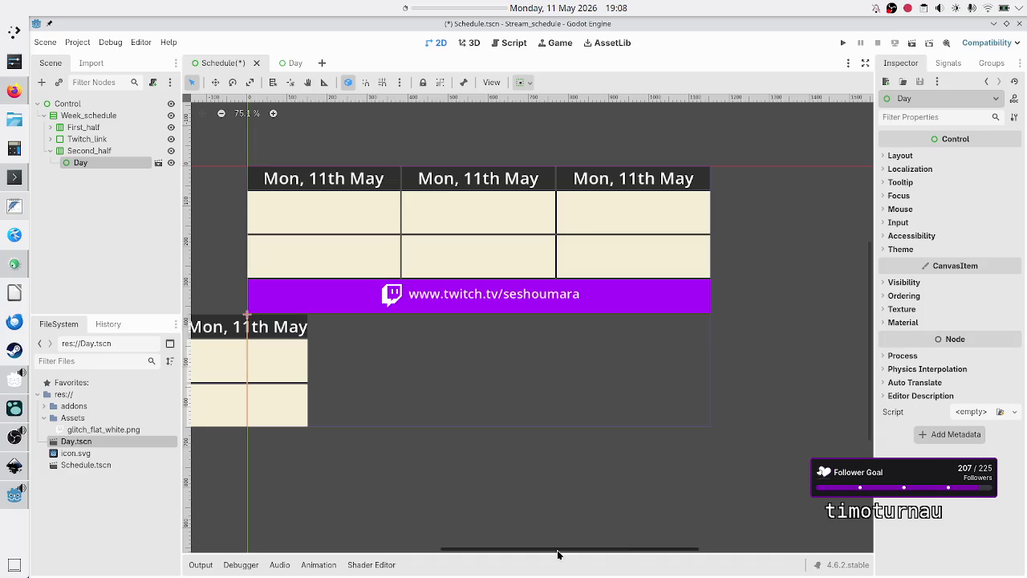
pyautogui.moveTo(558, 554); pyautogui.dragTo(479, 547)
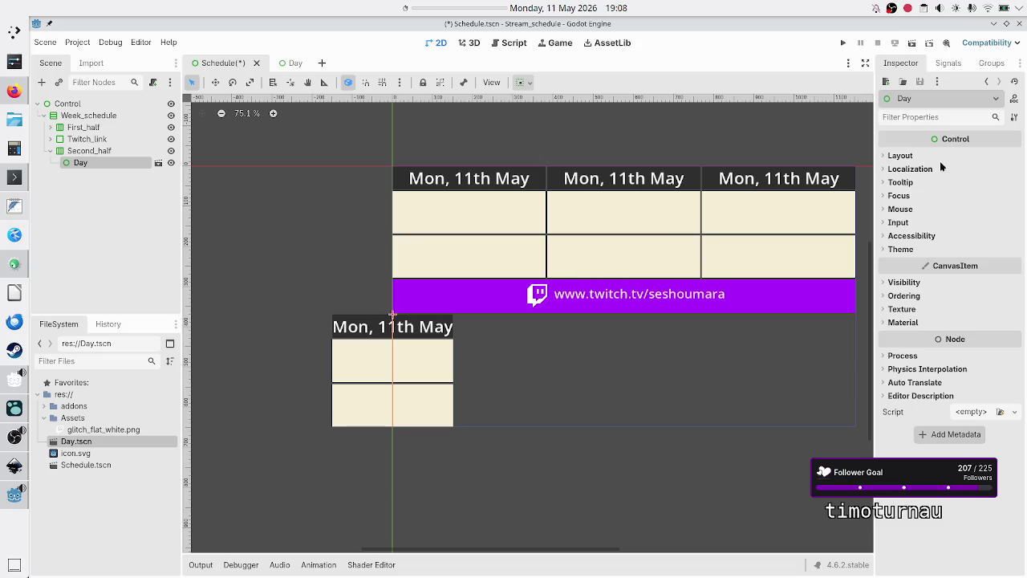
# Inspect the new Day panel's Layout and Transform size settings
pyautogui.click(74, 151)
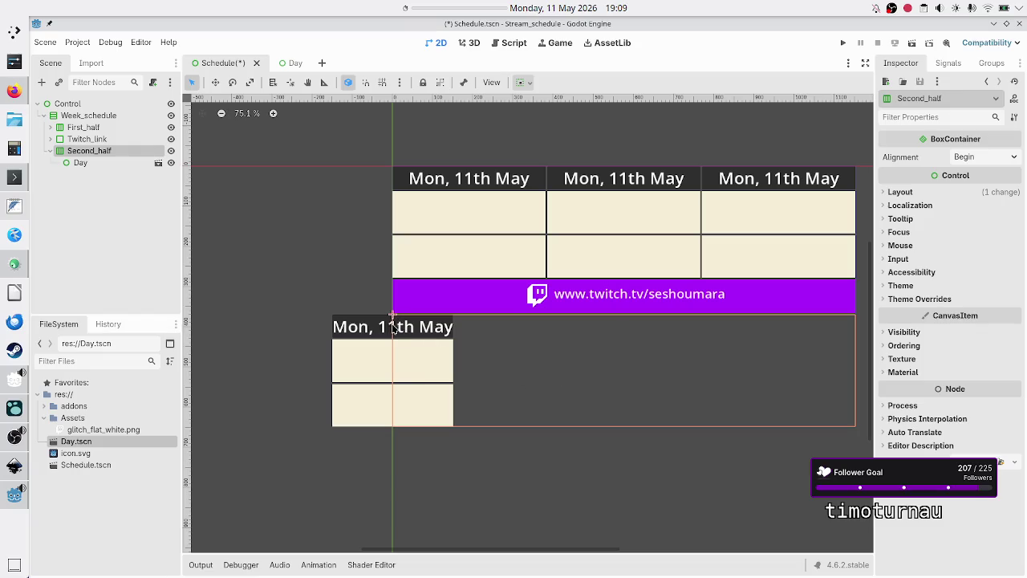
pyautogui.click(91, 160)
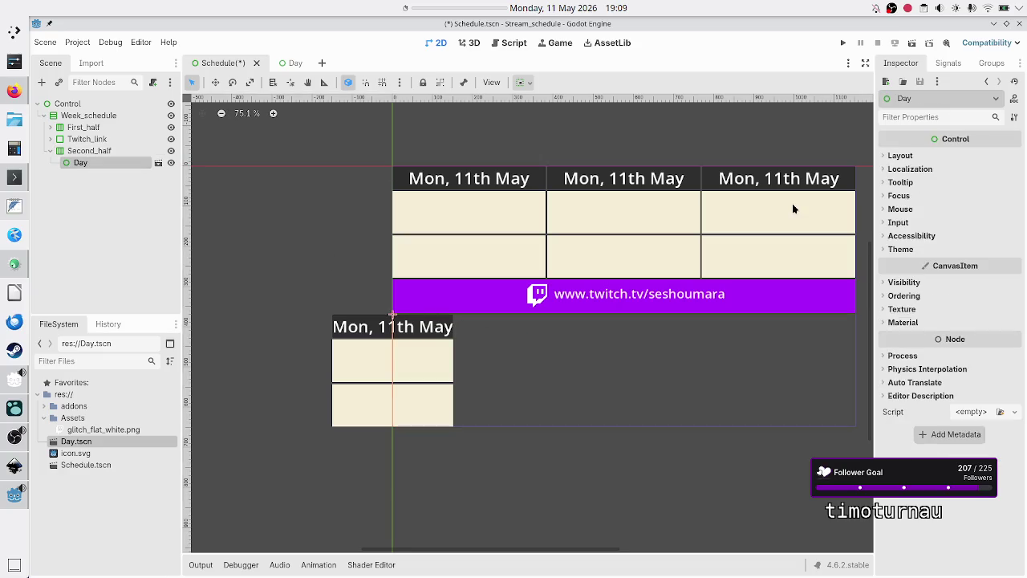
pyautogui.click(905, 155)
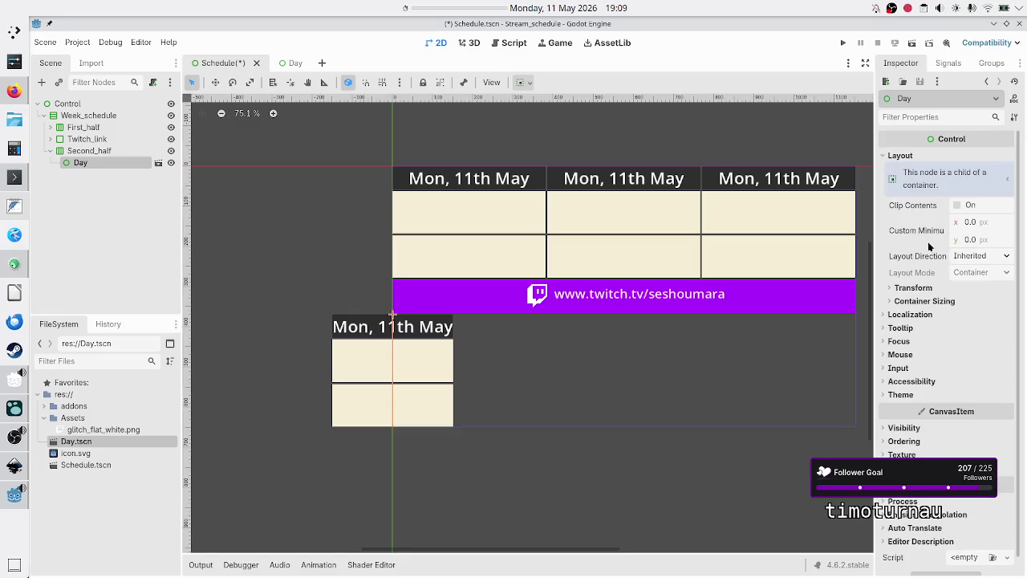
pyautogui.click(915, 288)
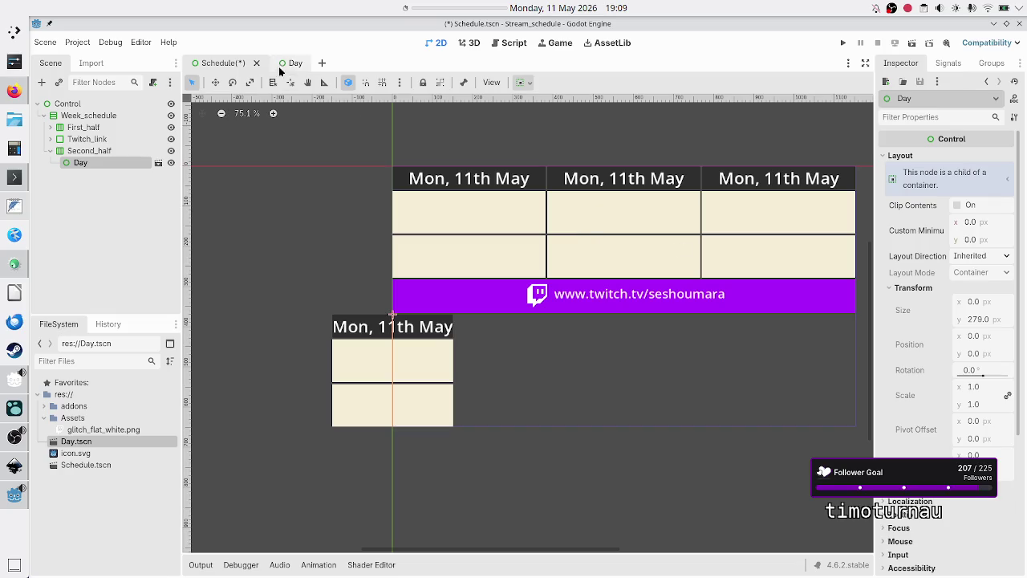
pyautogui.click(291, 63)
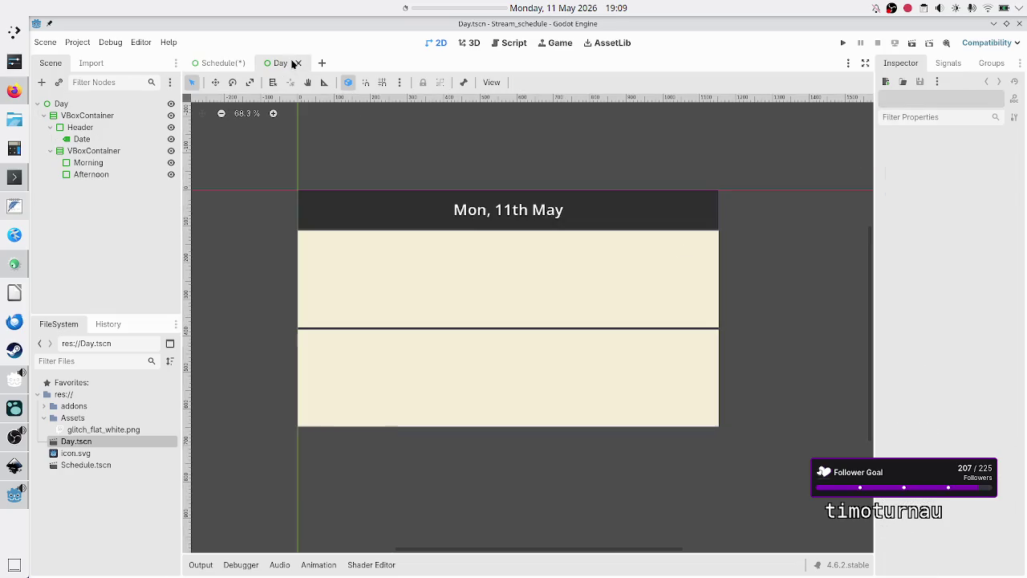
pyautogui.click(80, 104)
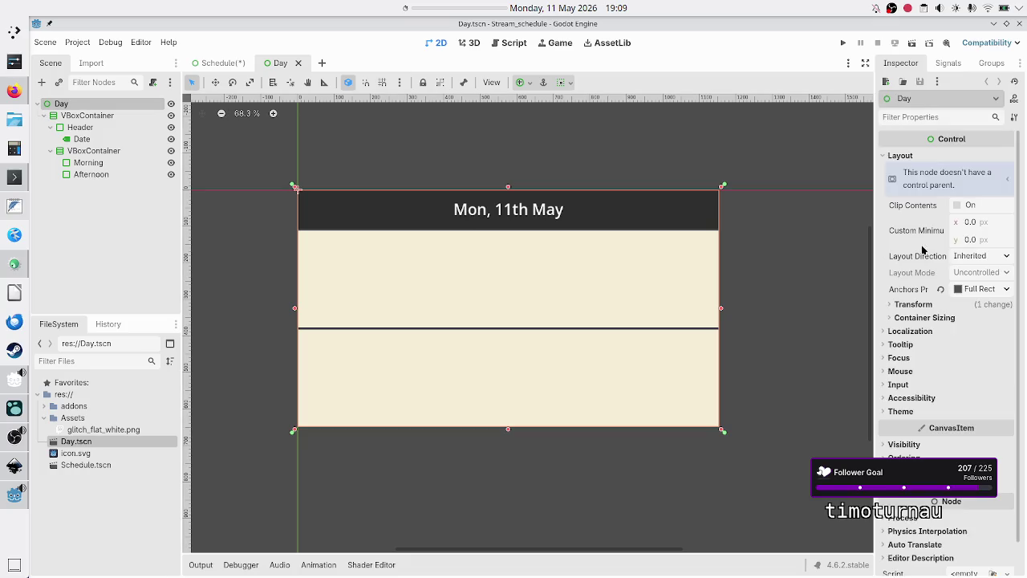
pyautogui.click(920, 306)
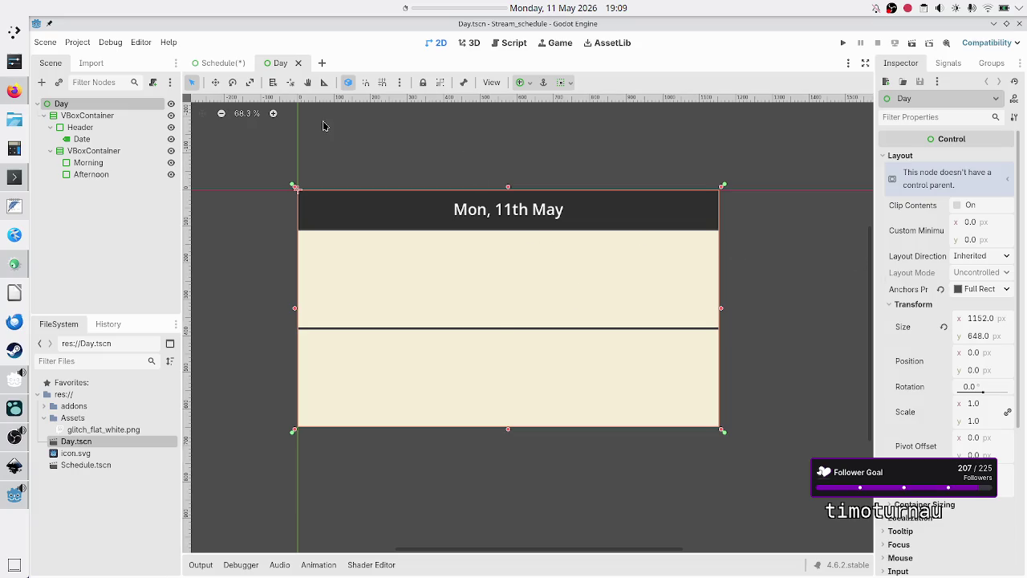
pyautogui.click(526, 84)
pyautogui.click(528, 85)
pyautogui.click(94, 117)
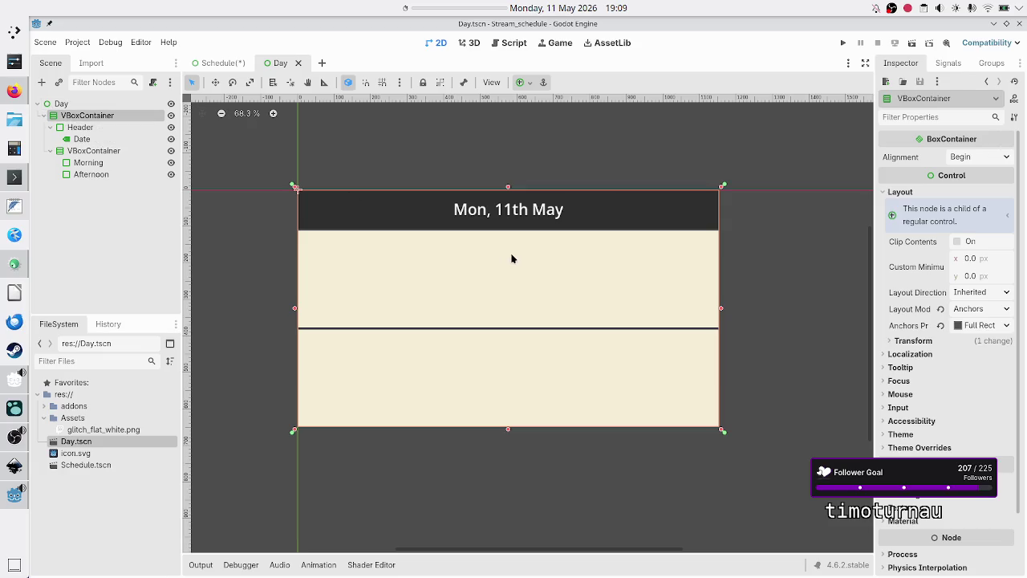
pyautogui.click(926, 343)
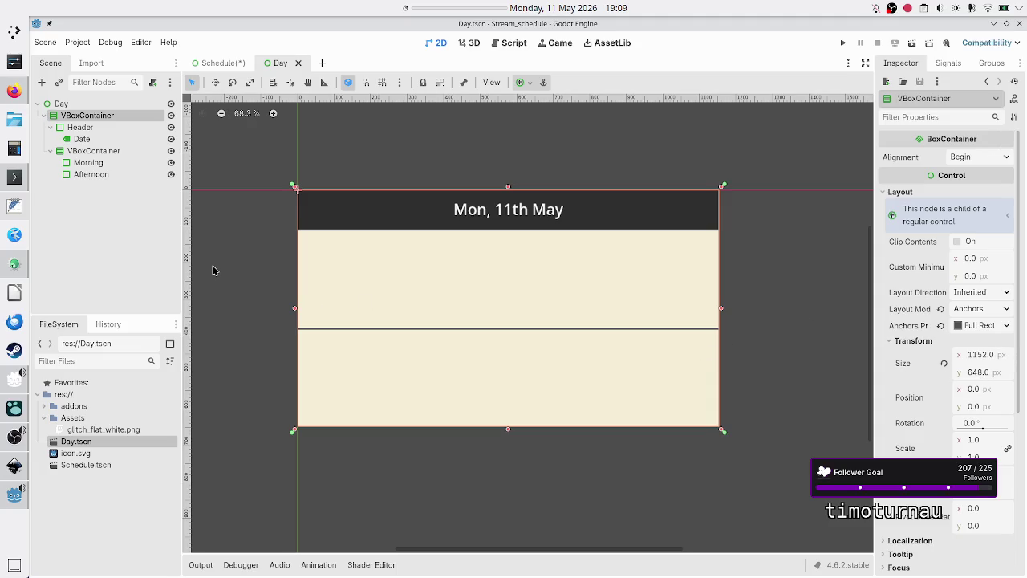
pyautogui.click(78, 127)
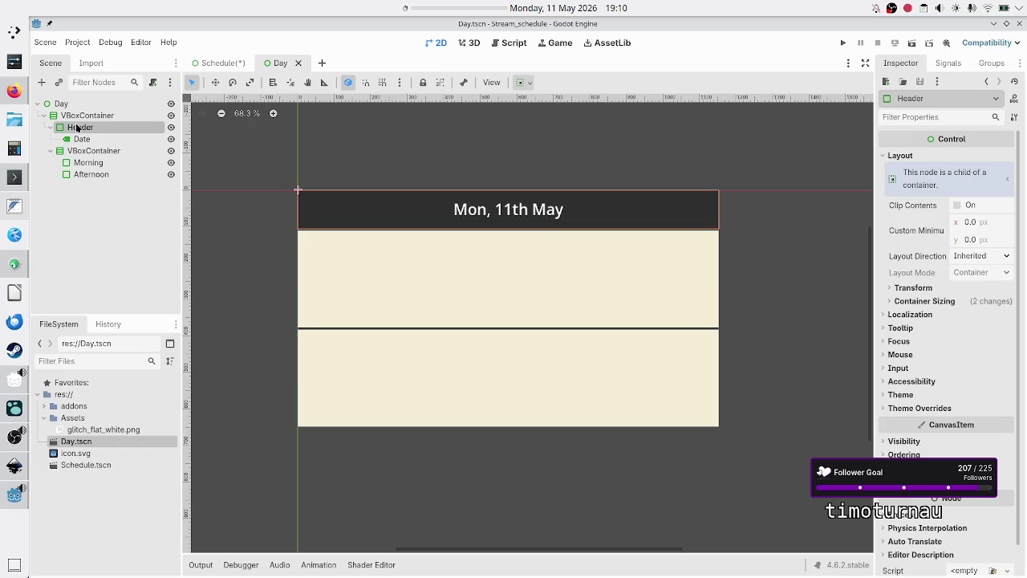
pyautogui.click(105, 155)
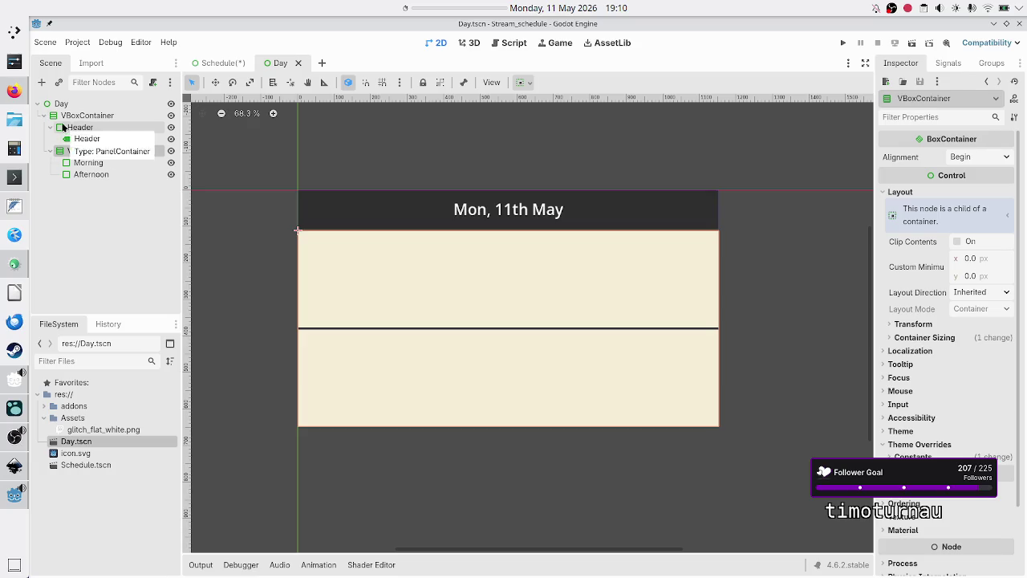
pyautogui.click(59, 104)
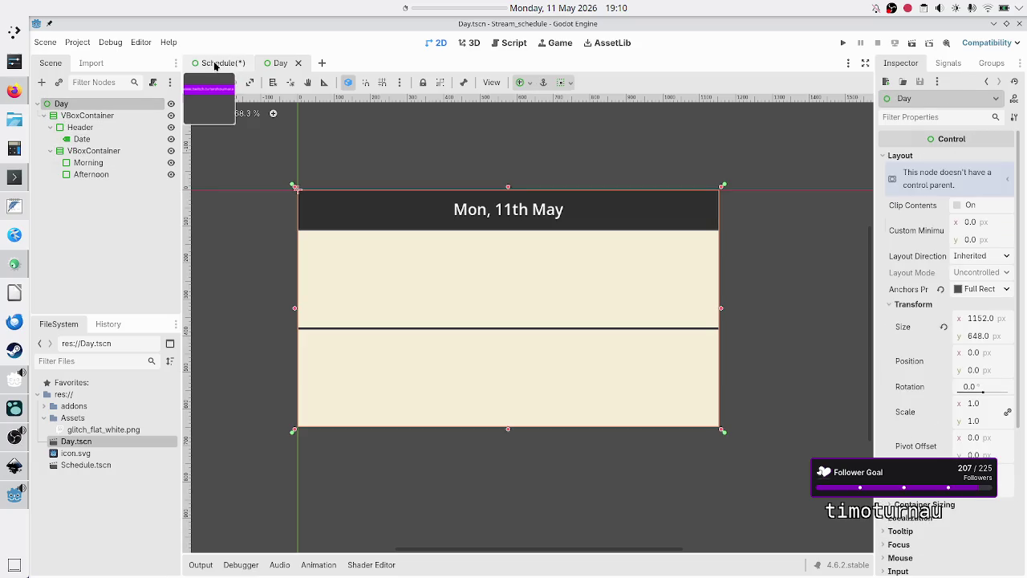
pyautogui.click(216, 63)
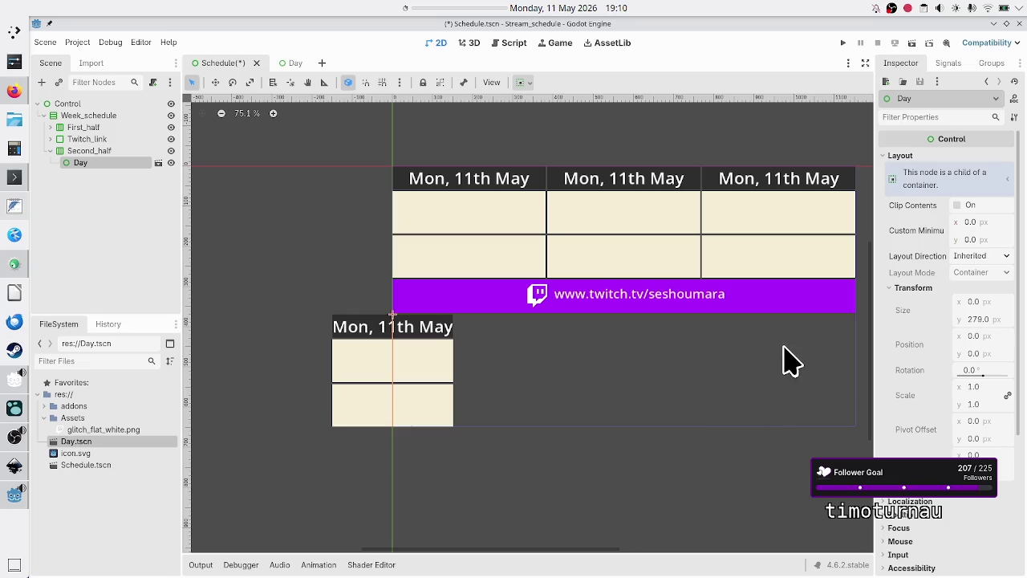
# Keep the Day panel's height at 279 and instance Day2 under Second_half
pyautogui.click(992, 309)
pyautogui.press('Return')
pyautogui.click(90, 151)
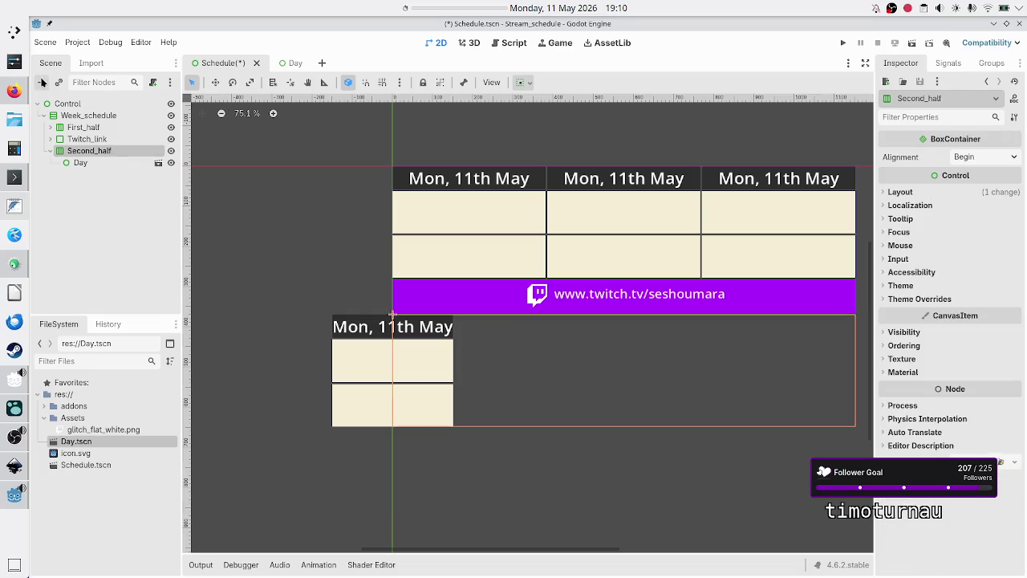
pyautogui.click(64, 80)
pyautogui.write('da')
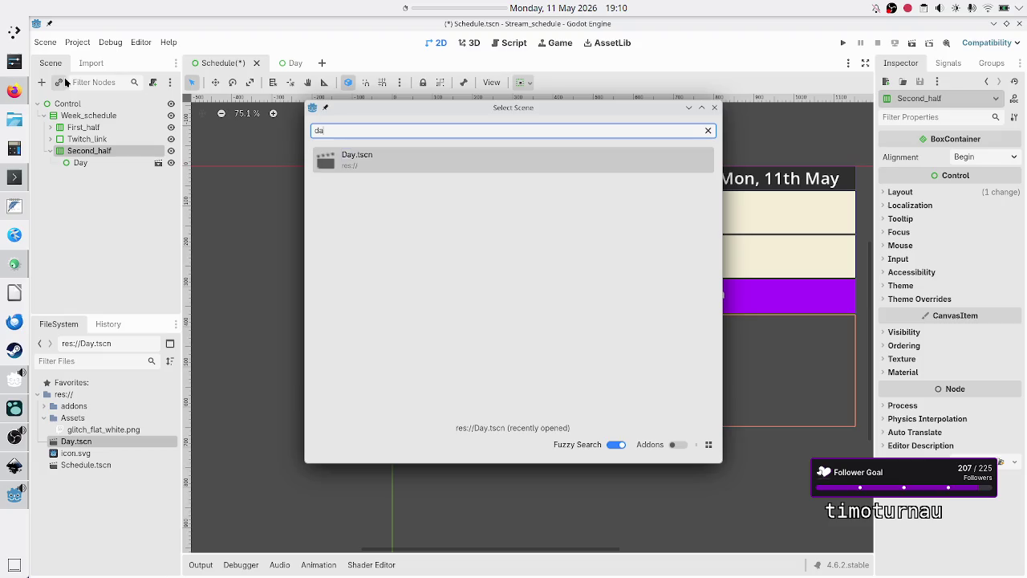
pyautogui.click(504, 163)
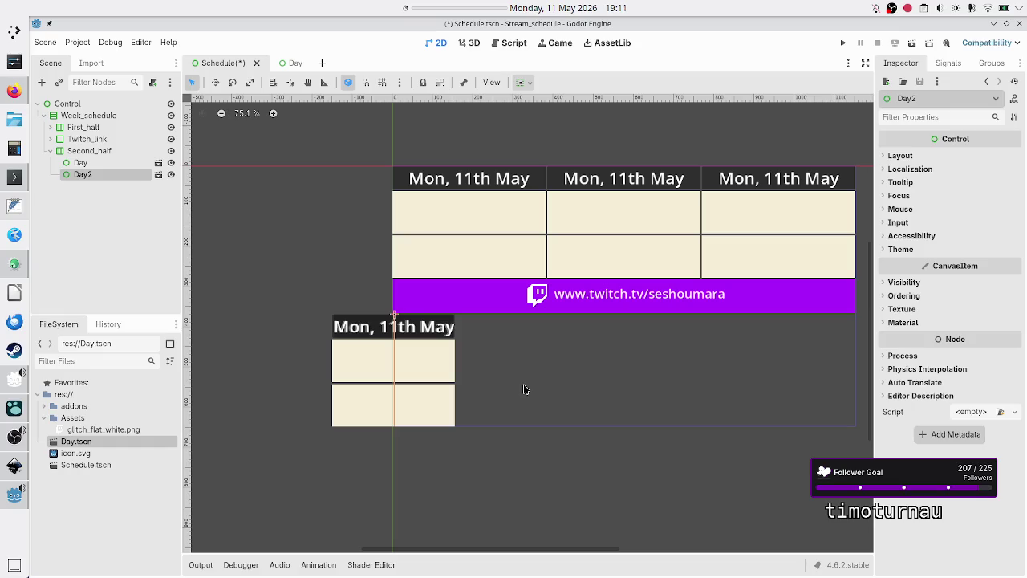
pyautogui.click(292, 62)
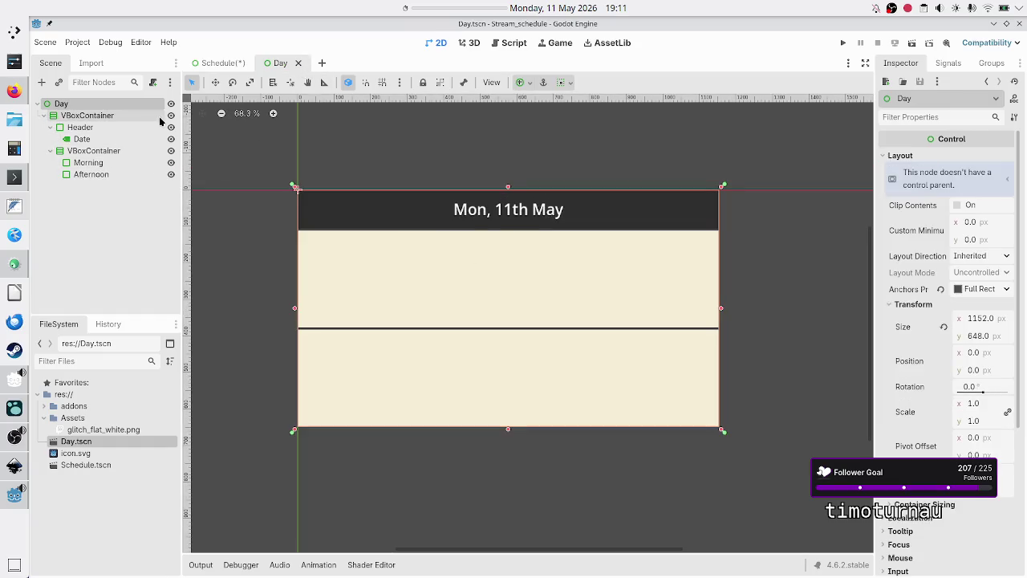
# Tick Vertical Expand on the Day scene's root node and save Day.tscn
pyautogui.scroll(-2, 914, 373)
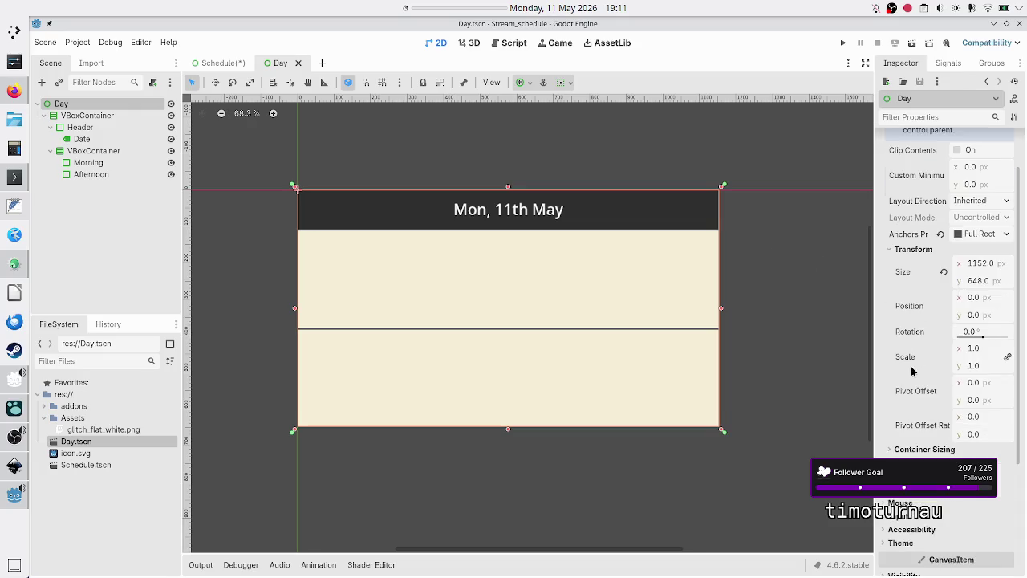
pyautogui.click(924, 449)
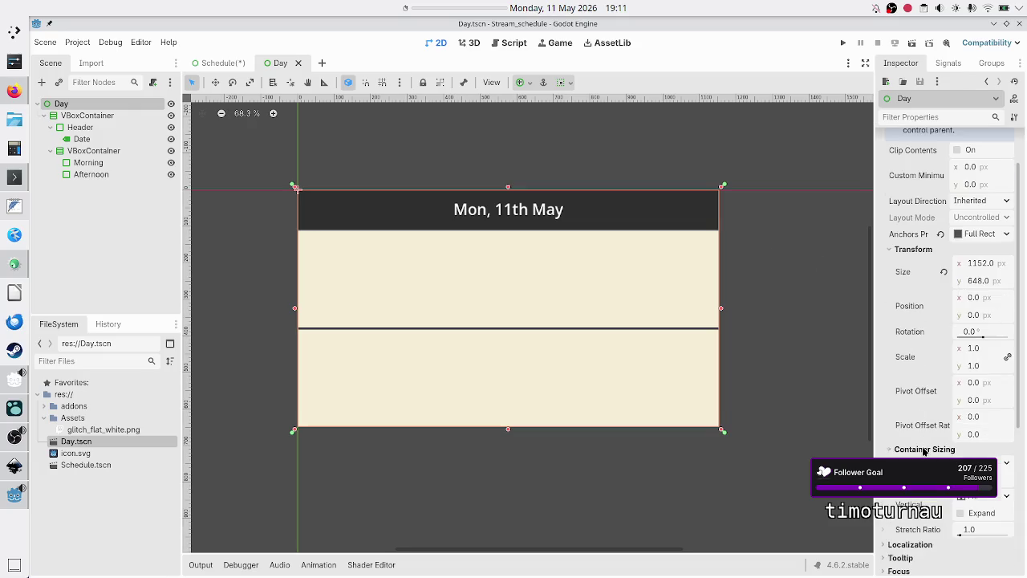
pyautogui.click(961, 514)
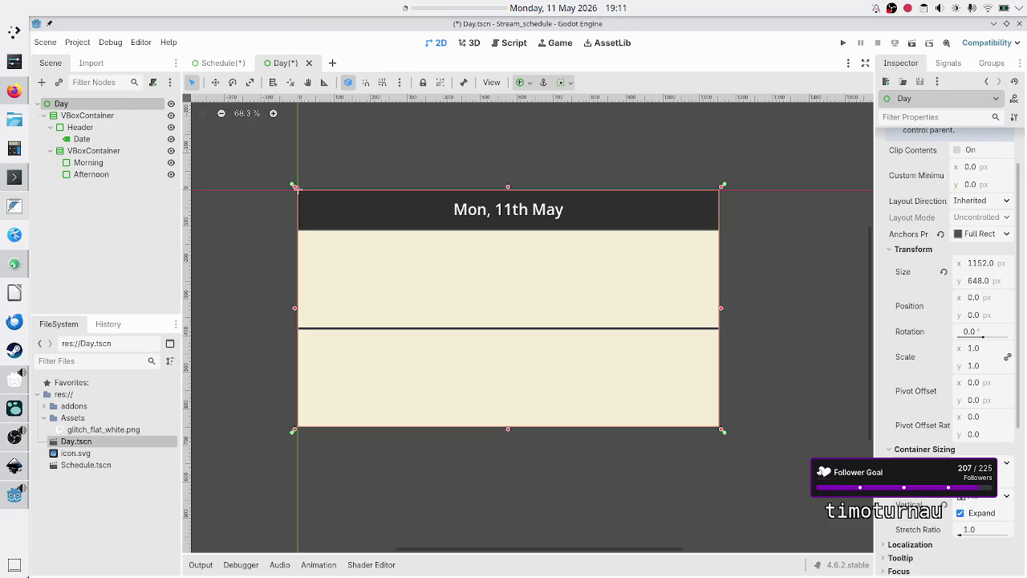
pyautogui.hotkey('ctrl', 's')
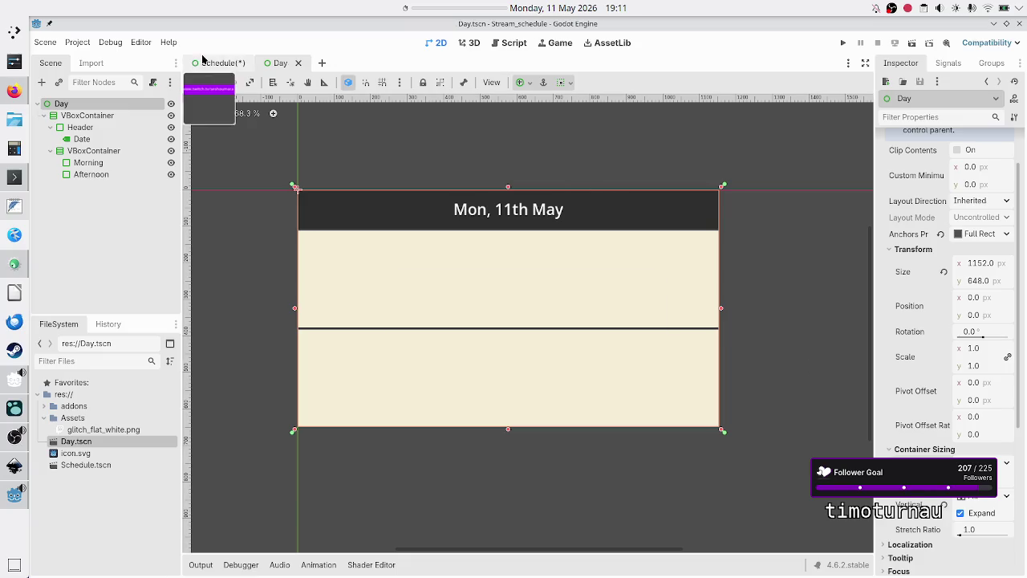
pyautogui.click(203, 59)
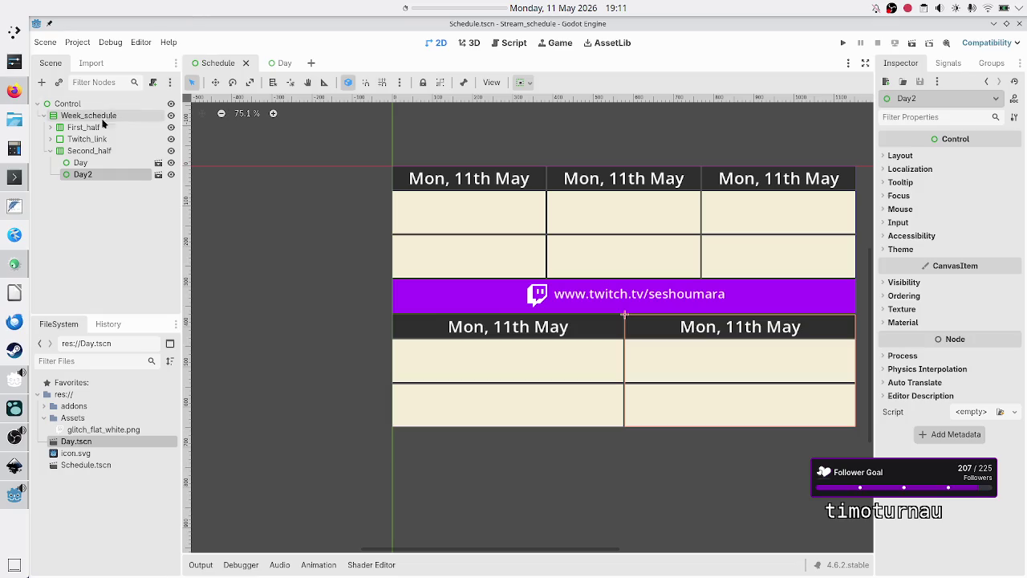
# Instance Day.tscn under Second_half as Day3 and expand its Layout and Container Sizing properties
pyautogui.click(85, 153)
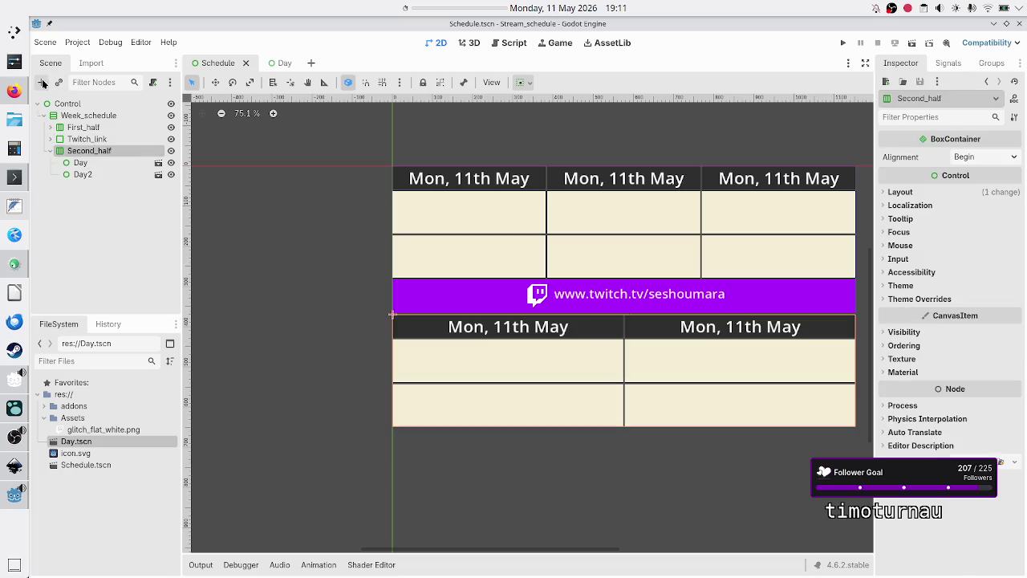
pyautogui.click(58, 84)
pyautogui.write('da')
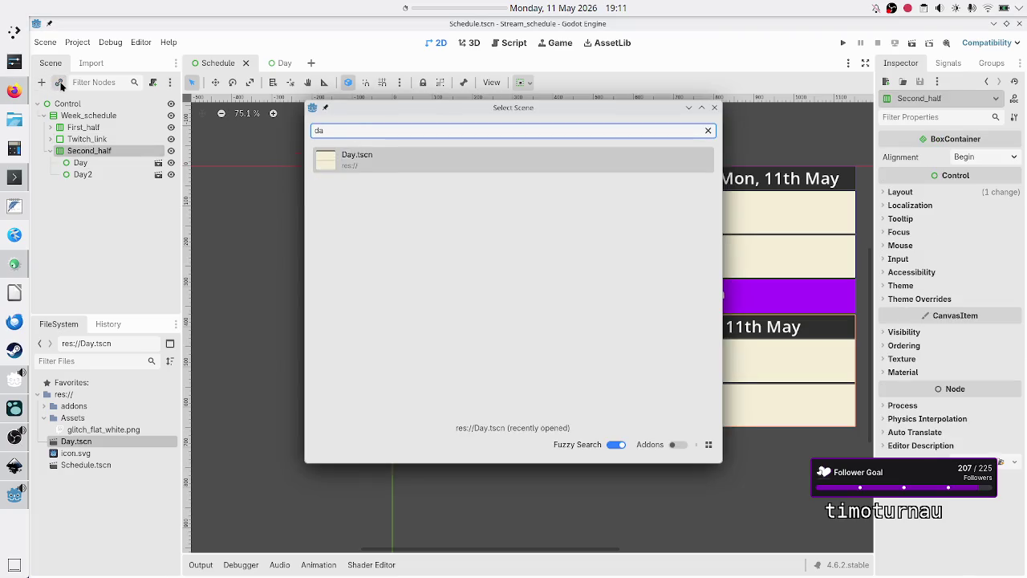
pyautogui.doubleClick(388, 157)
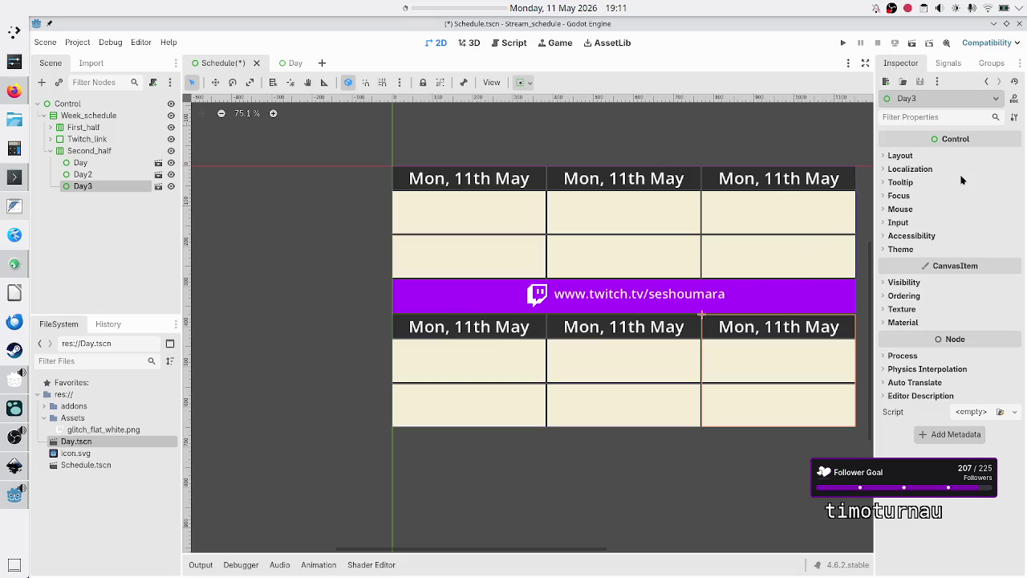
pyautogui.click(918, 156)
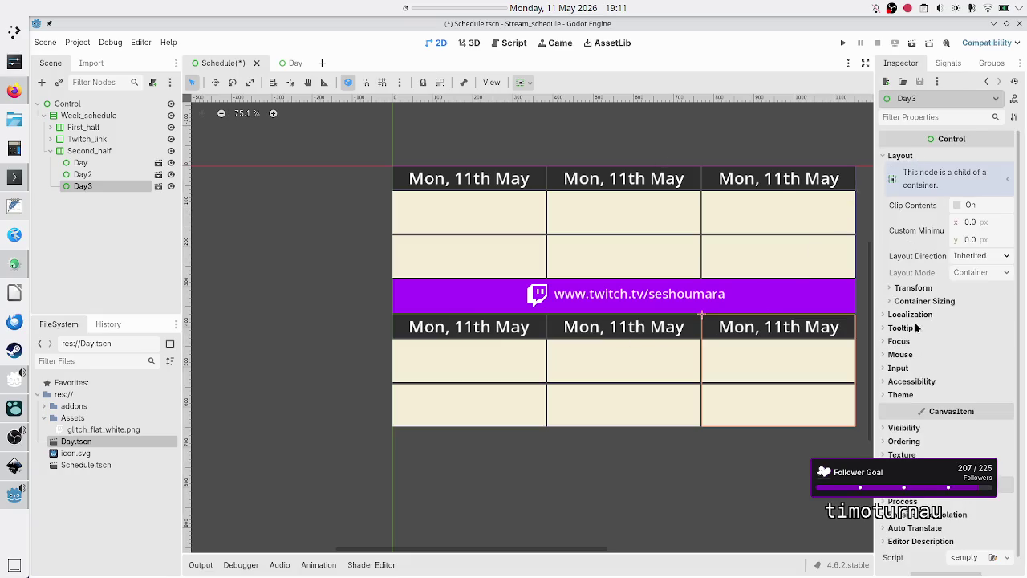
pyautogui.click(921, 303)
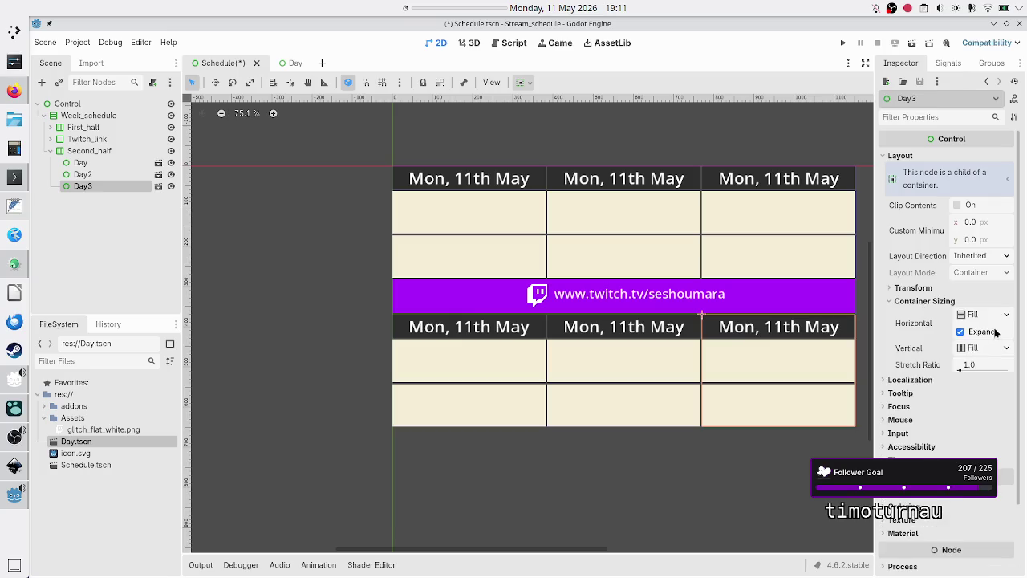
# Rename the bottom-row panels Day, Day2 and Day3 to Thursday, Friday and Saturday
pyautogui.moveTo(291, 71)
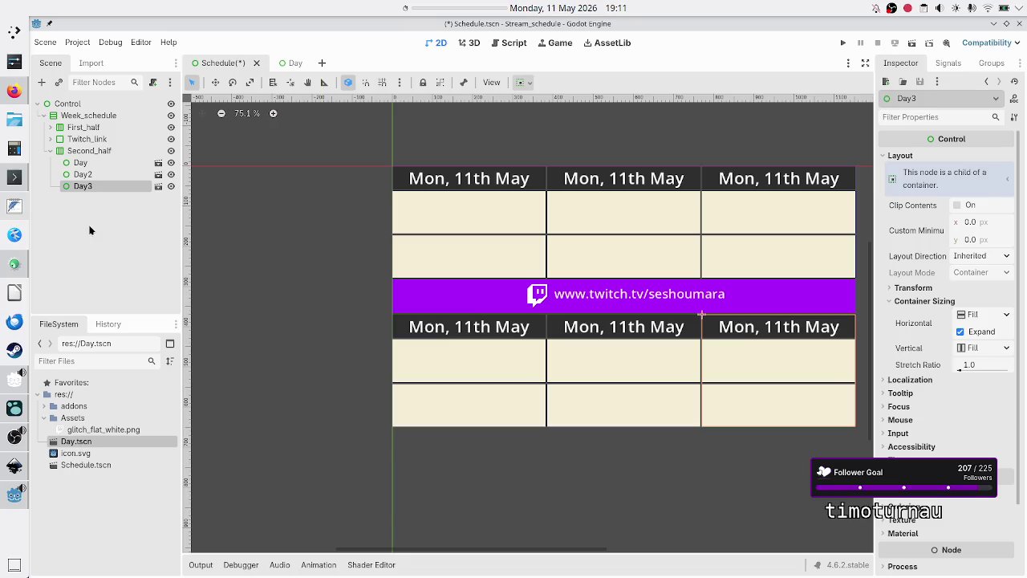
pyautogui.click(91, 164)
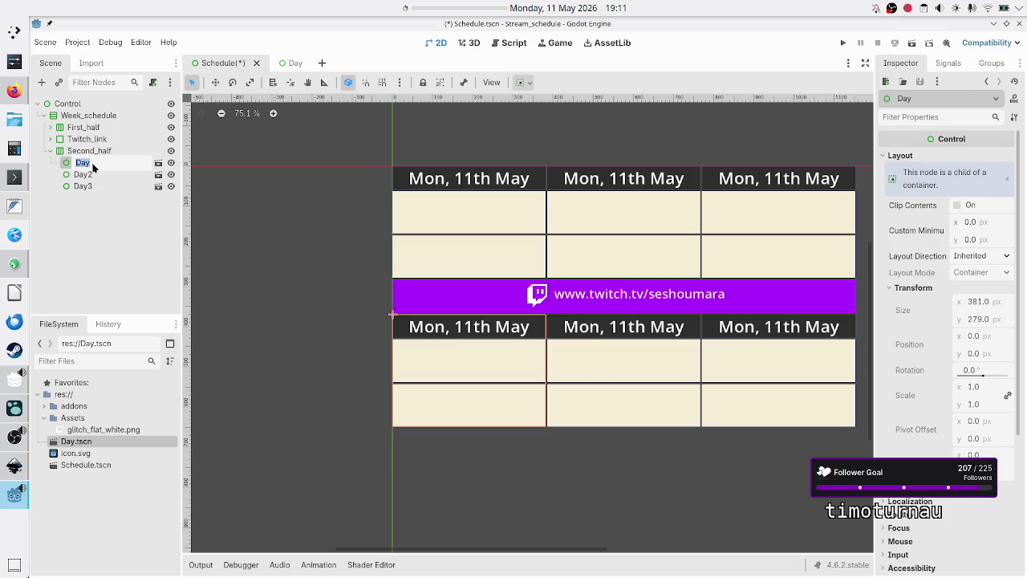
pyautogui.write('Thur')
pyautogui.write('sday')
pyautogui.press('Return')
pyautogui.doubleClick(94, 175)
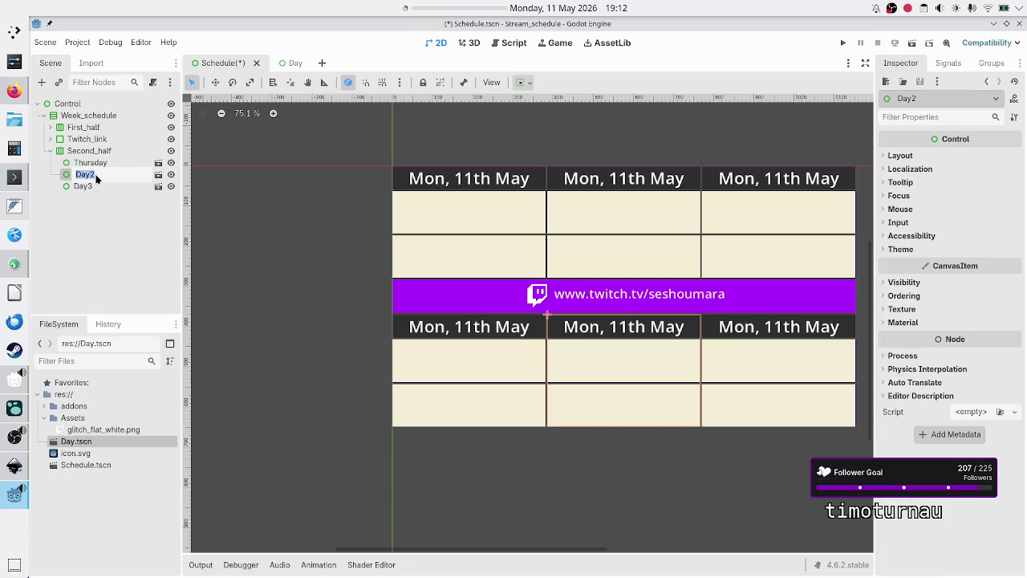
pyautogui.write('Friday')
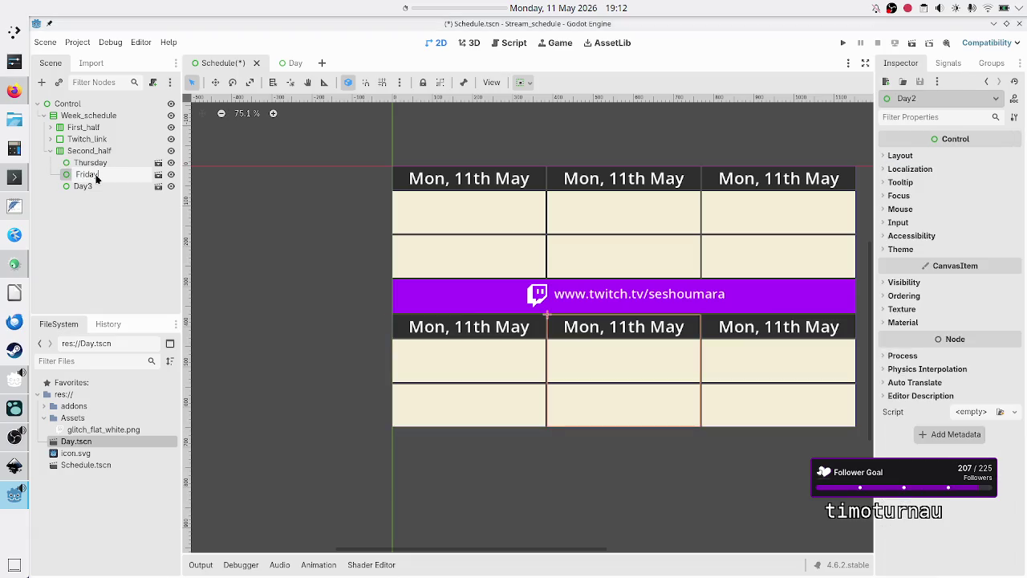
pyautogui.press('Return')
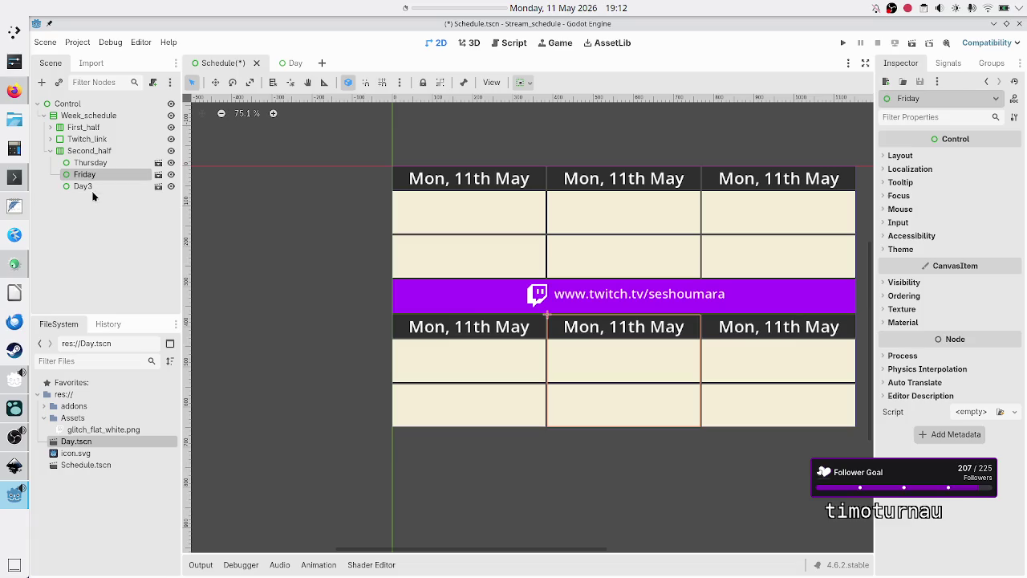
pyautogui.doubleClick(92, 186)
pyautogui.write('Sat')
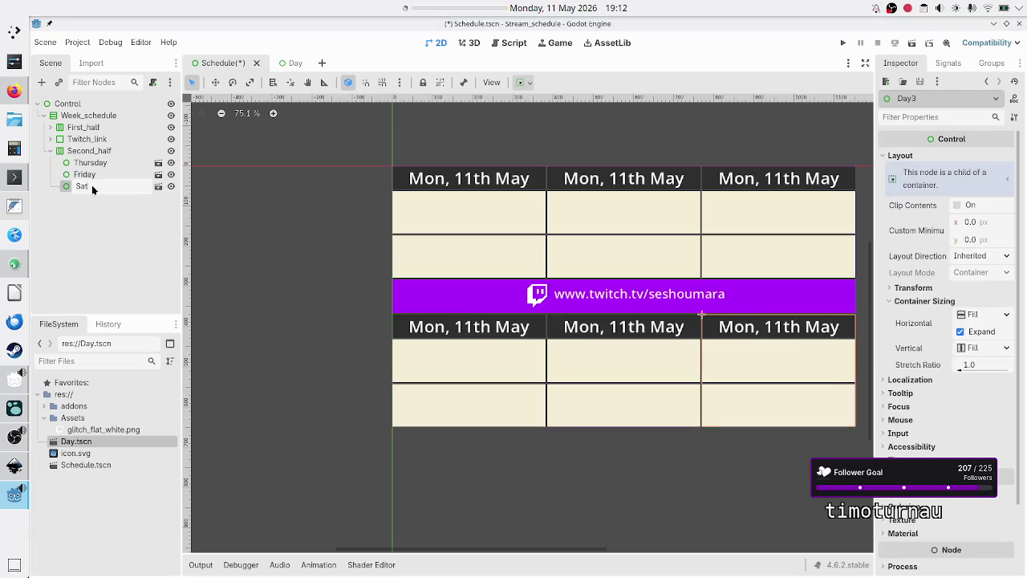
pyautogui.write('urday')
pyautogui.press('Return')
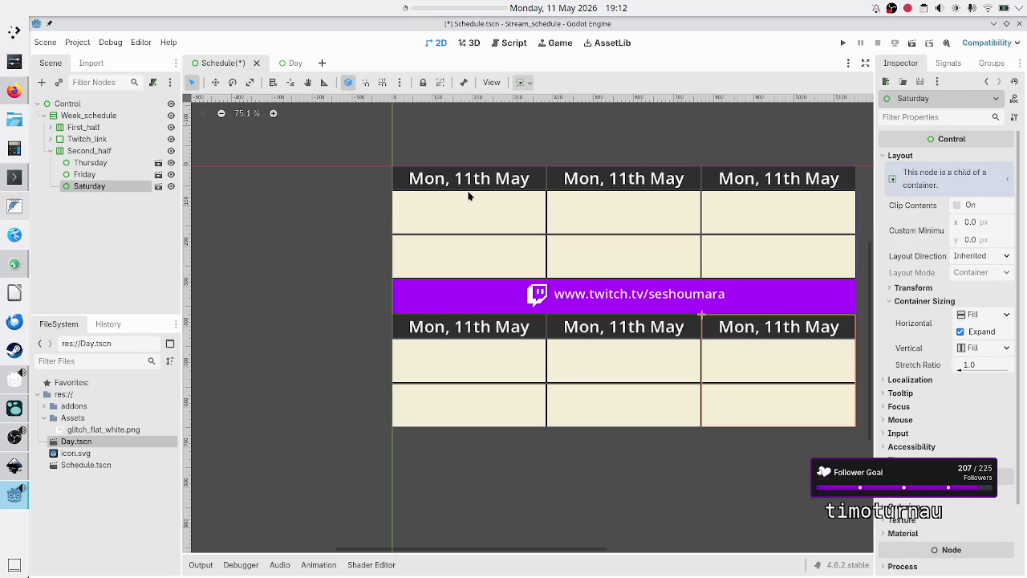
pyautogui.click(97, 231)
# Save the schedule scene, then clear the placeholder text of the Day scene's Date label
pyautogui.hotkey('ctrl', 's')
pyautogui.click(279, 64)
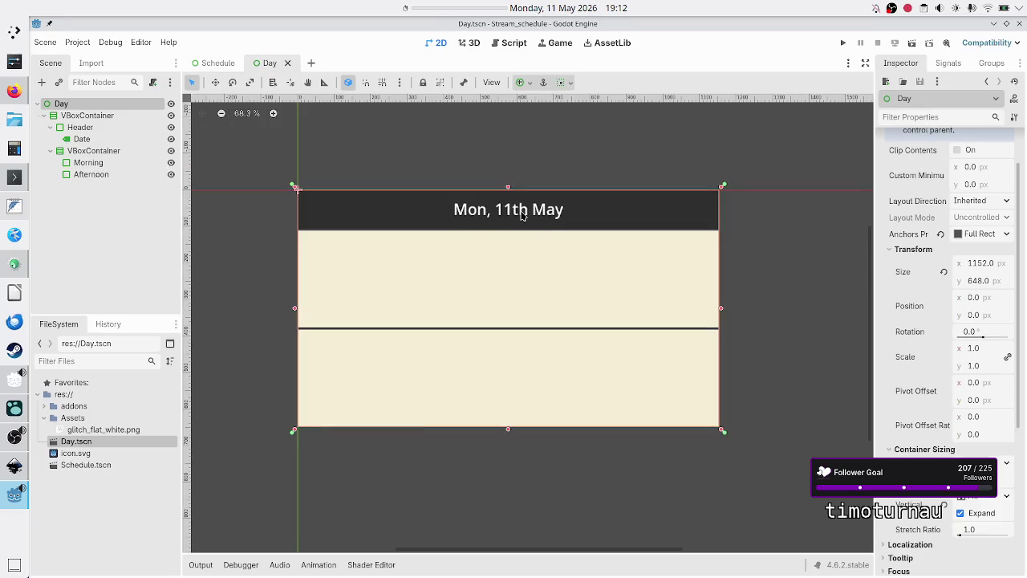
pyautogui.click(82, 139)
pyautogui.tripleClick(954, 189)
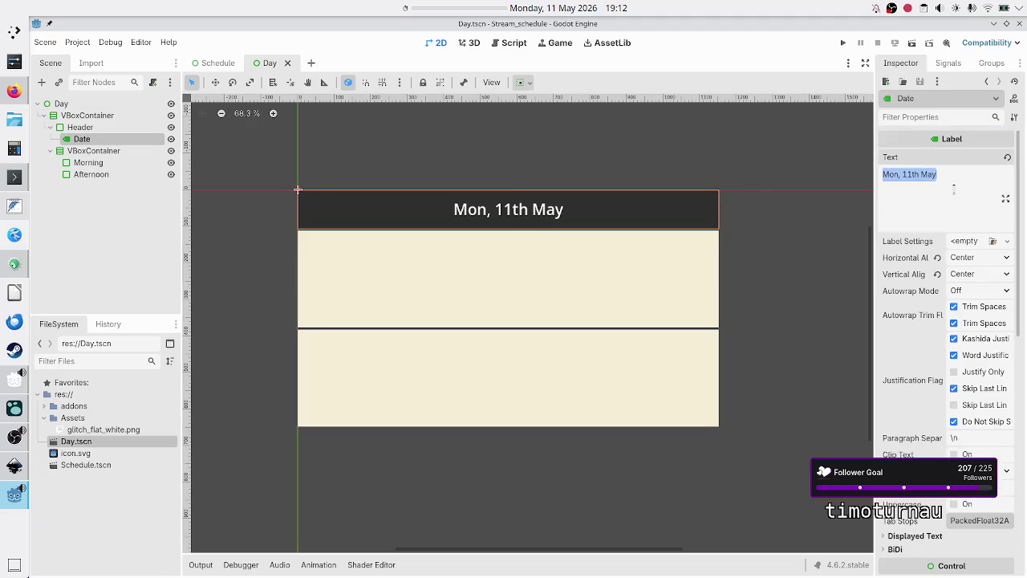
pyautogui.press('BackSpace')
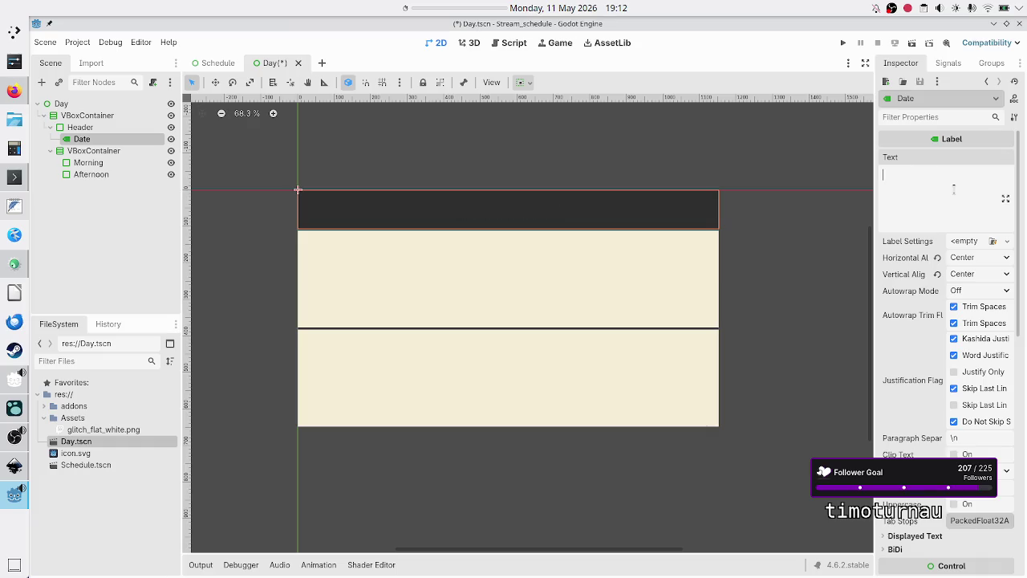
pyautogui.click(116, 106)
pyautogui.rightClick(116, 105)
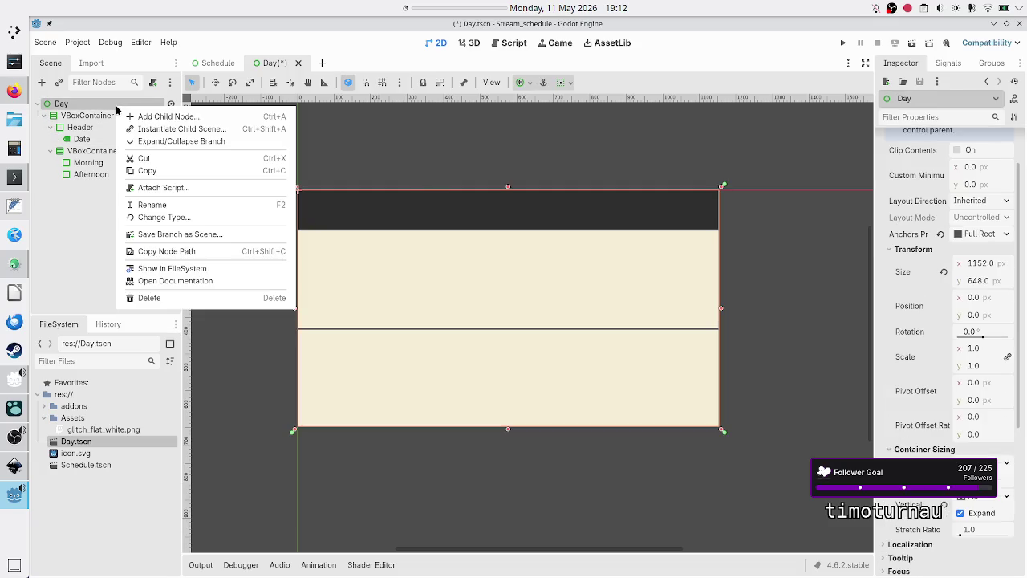
# Attach a new day.gd script to the Day root and make room on line 3
pyautogui.click(181, 193)
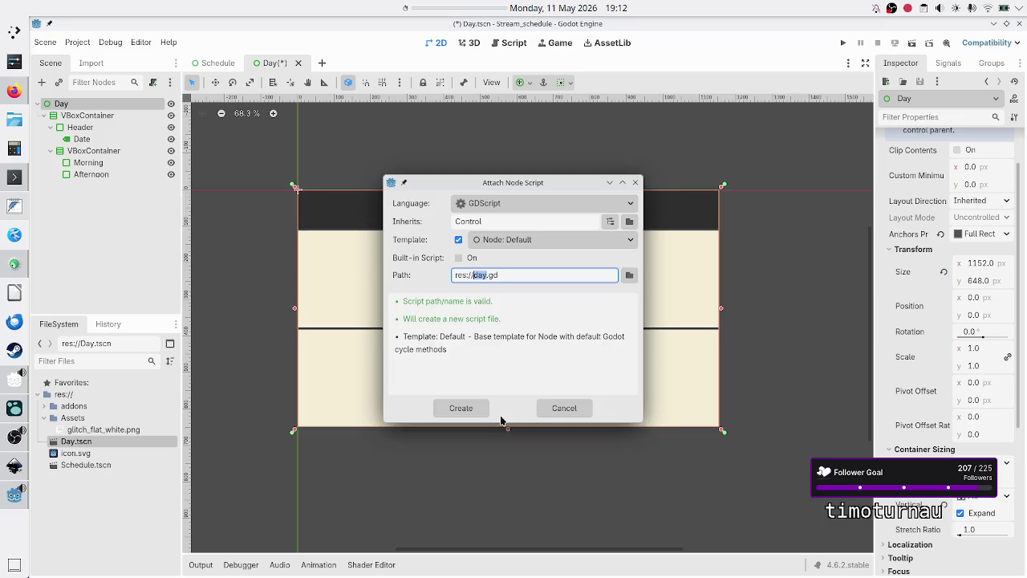
pyautogui.click(462, 408)
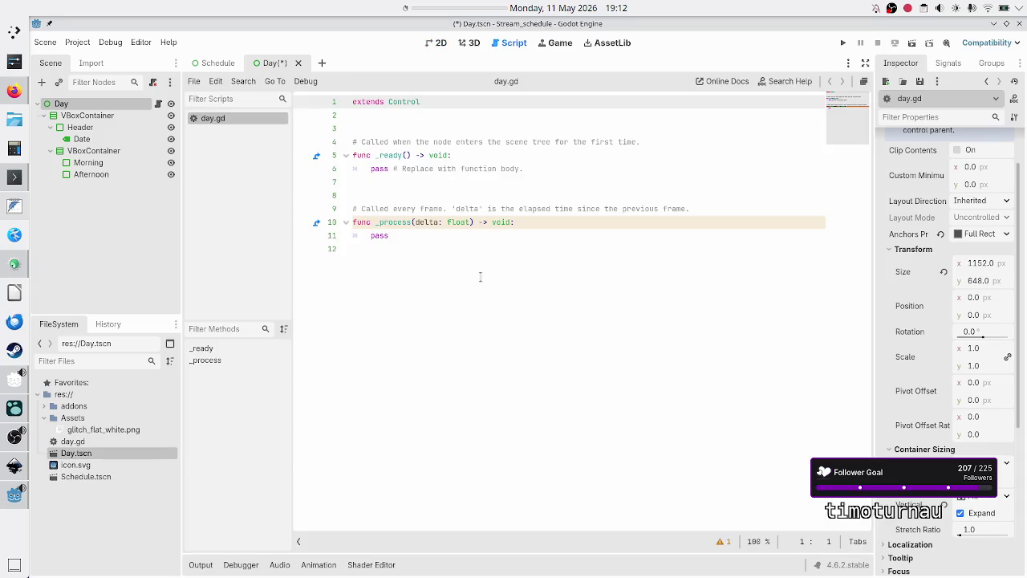
pyautogui.click(462, 124)
pyautogui.press('Return')
pyautogui.press('Up')
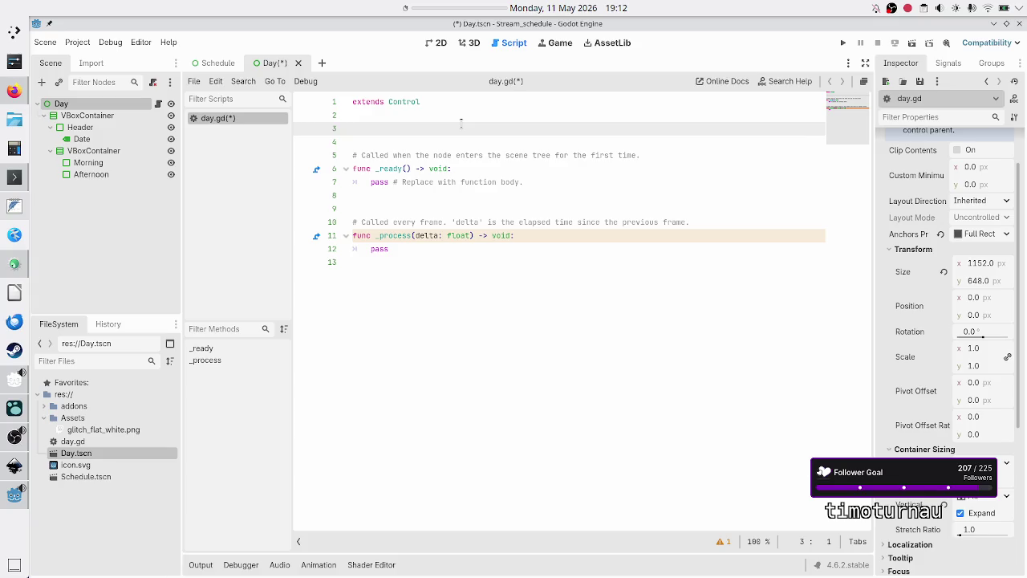
pyautogui.write('@')
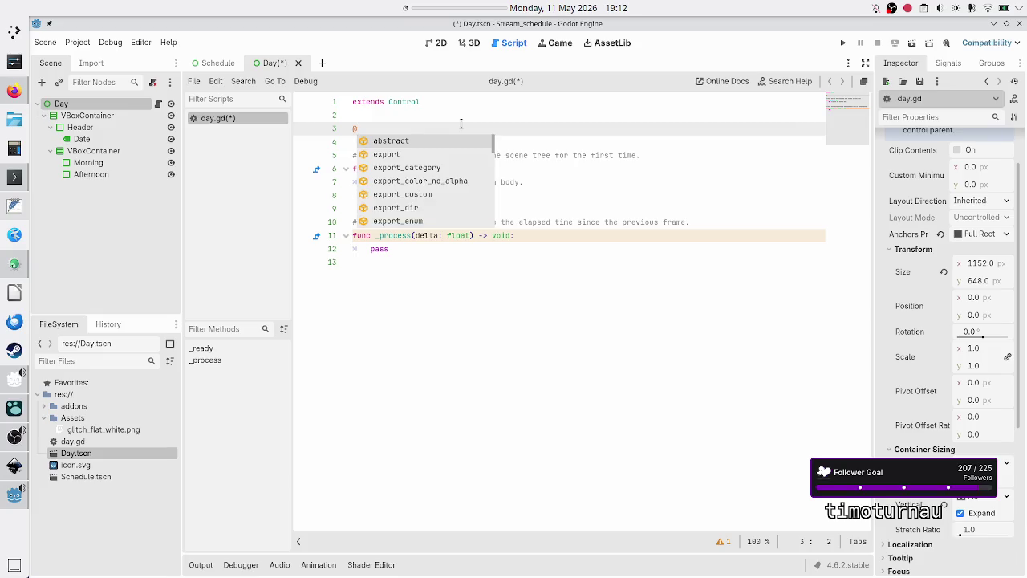
pyautogui.write('export')
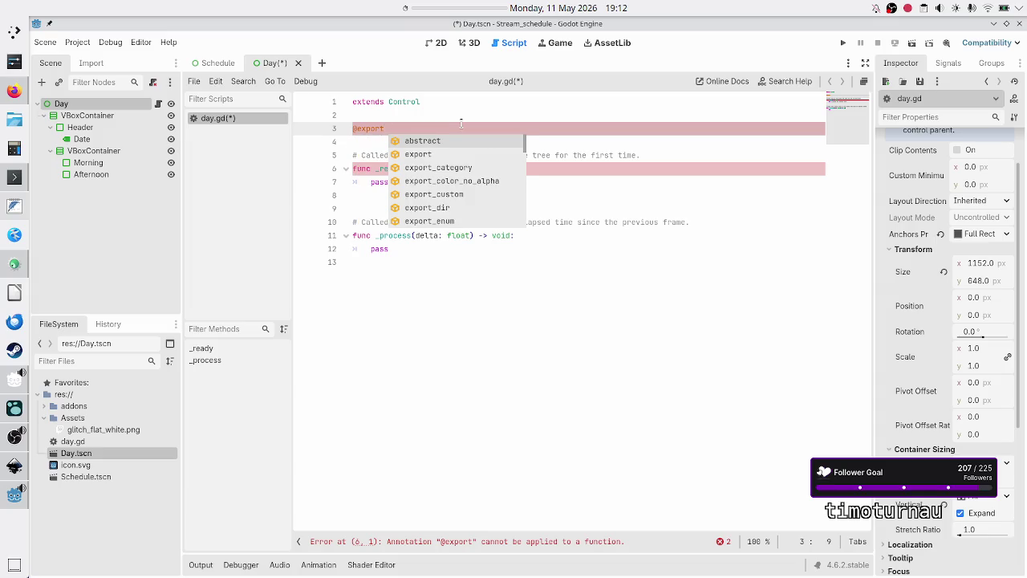
pyautogui.press('BackSpace')
pyautogui.write('_da')
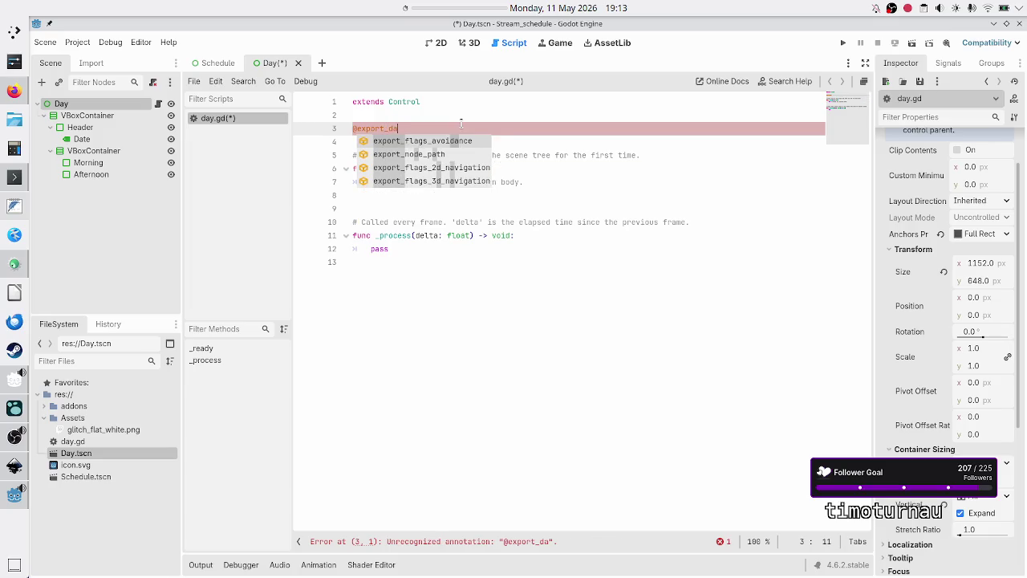
pyautogui.write('t')
pyautogui.press('BackSpace')
pyautogui.press('BackSpace')
pyautogui.press('BackSpace')
pyautogui.write('time')
pyautogui.press('BackSpace')
pyautogui.press('BackSpace')
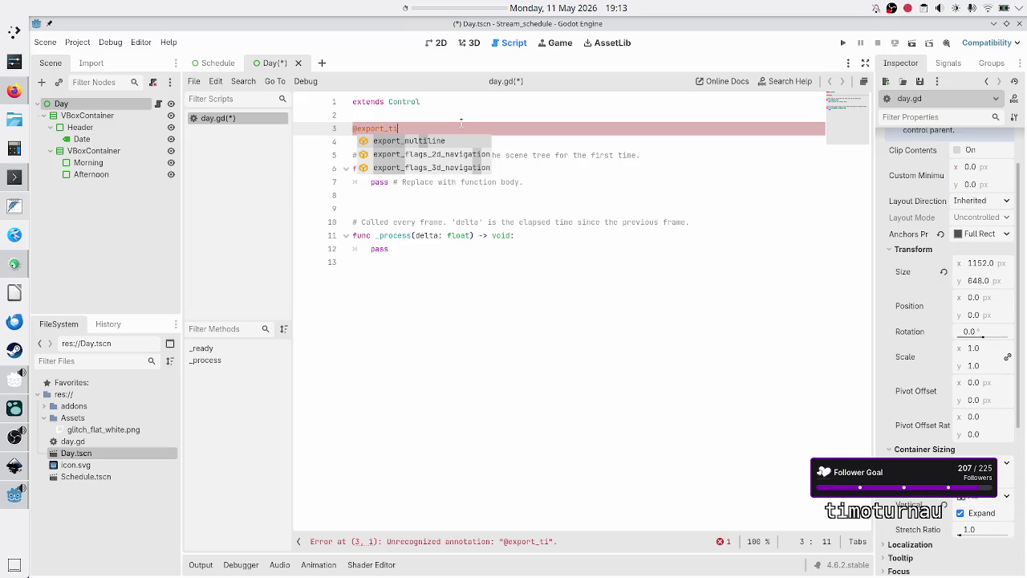
pyautogui.press('BackSpace')
pyautogui.write('i')
pyautogui.press('Escape')
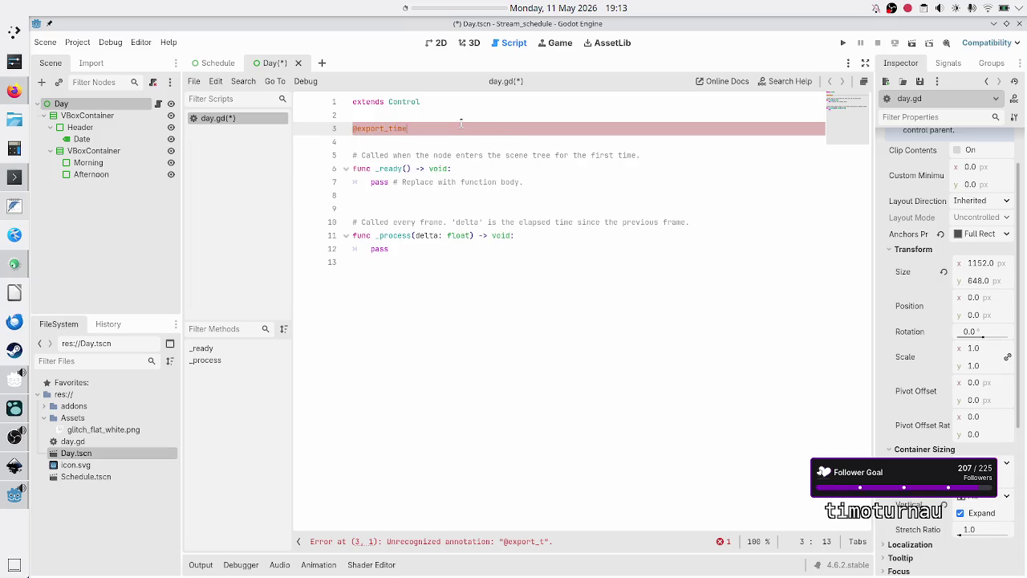
pyautogui.press('BackSpace')
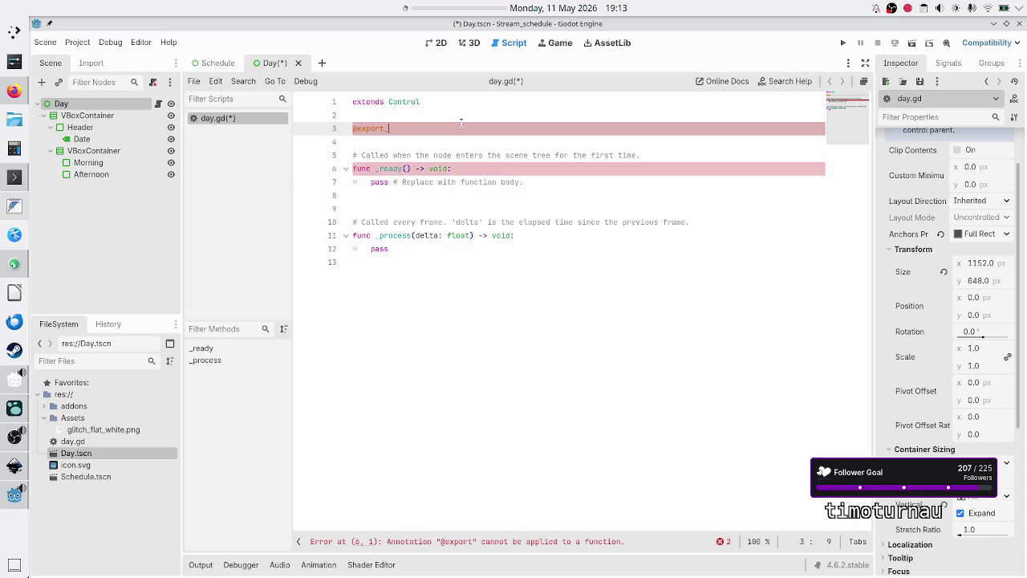
pyautogui.write('i')
pyautogui.press('BackSpace')
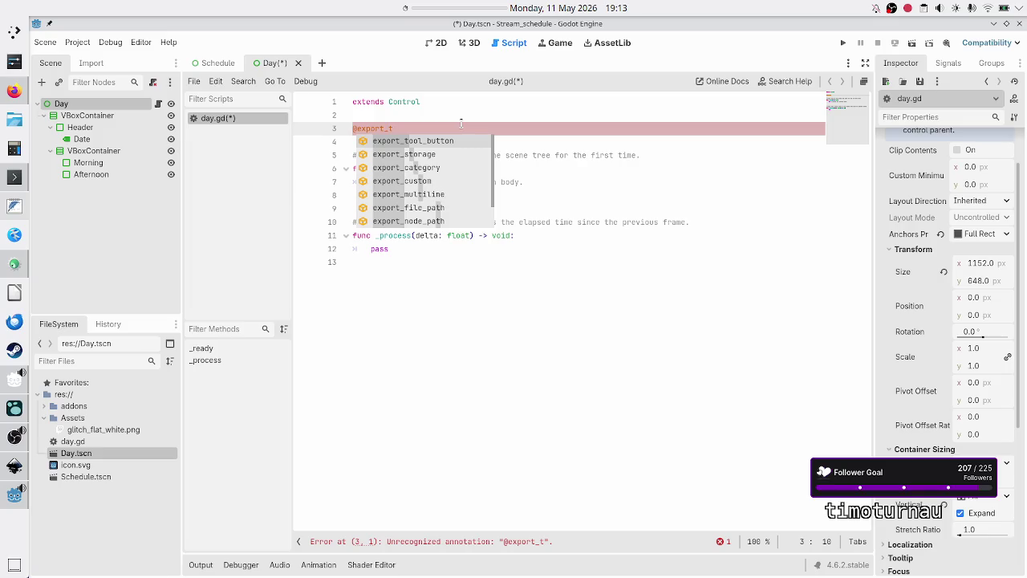
pyautogui.press('BackSpace')
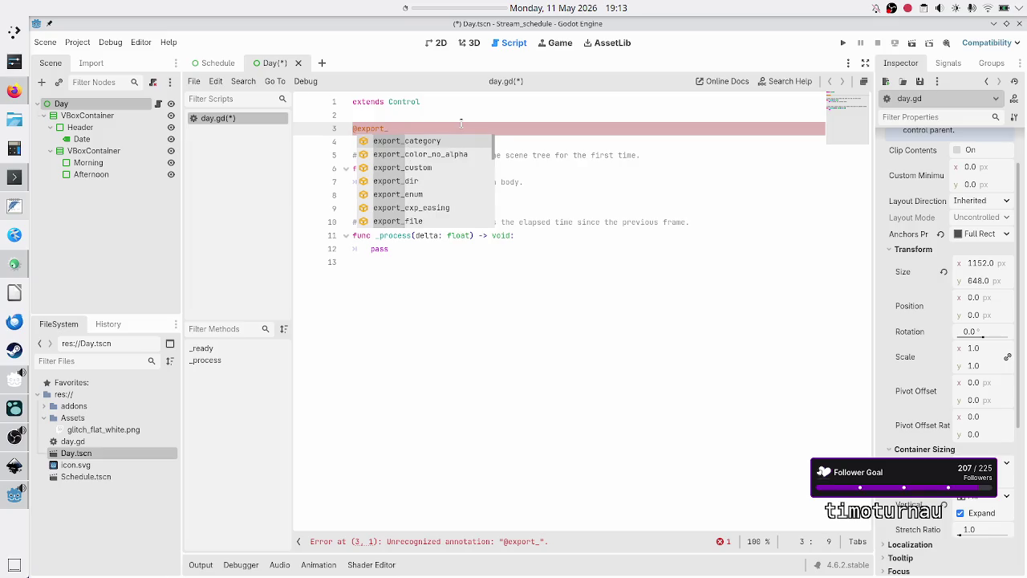
pyautogui.write('da')
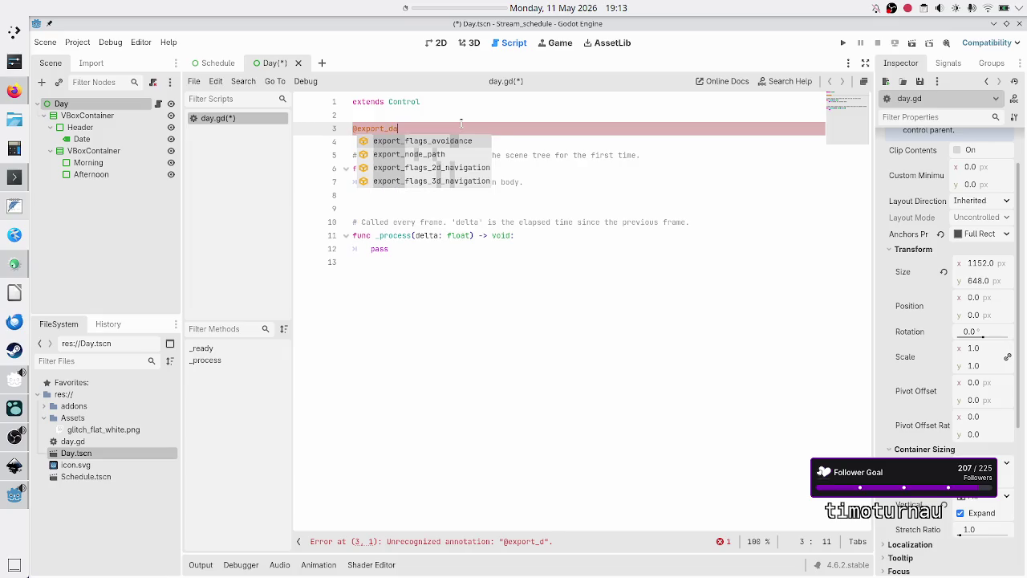
pyautogui.press('BackSpace')
pyautogui.press('BackSpace')
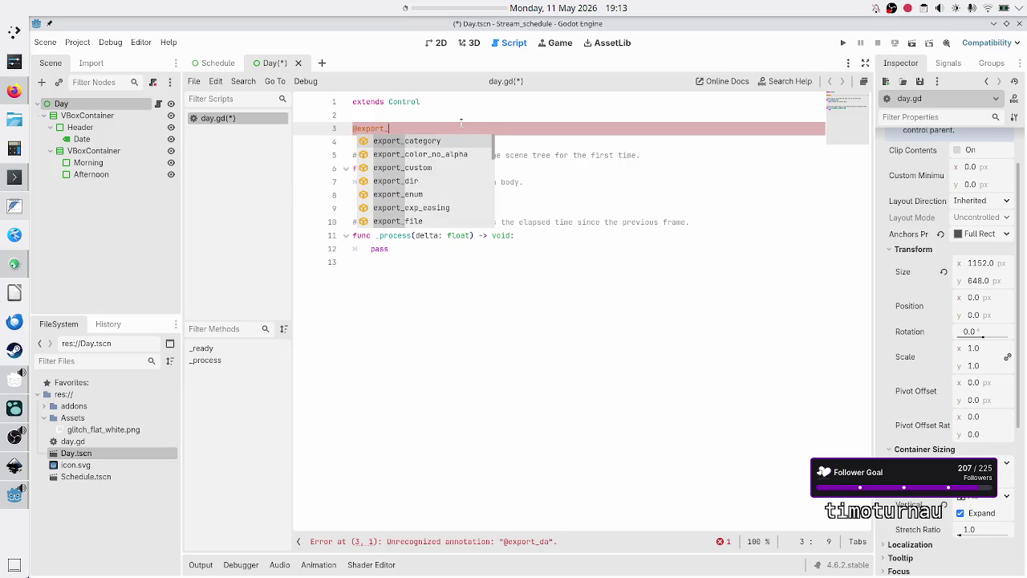
pyautogui.write('tim')
pyautogui.press('BackSpace')
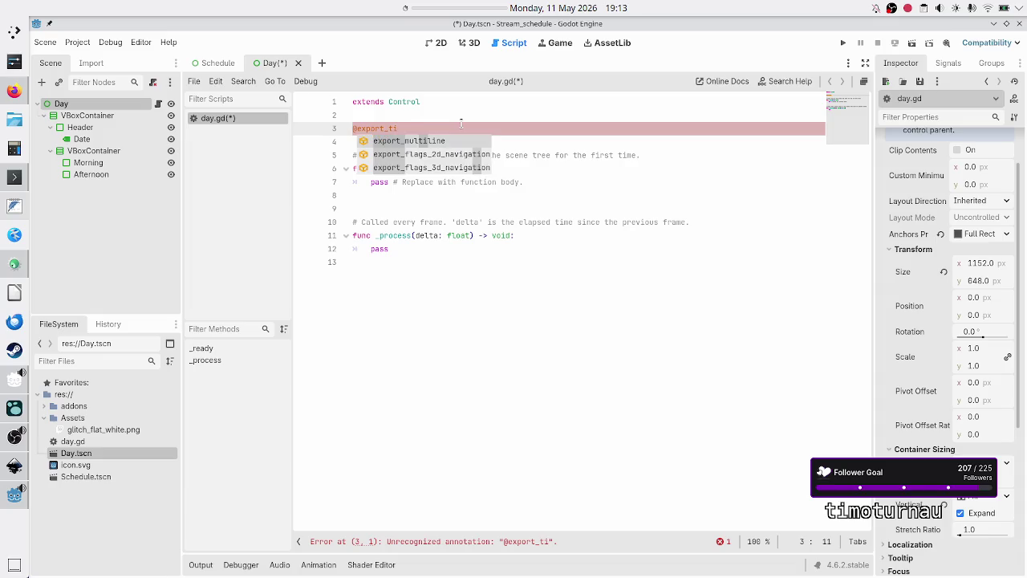
pyautogui.press('BackSpace')
pyautogui.press('BackSpace')
pyautogui.write('cus')
pyautogui.press('Return')
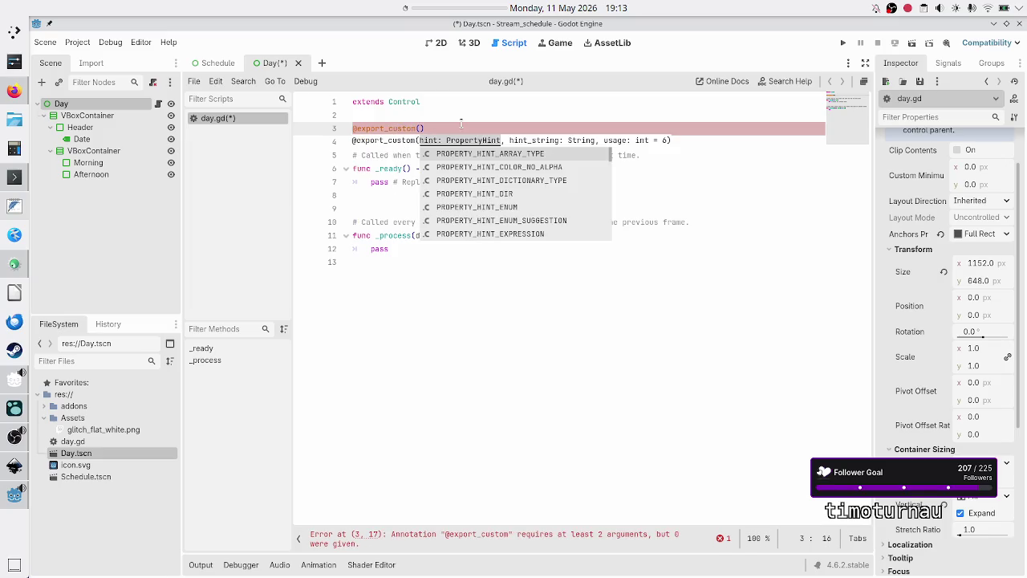
pyautogui.press('BackSpace')
pyautogui.press('BackSpace')
pyautogui.press('BackSpace')
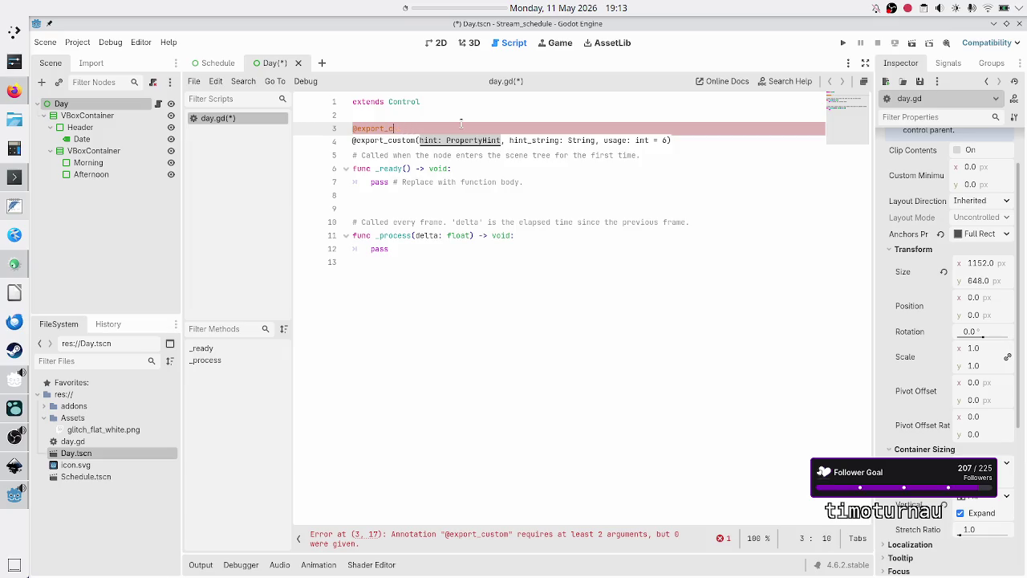
pyautogui.press('BackSpace')
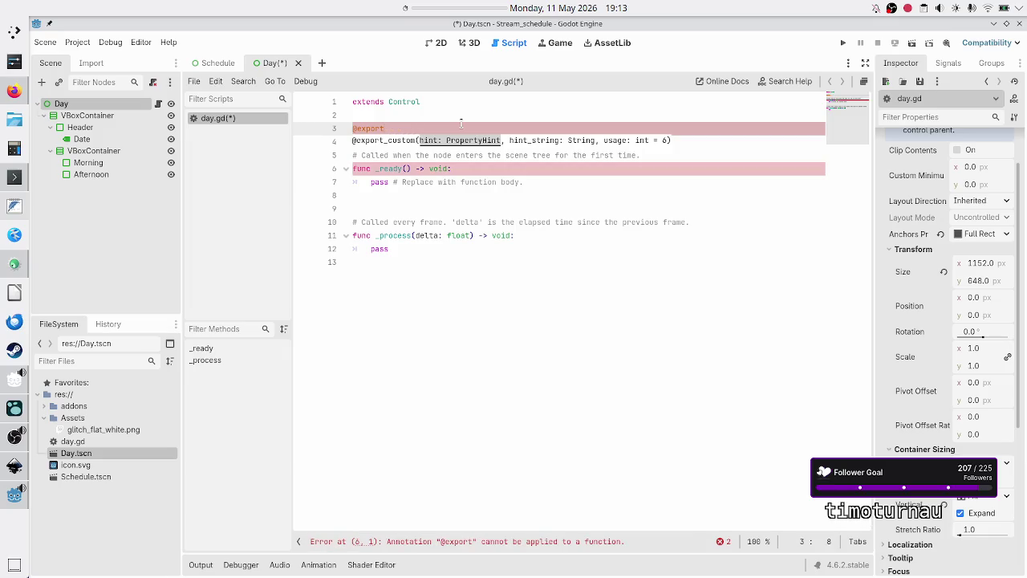
pyautogui.write('_str')
pyautogui.press('BackSpace')
pyautogui.press('BackSpace')
pyautogui.press('BackSpace')
pyautogui.write('var ')
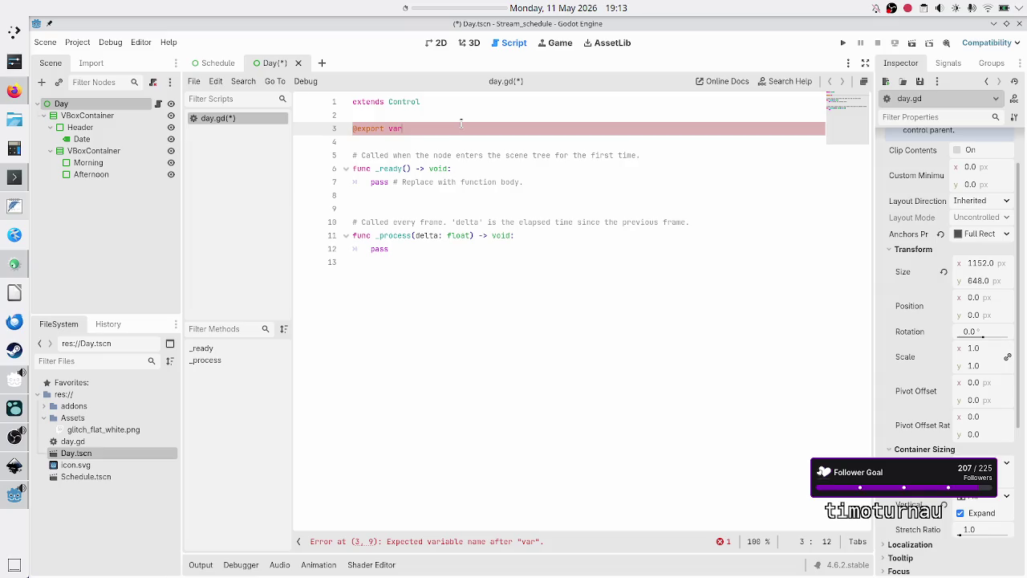
pyautogui.write('timestamp')
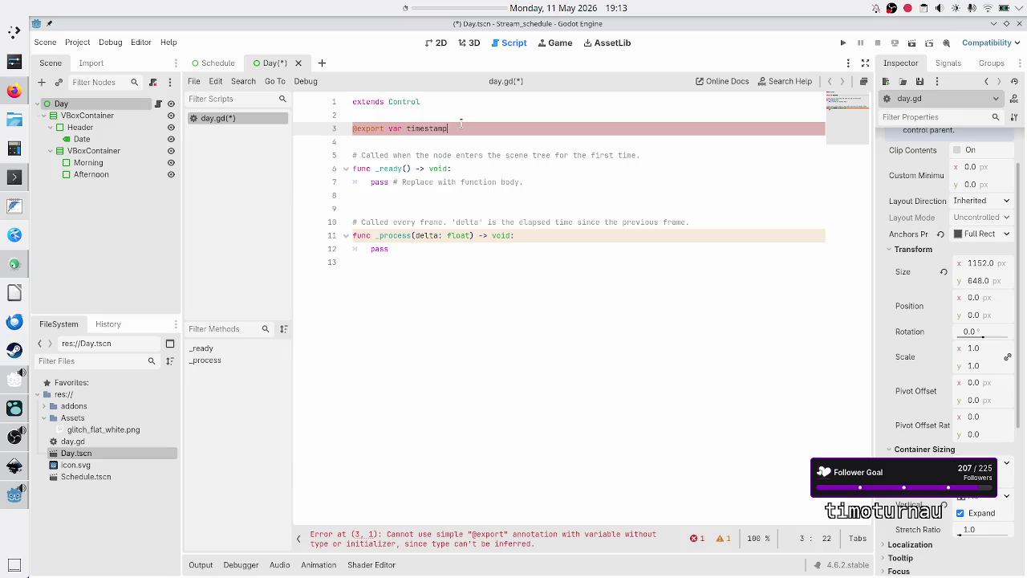
pyautogui.hotkey('alt', 'Tab')
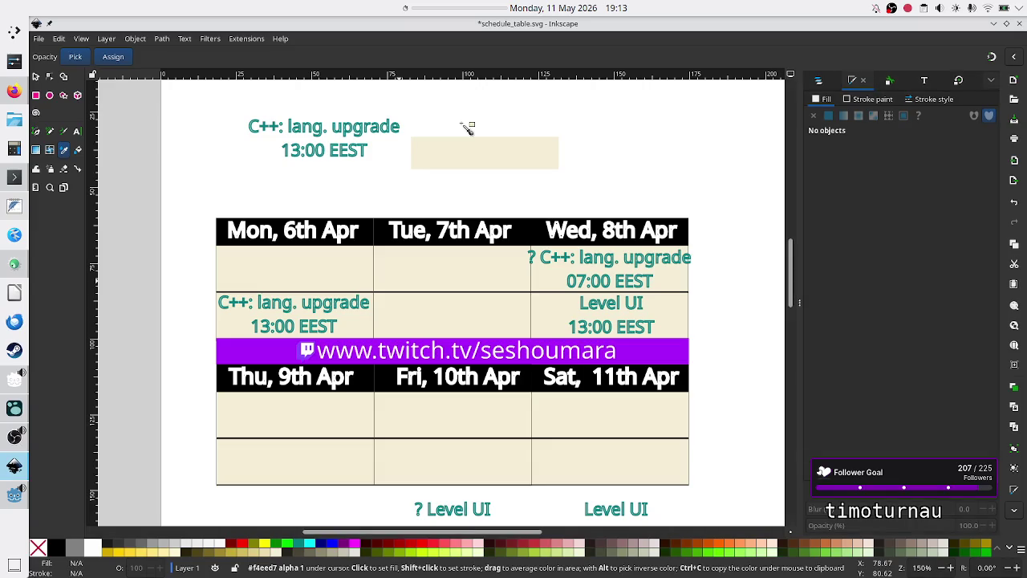
pyautogui.hotkey('alt', 'Tab')
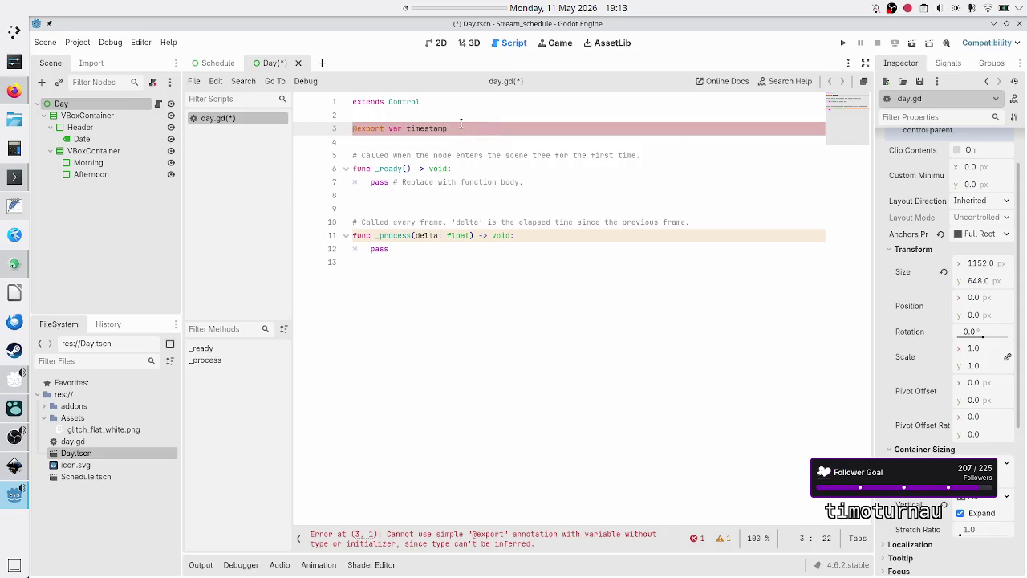
pyautogui.press('BackSpace')
pyautogui.press('BackSpace')
pyautogui.press('BackSpace')
pyautogui.write('date_fmt: ')
pyautogui.write('String')
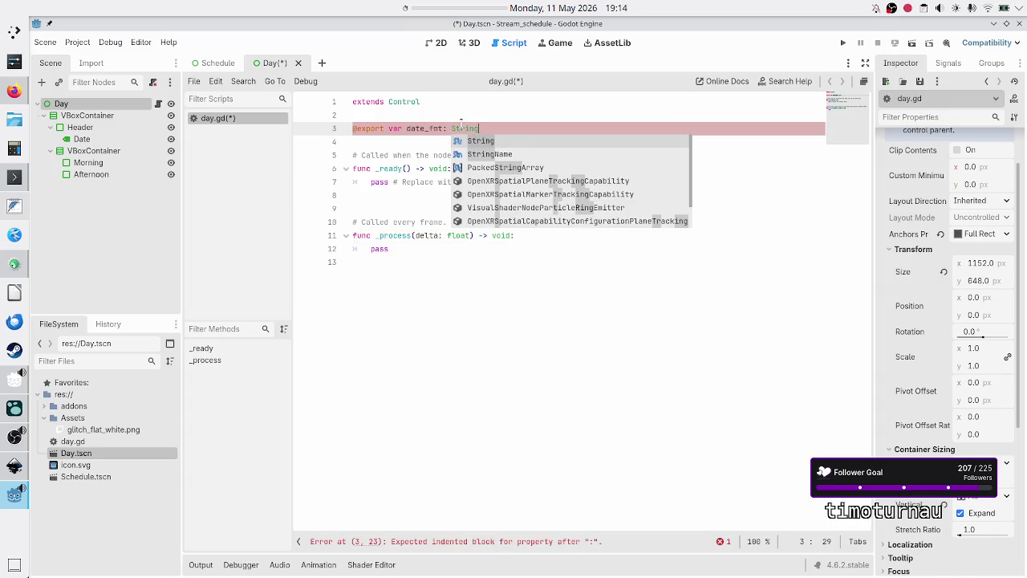
pyautogui.write(' =')
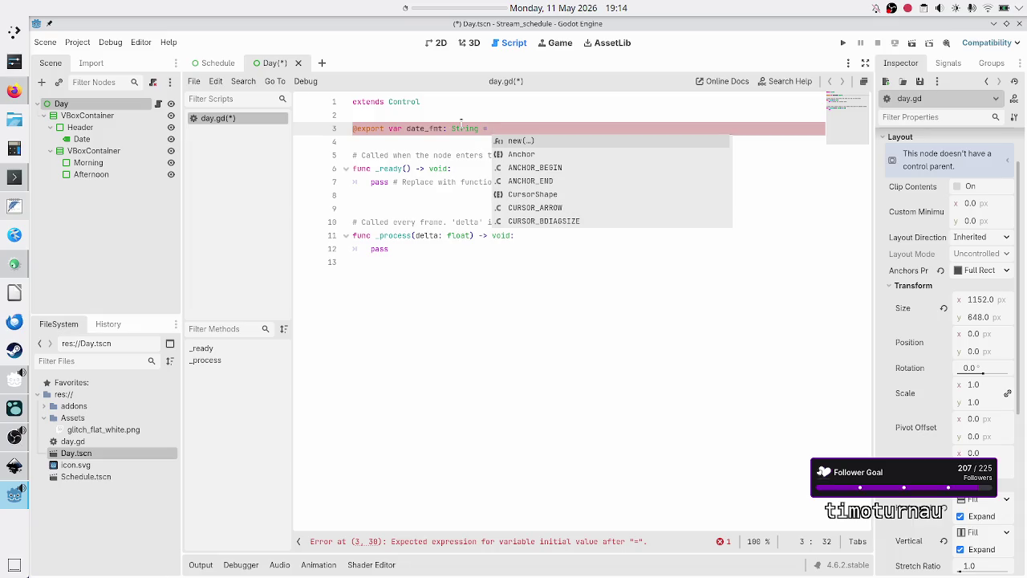
pyautogui.press('BackSpace')
pyautogui.press('BackSpace')
pyautogui.press('BackSpace')
pyautogui.press('Escape')
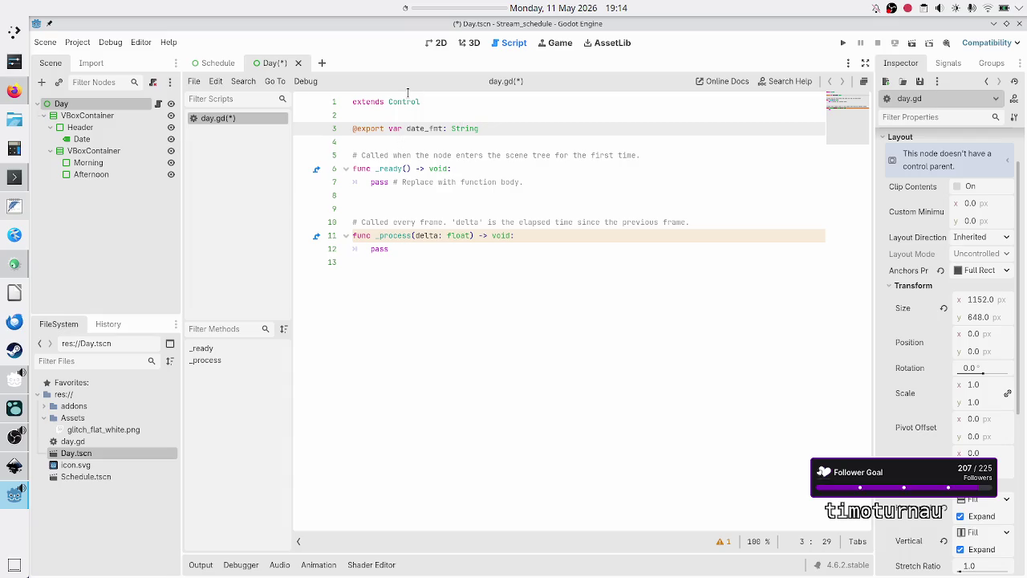
pyautogui.click(437, 44)
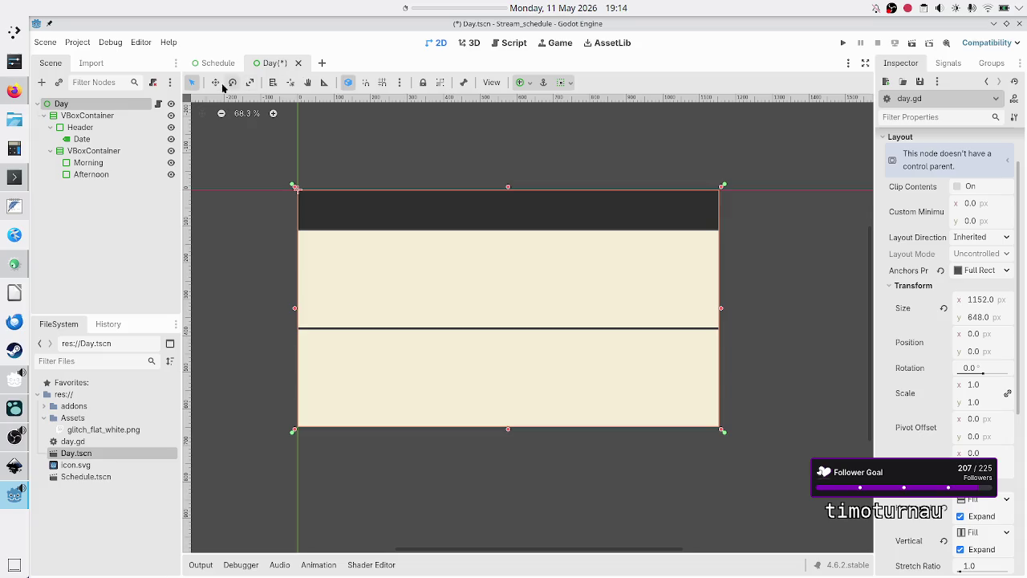
pyautogui.click(159, 104)
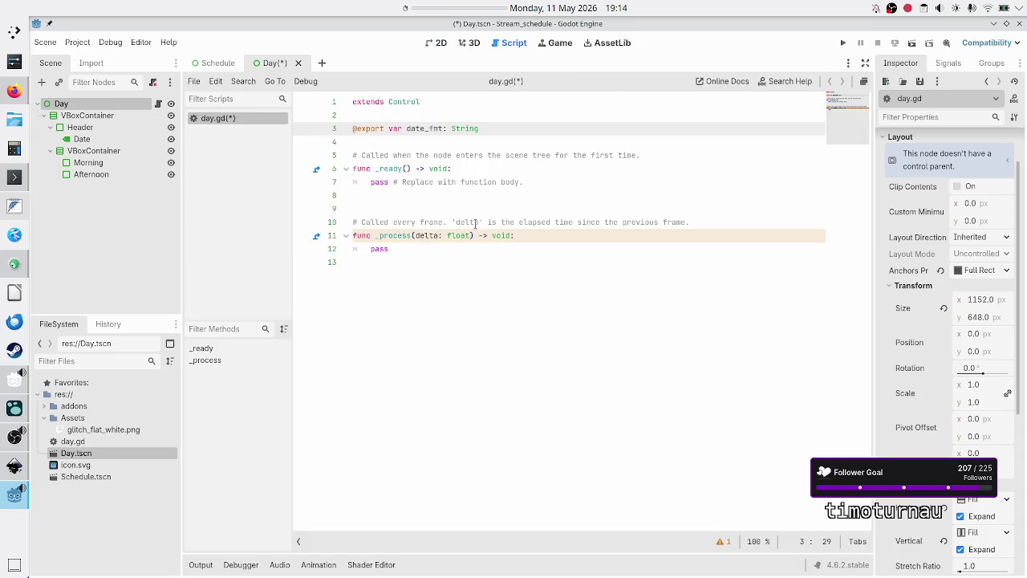
# Delete the comment line and replace the _ready body with pass
pyautogui.press('Down')
pyautogui.press('Down')
pyautogui.press('Home')
pyautogui.hotkey('shift', 'End')
pyautogui.press('BackSpace')
pyautogui.press('BackSpace')
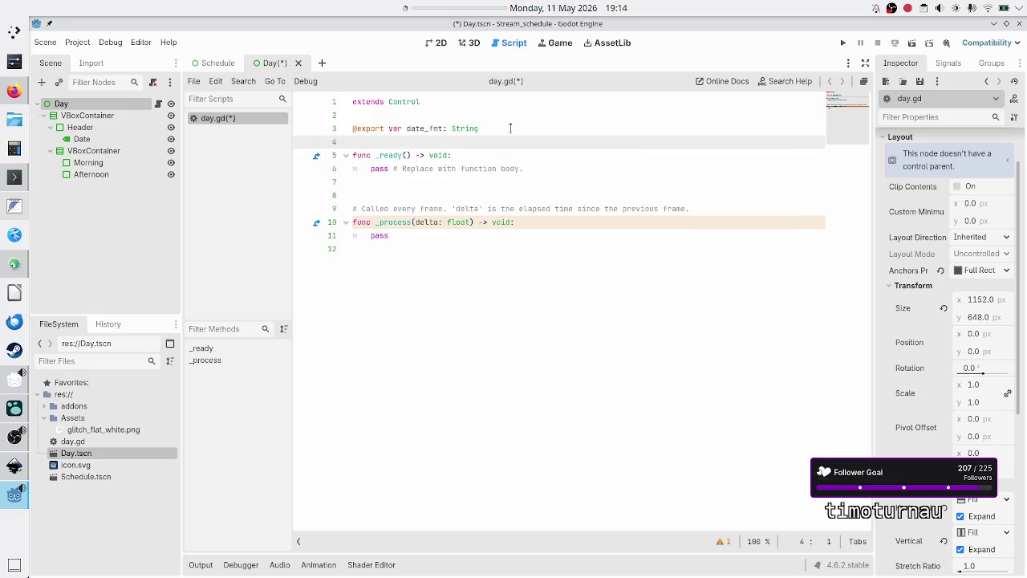
pyautogui.press('Down')
pyautogui.press('Down')
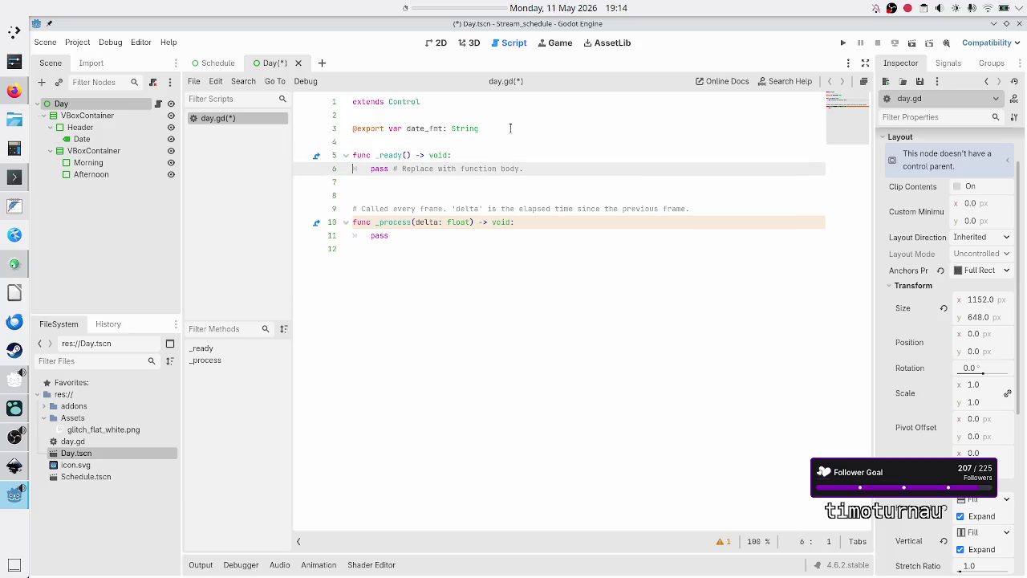
pyautogui.press('Home')
pyautogui.hotkey('shift', 'End')
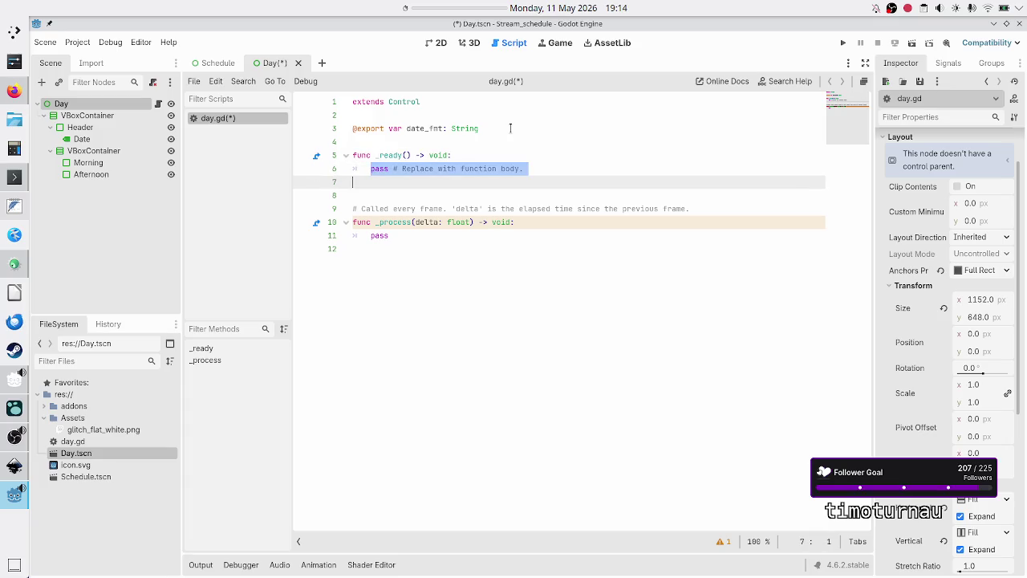
pyautogui.press('BackSpace')
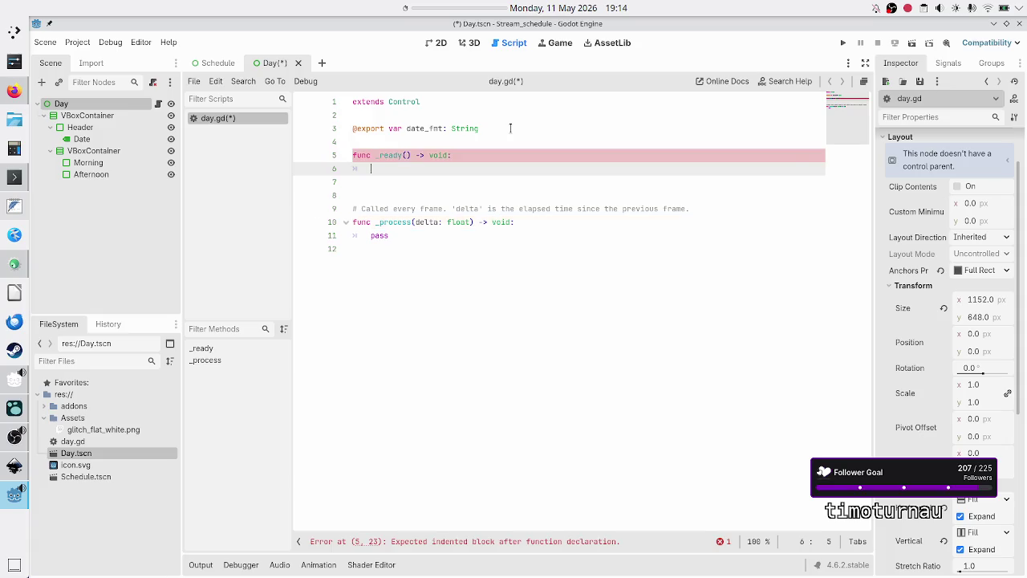
pyautogui.write('pass')
# Delete the _process function and save day.gd
pyautogui.press('Down')
pyautogui.press('Down')
pyautogui.hotkey('shift', 'Down')
pyautogui.hotkey('shift', 'Down')
pyautogui.hotkey('shift', 'Down')
pyautogui.hotkey('shift', 'Down')
pyautogui.press('BackSpace')
pyautogui.press('BackSpace')
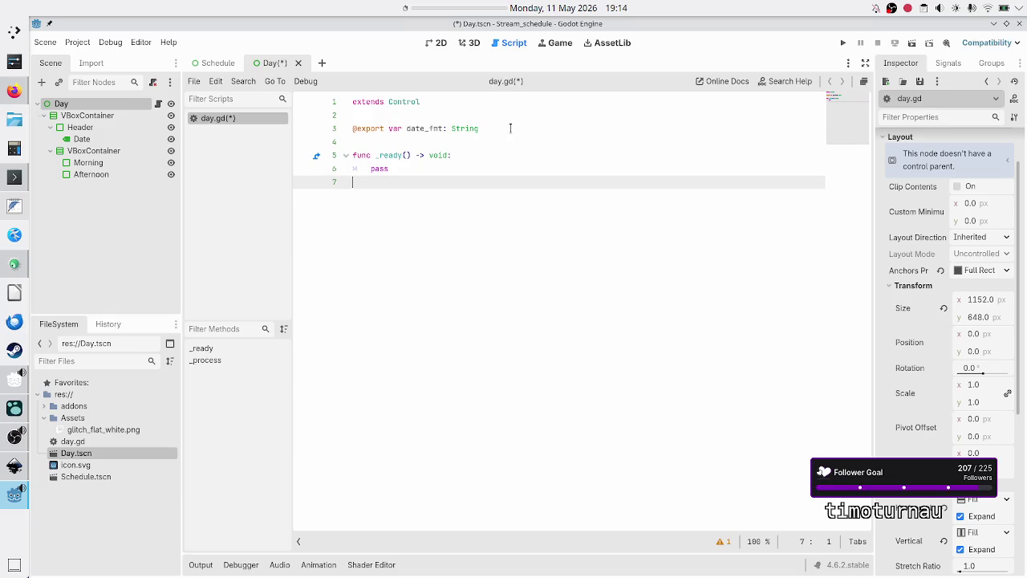
pyautogui.hotkey('ctrl', 's')
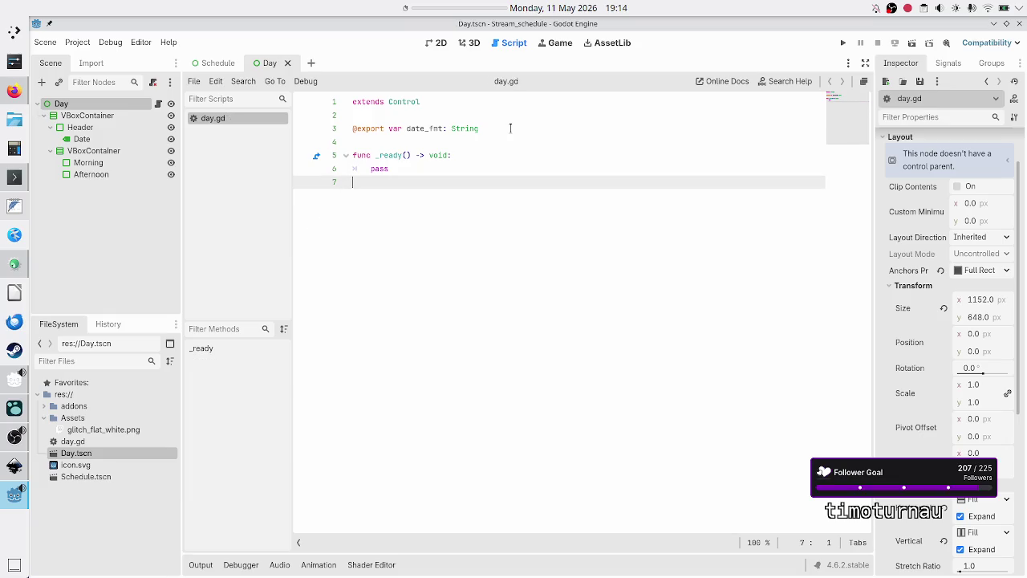
pyautogui.click(92, 173)
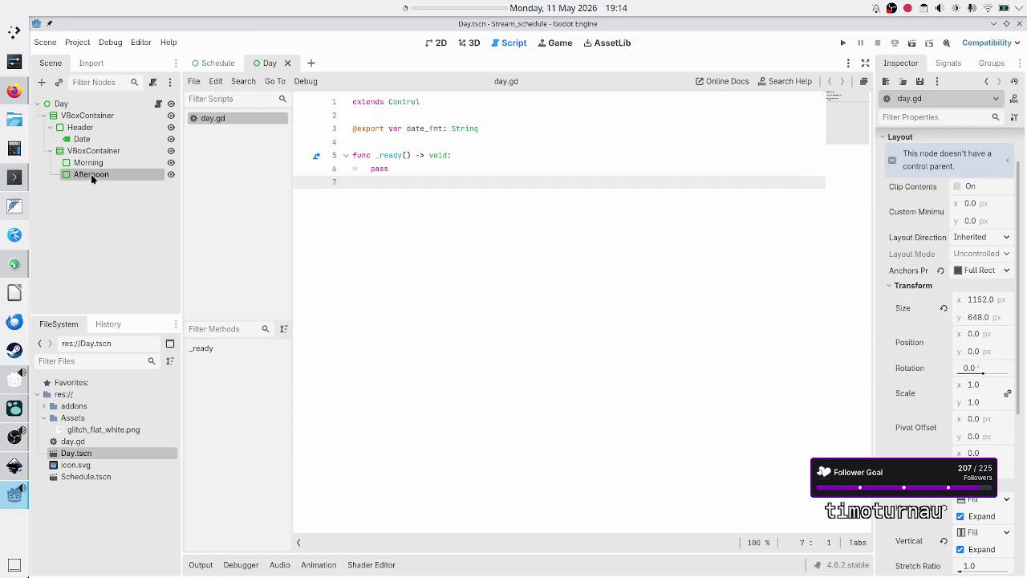
# Mark Afternoon, Morning, Date and Header nodes with Access as Unique Name
pyautogui.rightClick(91, 174)
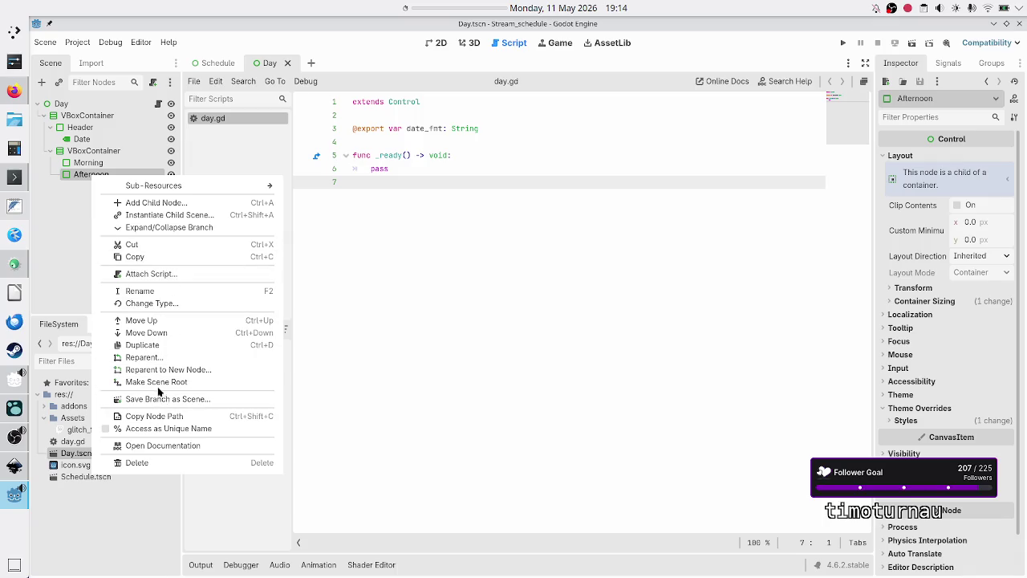
pyautogui.click(162, 431)
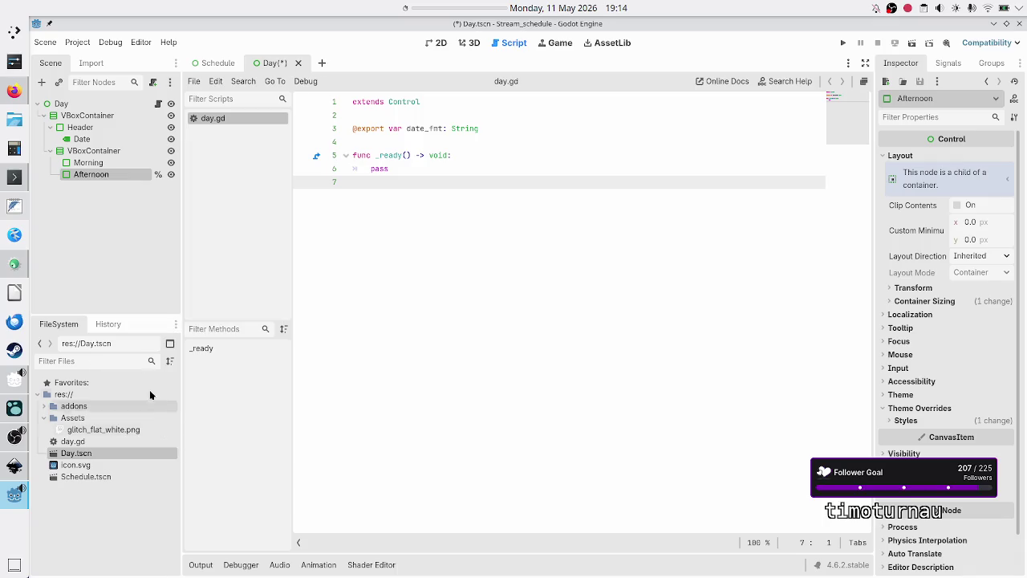
pyautogui.click(97, 166)
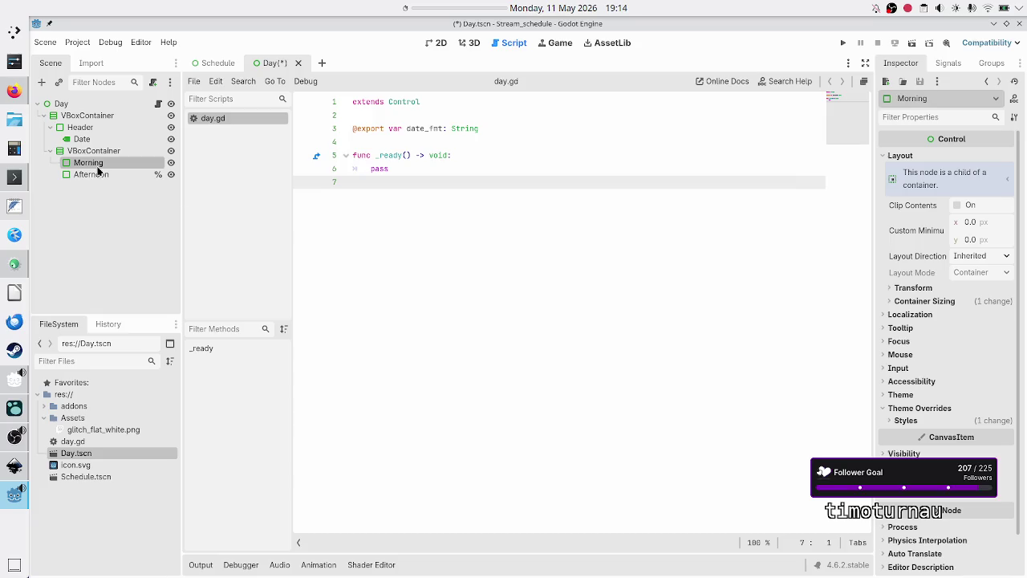
pyautogui.rightClick(98, 167)
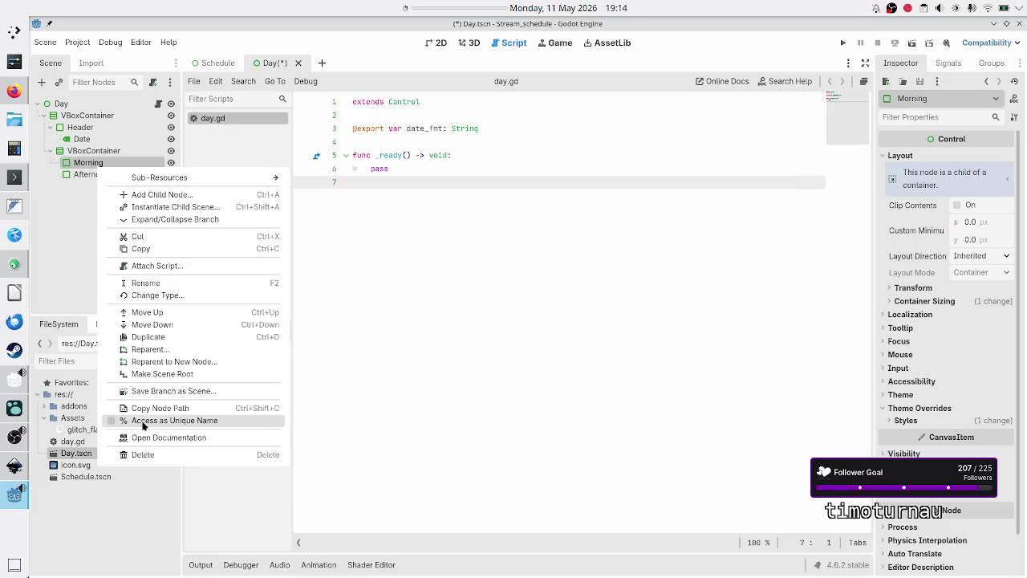
pyautogui.click(143, 422)
pyautogui.click(90, 141)
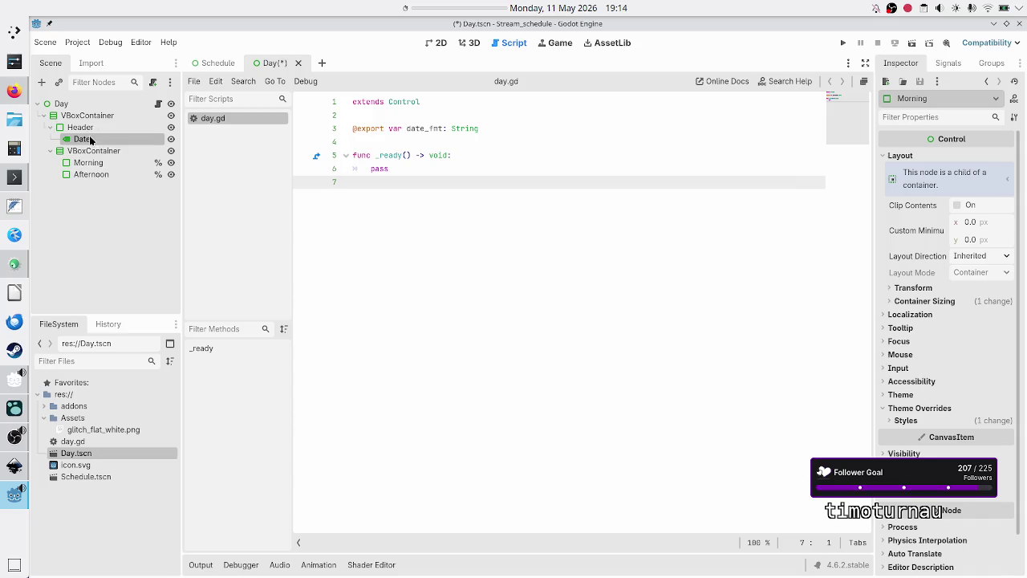
pyautogui.rightClick(91, 140)
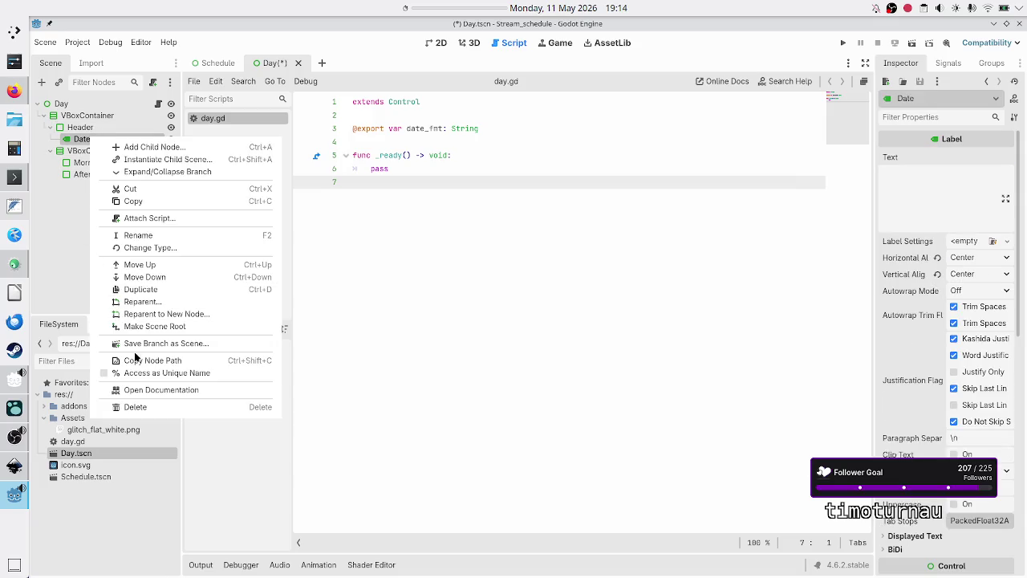
pyautogui.click(139, 373)
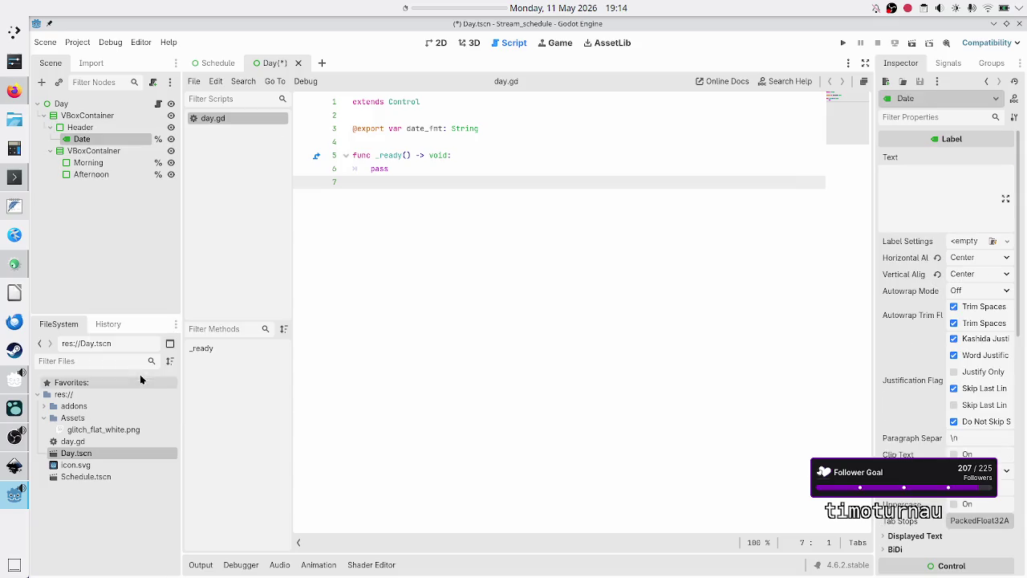
pyautogui.click(86, 127)
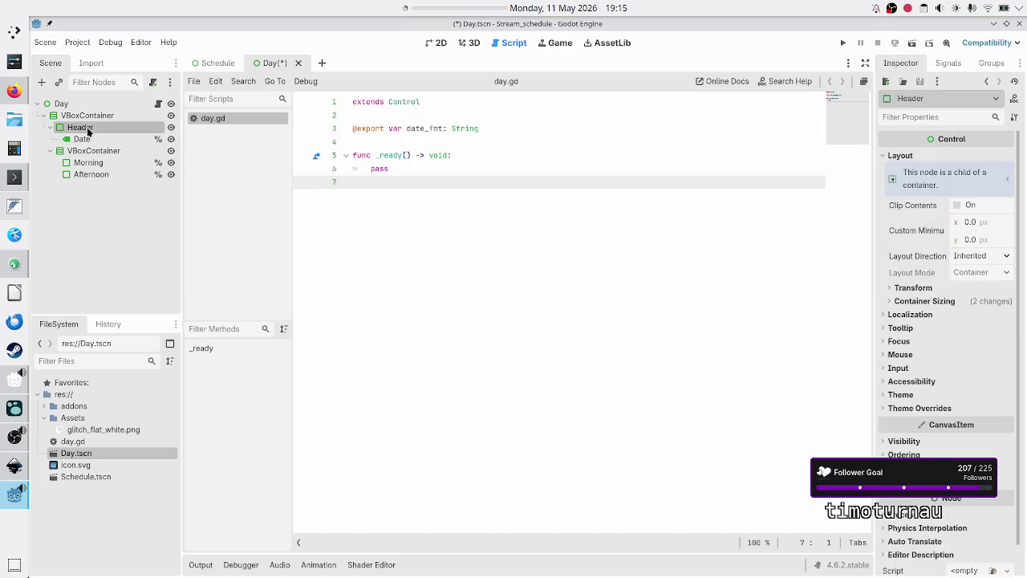
pyautogui.rightClick(87, 127)
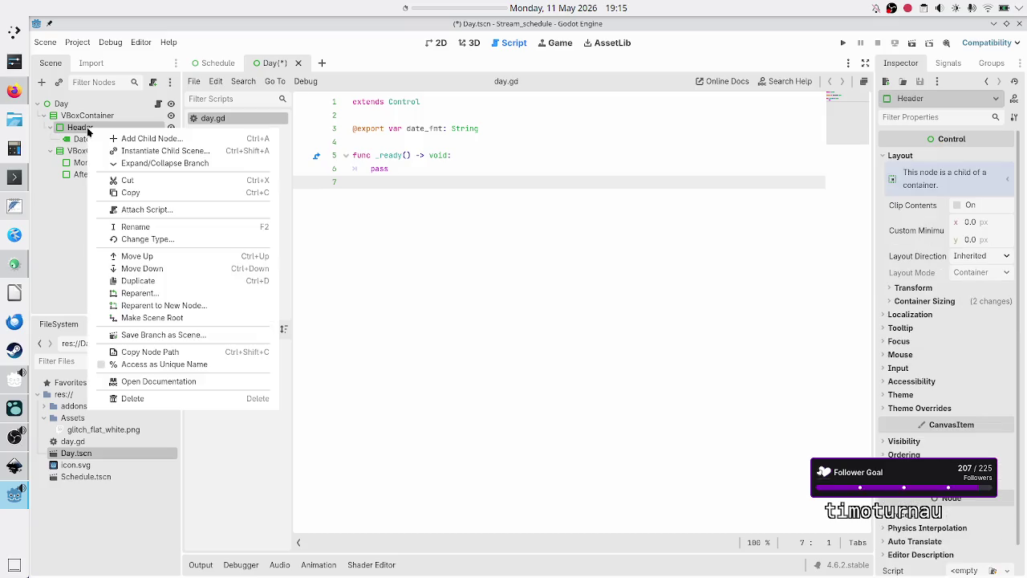
pyautogui.click(146, 365)
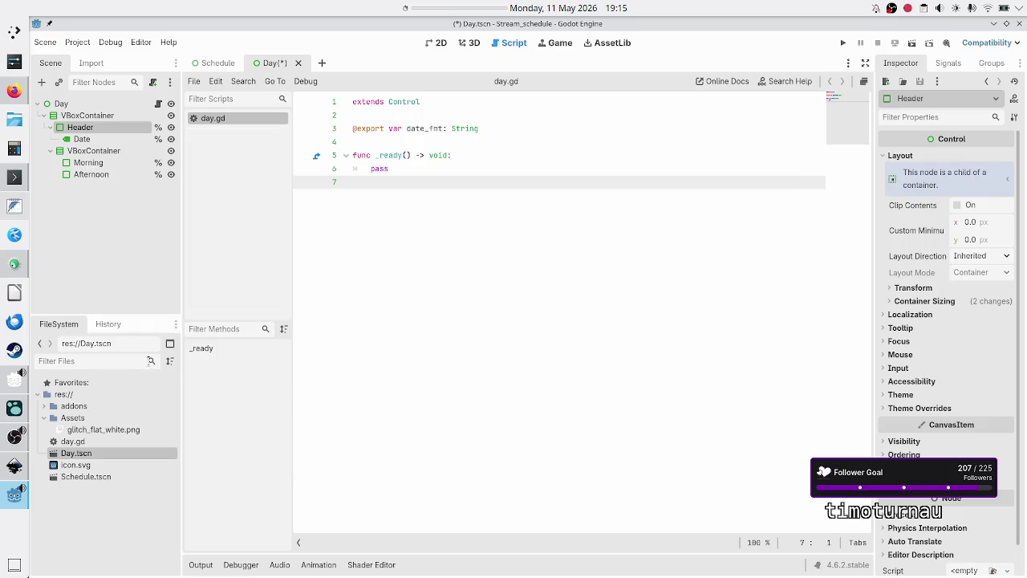
pyautogui.click(416, 128)
pyautogui.press('Up')
pyautogui.press('Down')
pyautogui.press('Down')
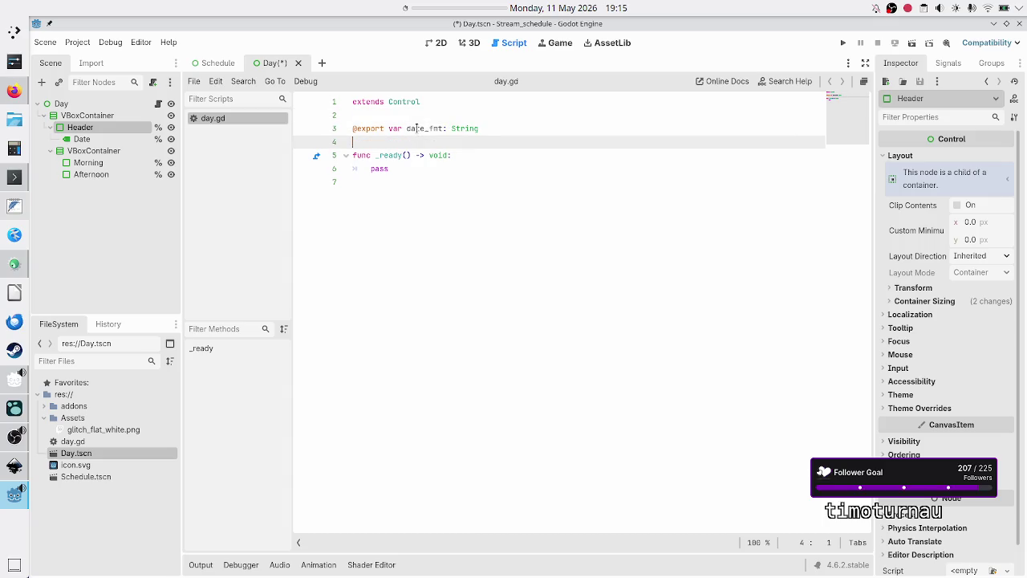
pyautogui.press('Return')
pyautogui.press('Return')
pyautogui.press('Up')
pyautogui.write('@')
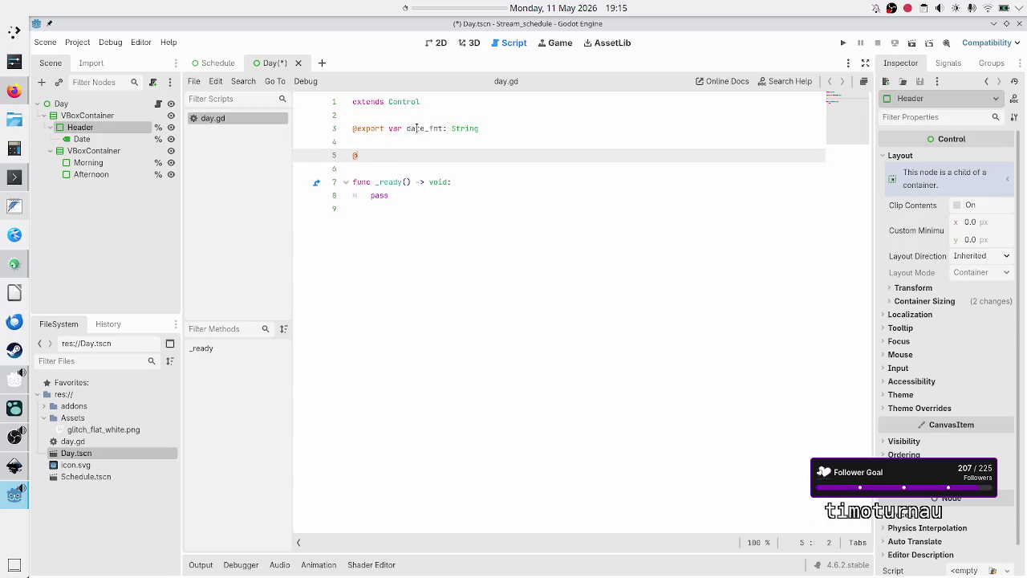
pyautogui.write('onready var')
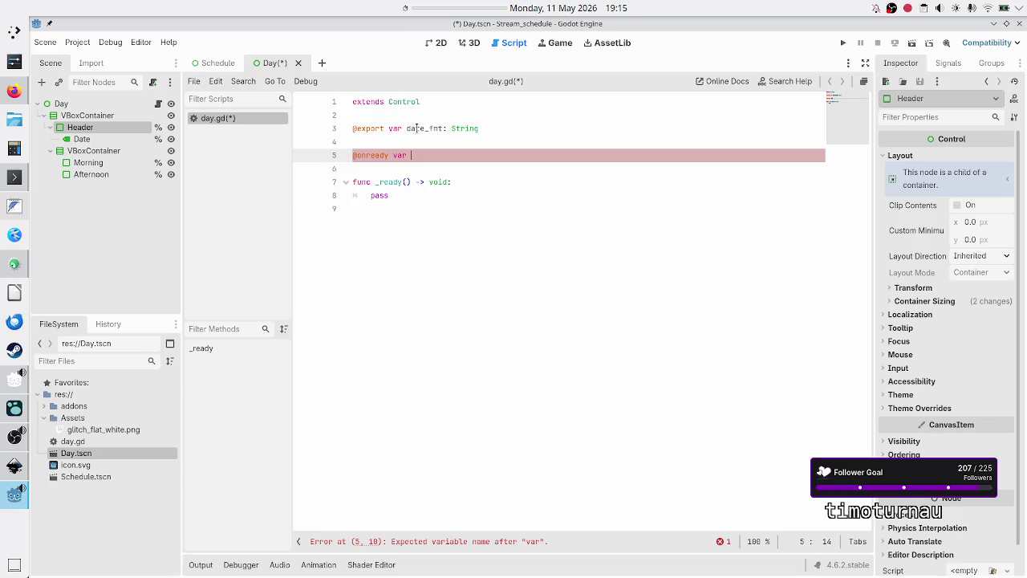
pyautogui.write('dat')
pyautogui.write('e')
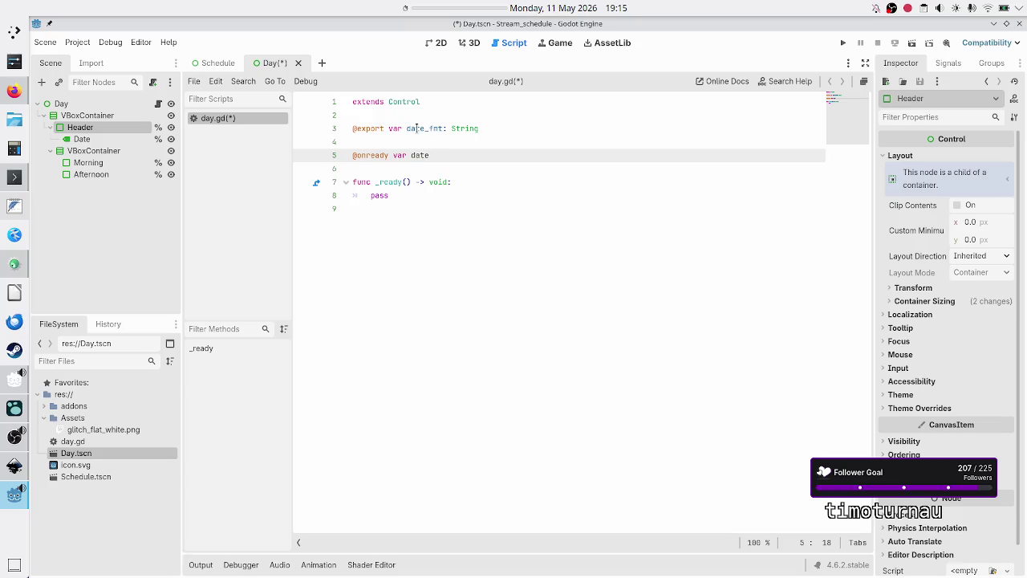
pyautogui.write('_lbl: Lab')
pyautogui.press('Return')
pyautogui.write('= ')
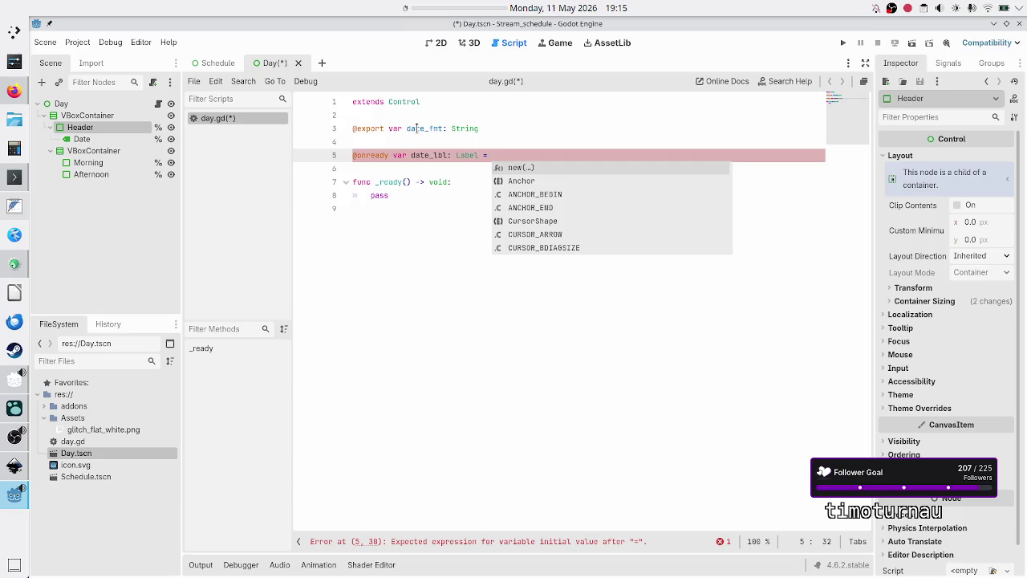
pyautogui.write('%Date')
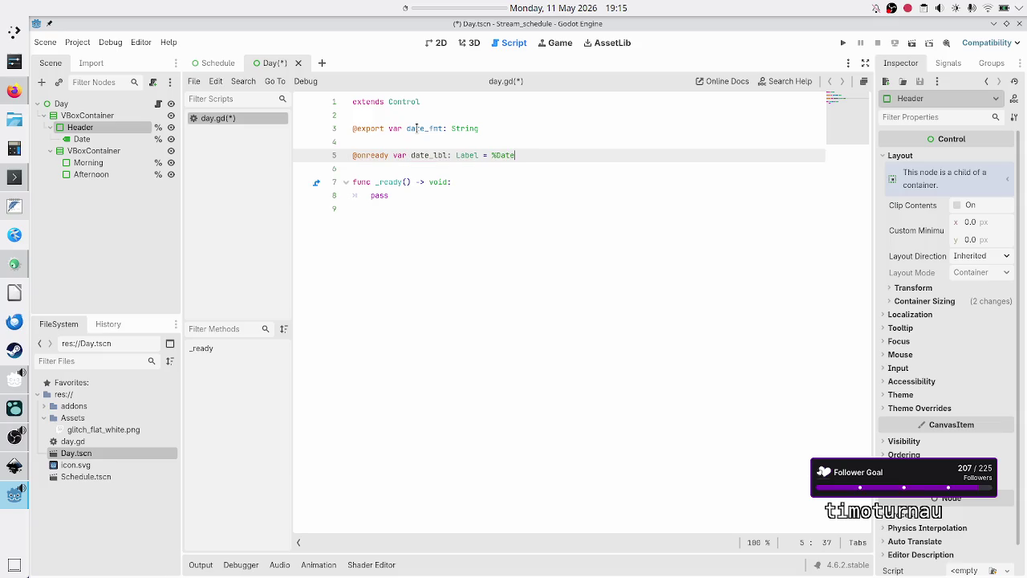
# Replace pass in _ready with 'date_lbl.text = date_fmt' and save the script
pyautogui.press('Down')
pyautogui.press('Down')
pyautogui.press('Down')
pyautogui.press('BackSpace')
pyautogui.press('BackSpace')
pyautogui.press('BackSpace')
pyautogui.press('BackSpace')
pyautogui.write('da')
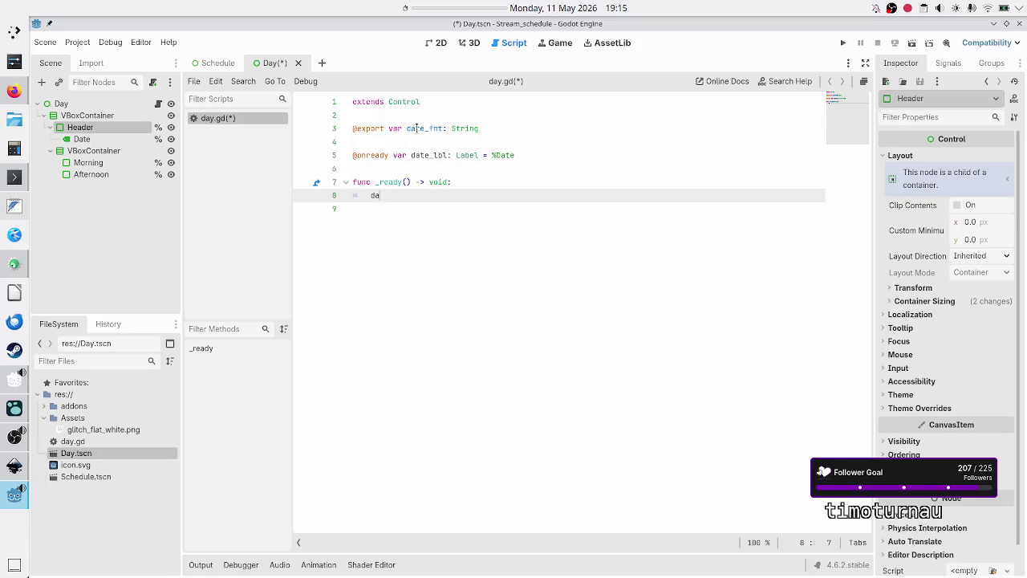
pyautogui.write('te_lbl.text')
pyautogui.press('Return')
pyautogui.write('= ')
pyautogui.write('da')
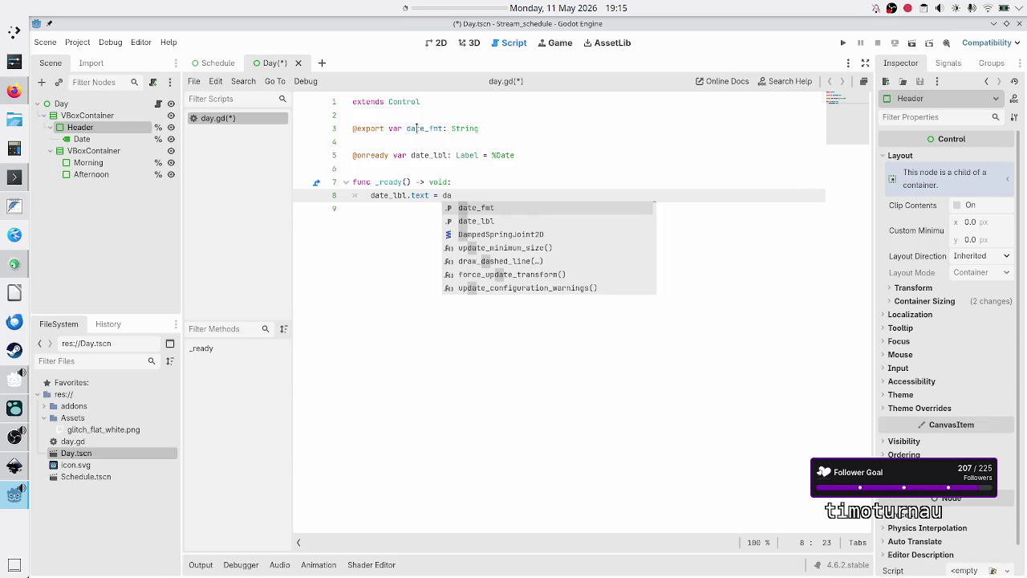
pyautogui.press('Return')
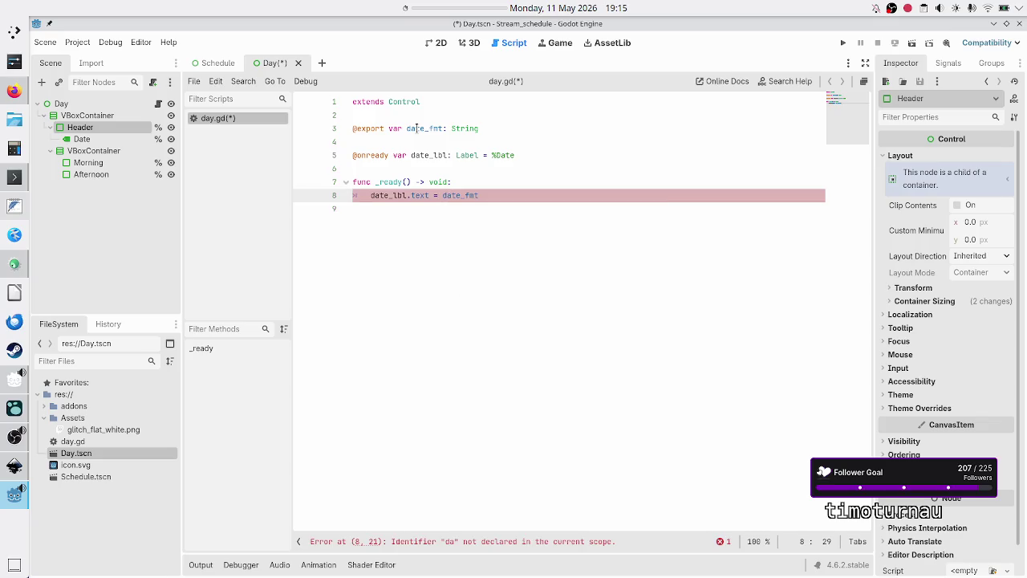
pyautogui.press('Down')
pyautogui.hotkey('ctrl', 's')
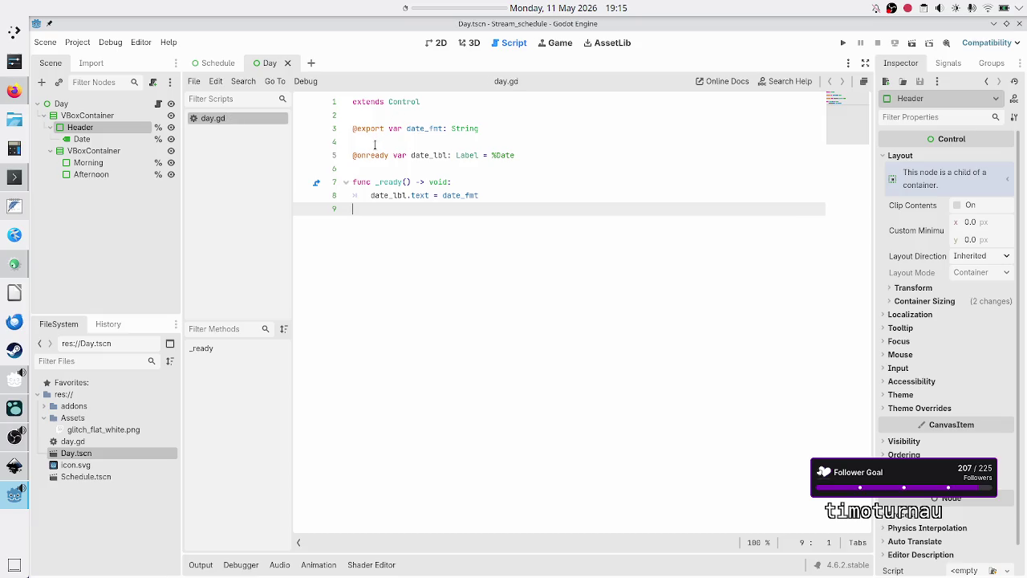
# In the Schedule scene's 2D view, give the Thursday panel a Date Fmt of 'test'
pyautogui.click(217, 63)
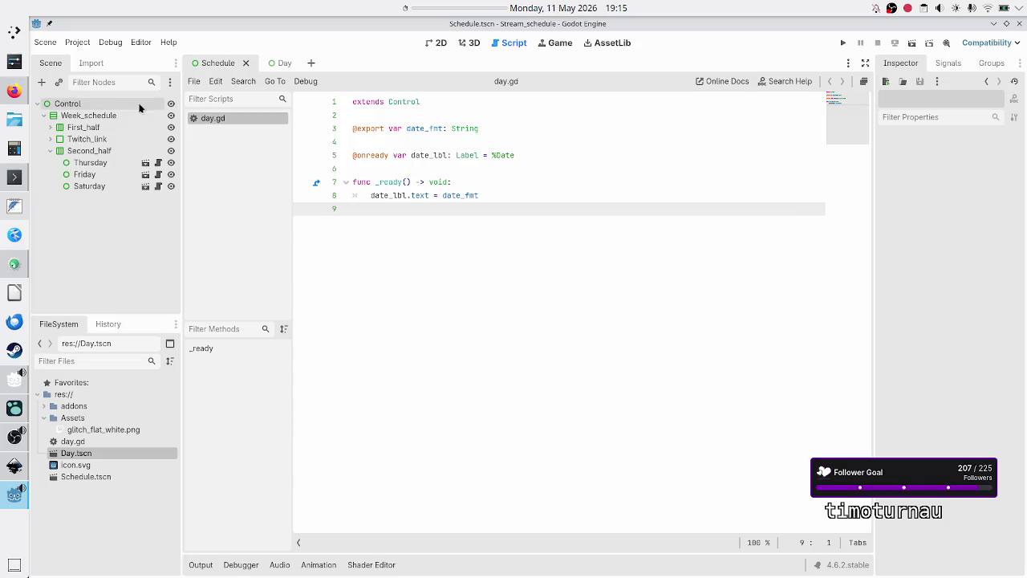
pyautogui.click(431, 44)
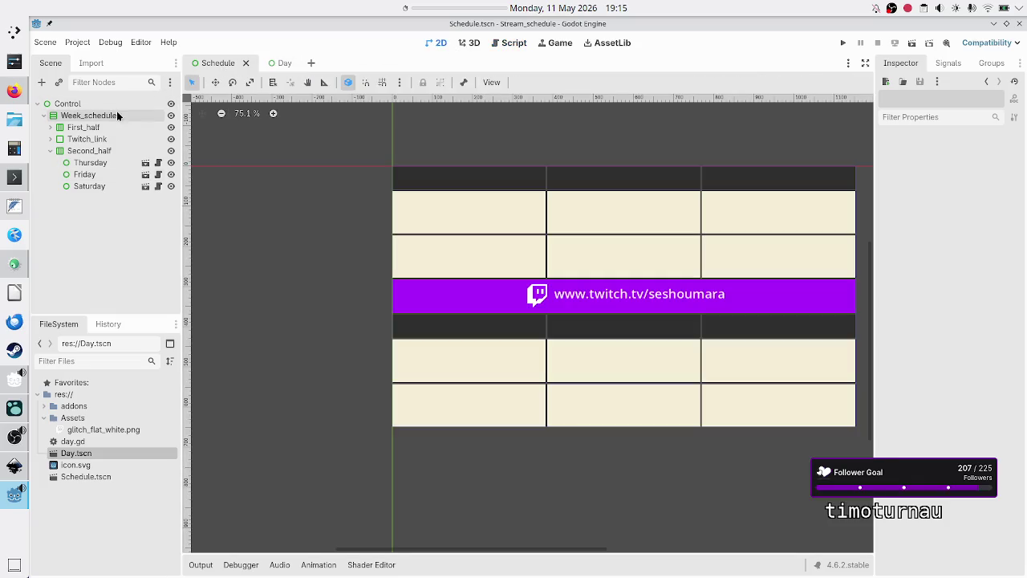
pyautogui.click(77, 164)
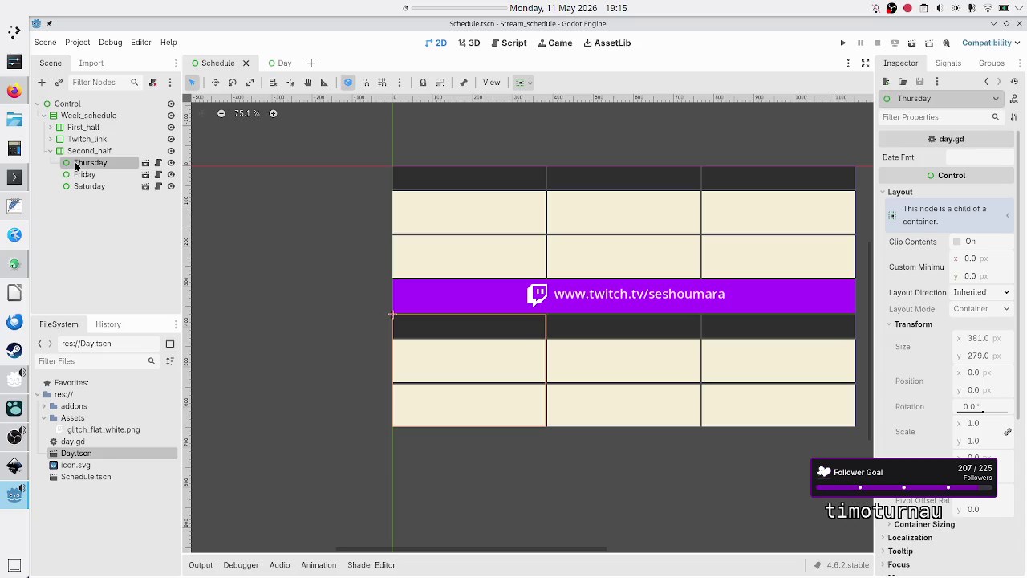
pyautogui.click(973, 159)
pyautogui.write('test')
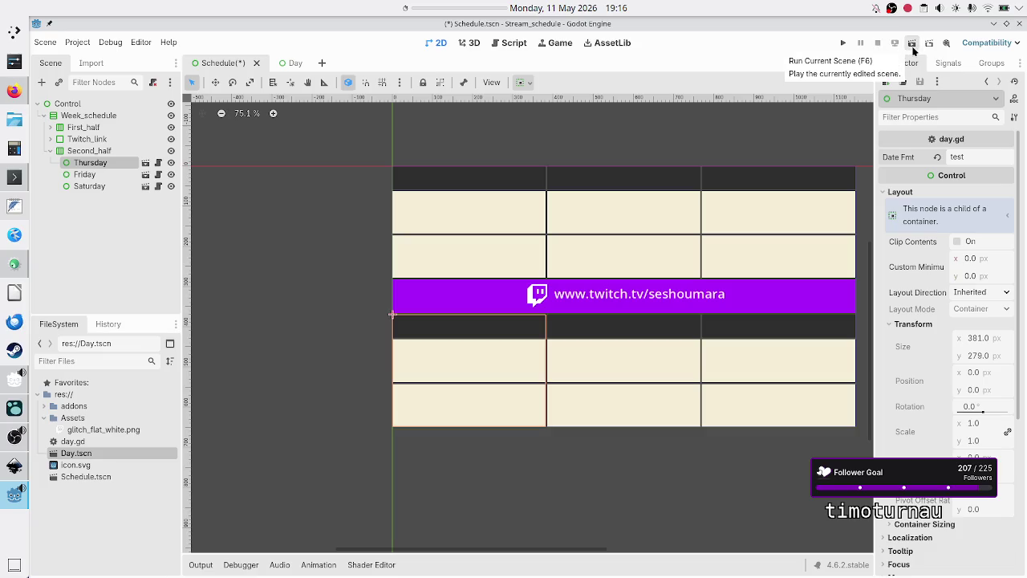
# Run the project with Schedule as main scene and confirm Thursday shows 'test'
pyautogui.click(843, 46)
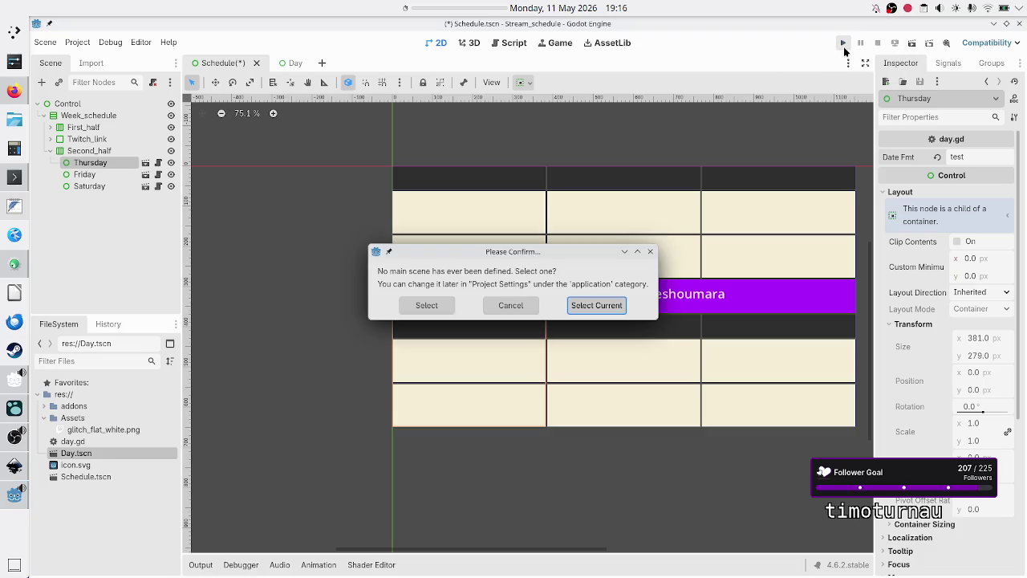
pyautogui.click(594, 306)
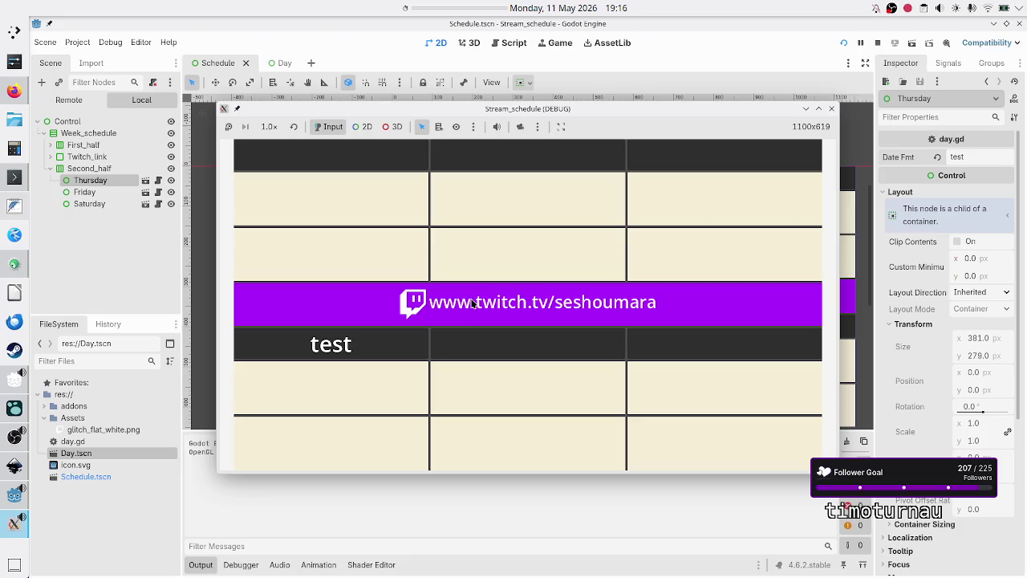
pyautogui.click(832, 109)
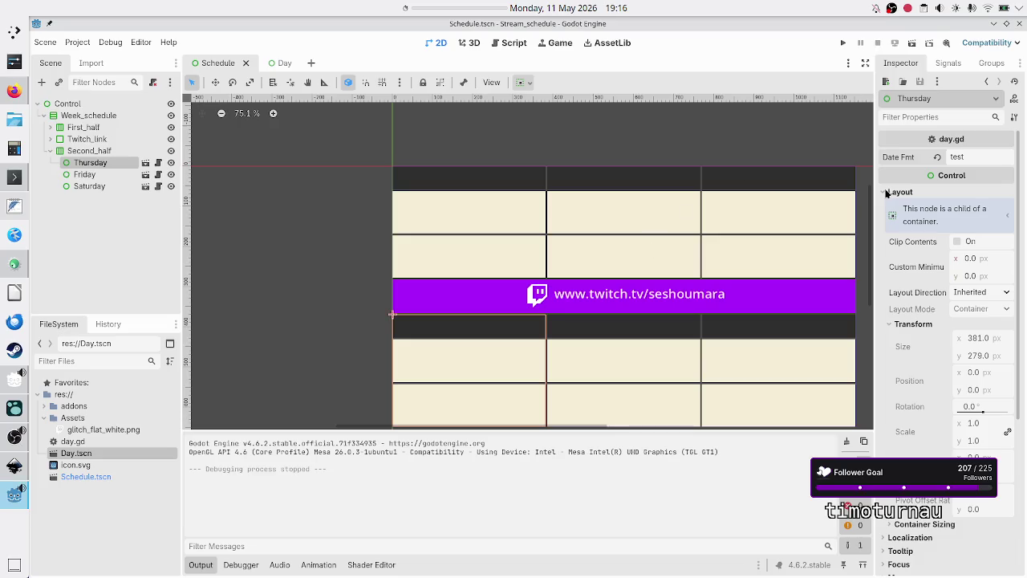
# Revert Thursday's Date Fmt to empty and select the Monday panel
pyautogui.click(937, 156)
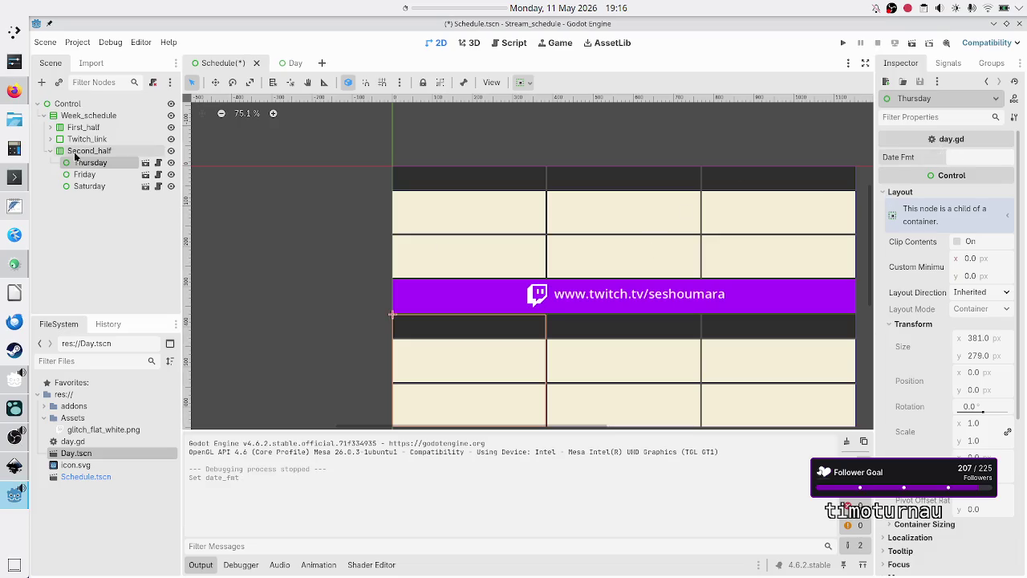
pyautogui.click(50, 127)
pyautogui.click(78, 140)
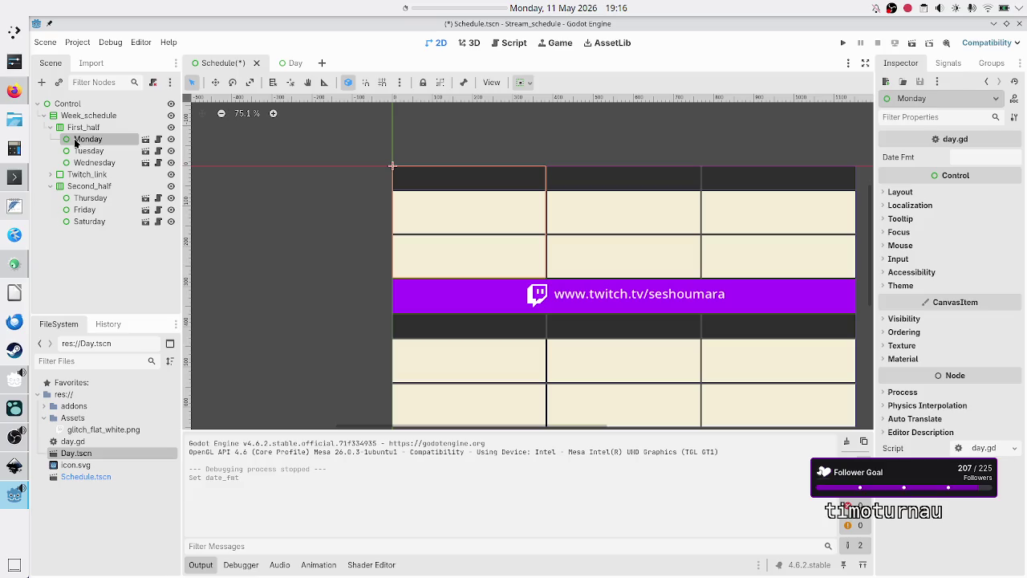
pyautogui.click(292, 65)
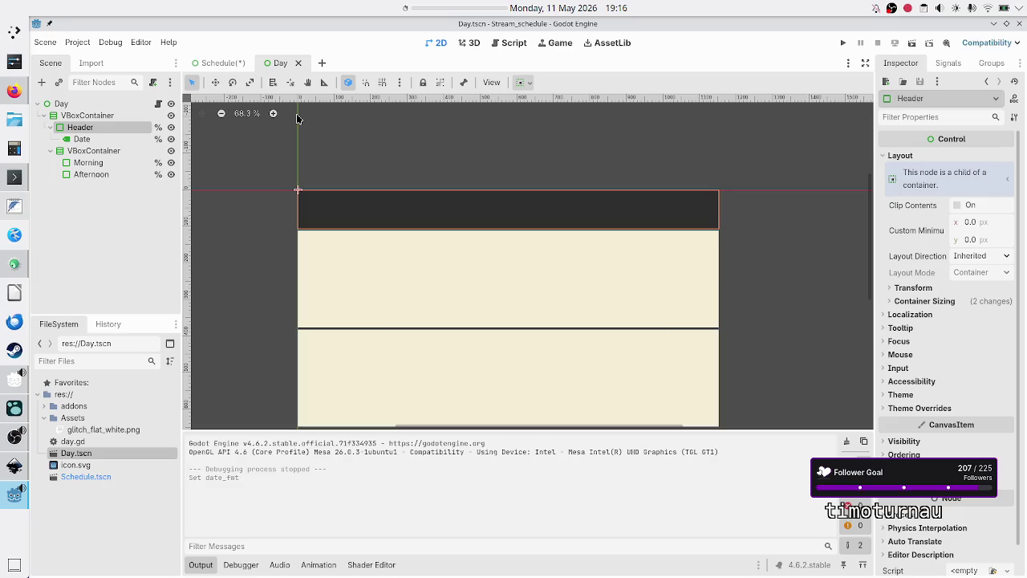
pyautogui.click(158, 106)
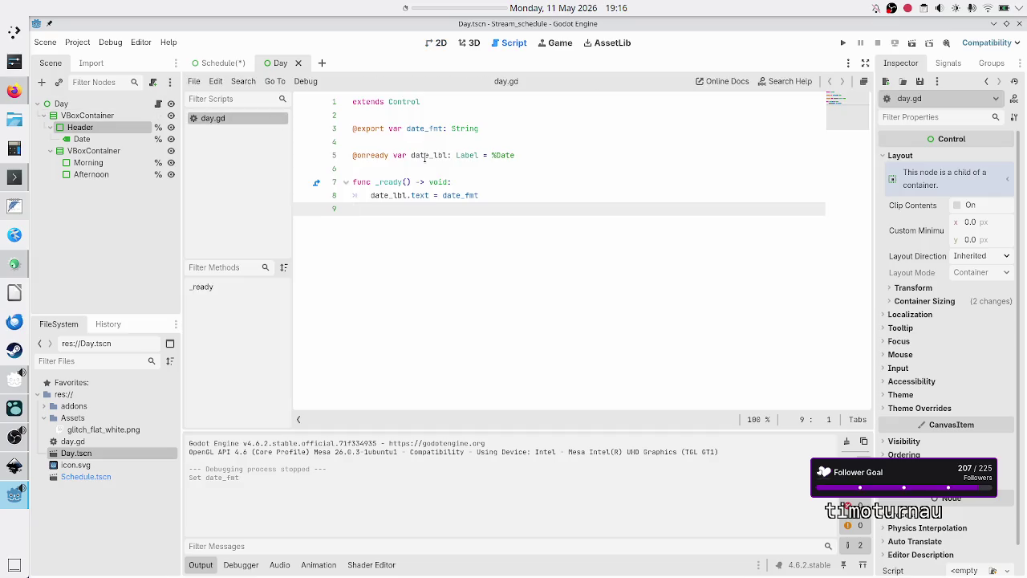
pyautogui.click(528, 155)
pyautogui.press('Return')
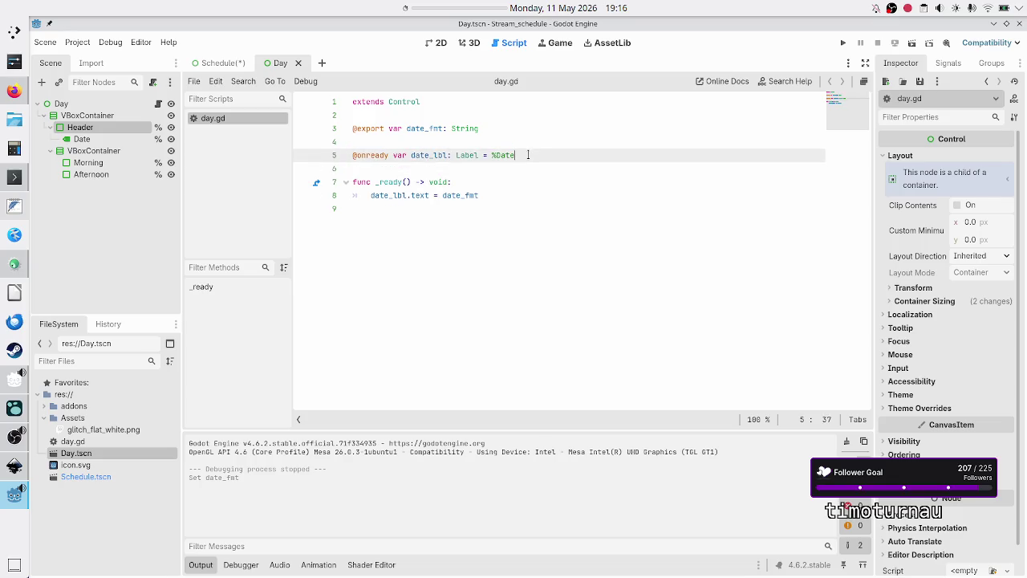
pyautogui.hotkey('alt', 'Up')
pyautogui.press('Up')
pyautogui.write('@ex')
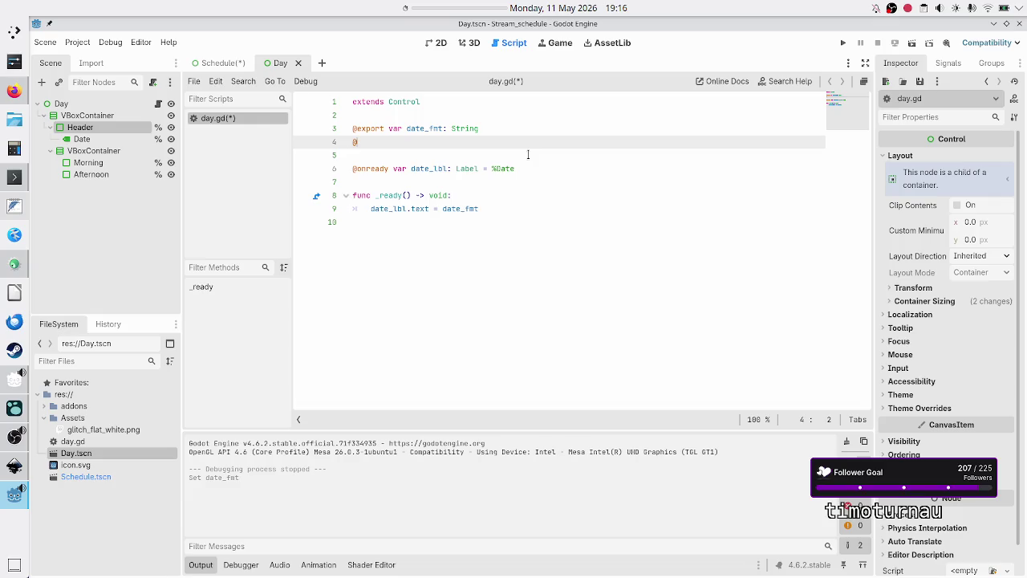
pyautogui.press('Return')
pyautogui.write('var')
pyautogui.hotkey('alt', 'Tab')
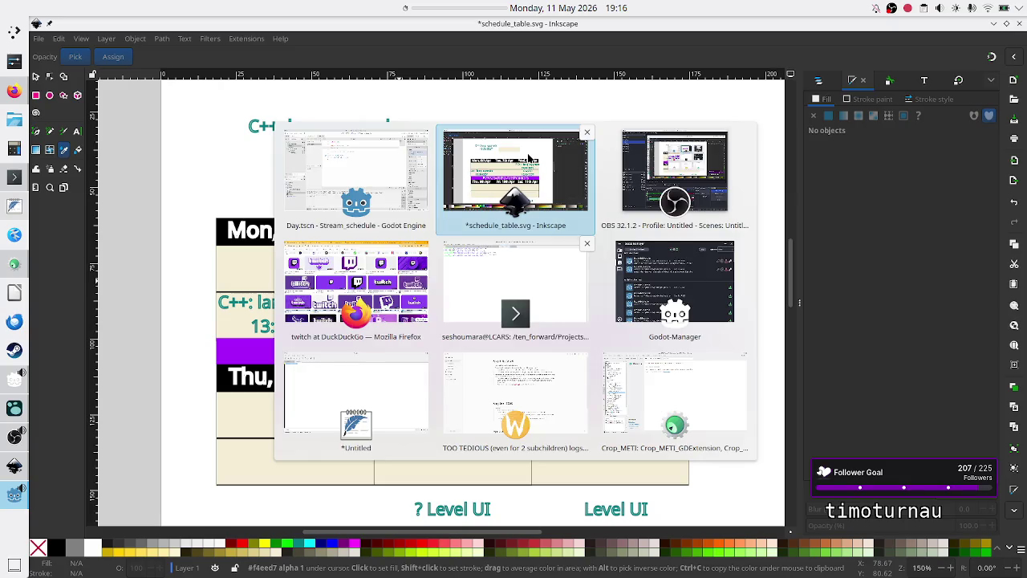
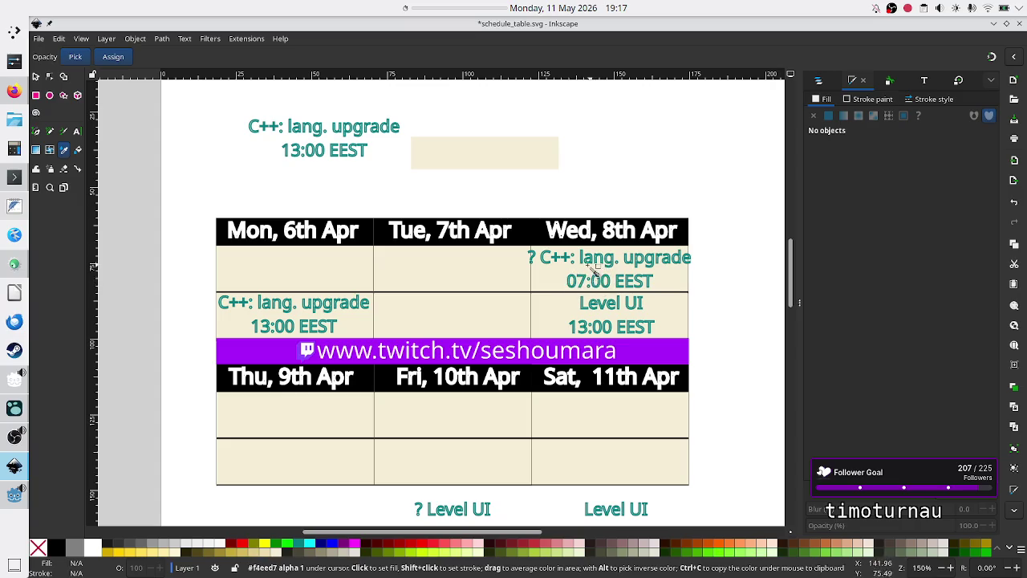
# Rename the exported topic variable in day.gd to stream_topic: String
pyautogui.hotkey('alt', 'Tab')
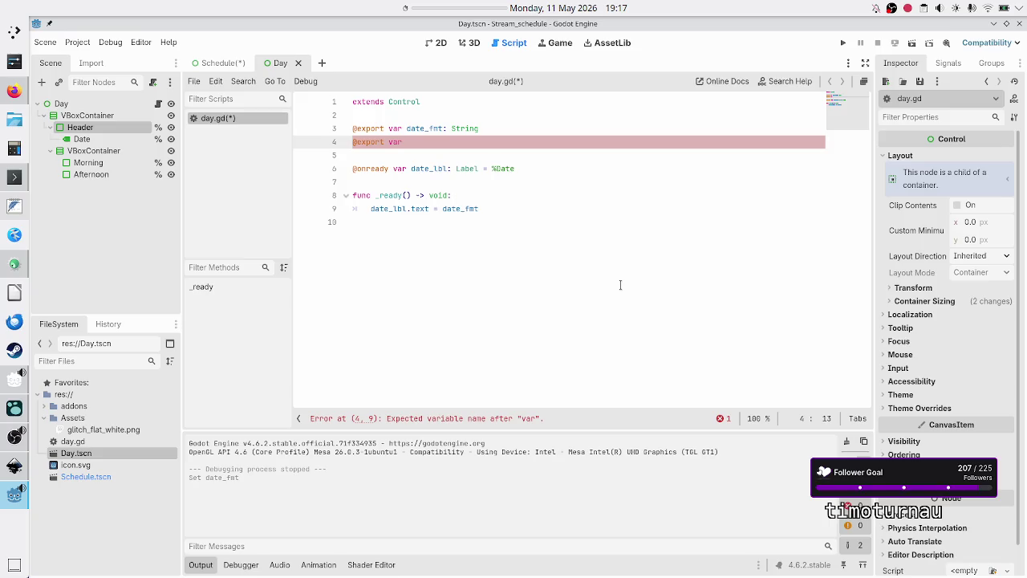
pyautogui.write('topic')
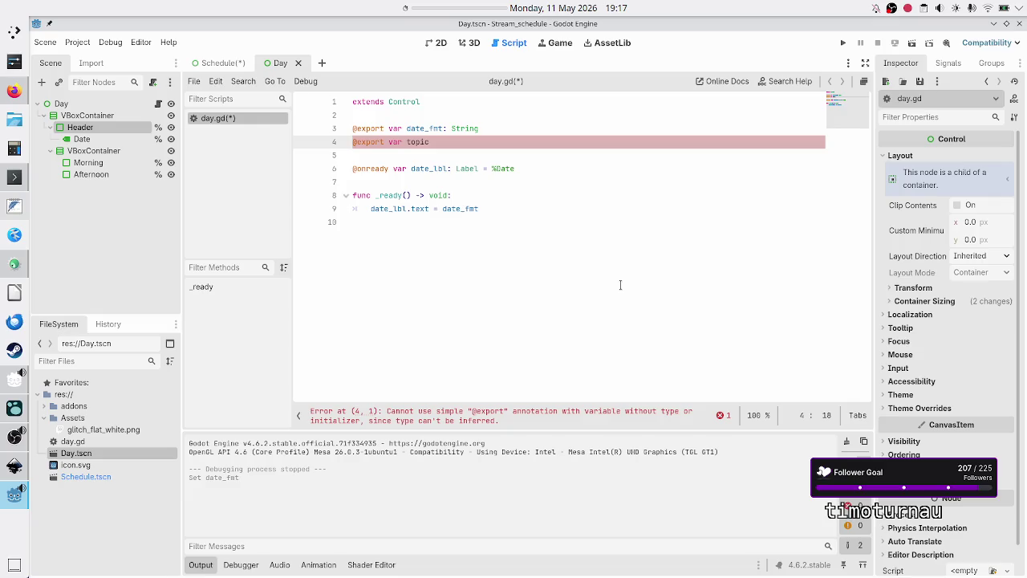
pyautogui.press('BackSpace')
pyautogui.press('BackSpace')
pyautogui.press('BackSpace')
pyautogui.write('stream_topic')
pyautogui.write(': Stri')
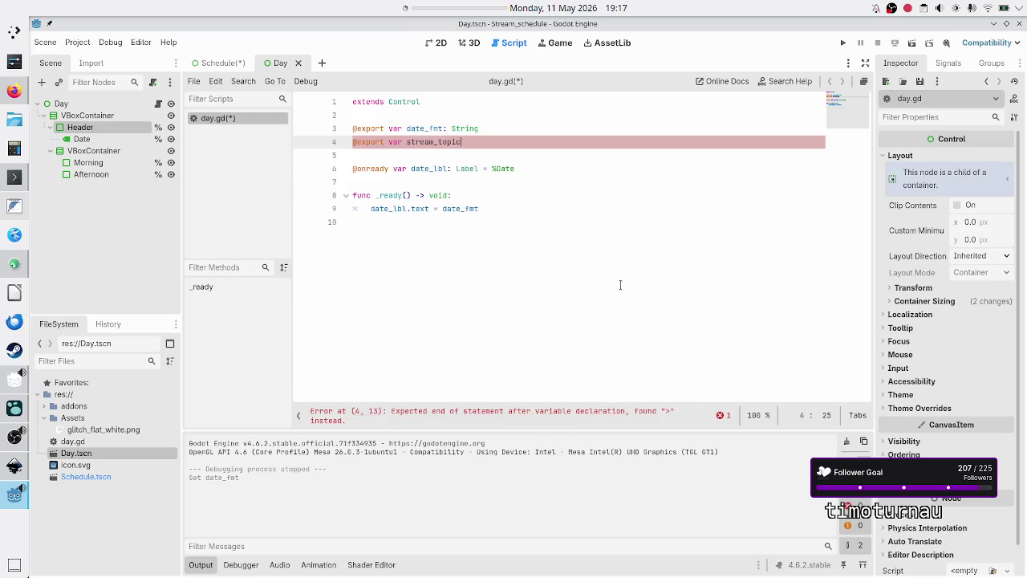
pyautogui.write('ng')
pyautogui.press('Return')
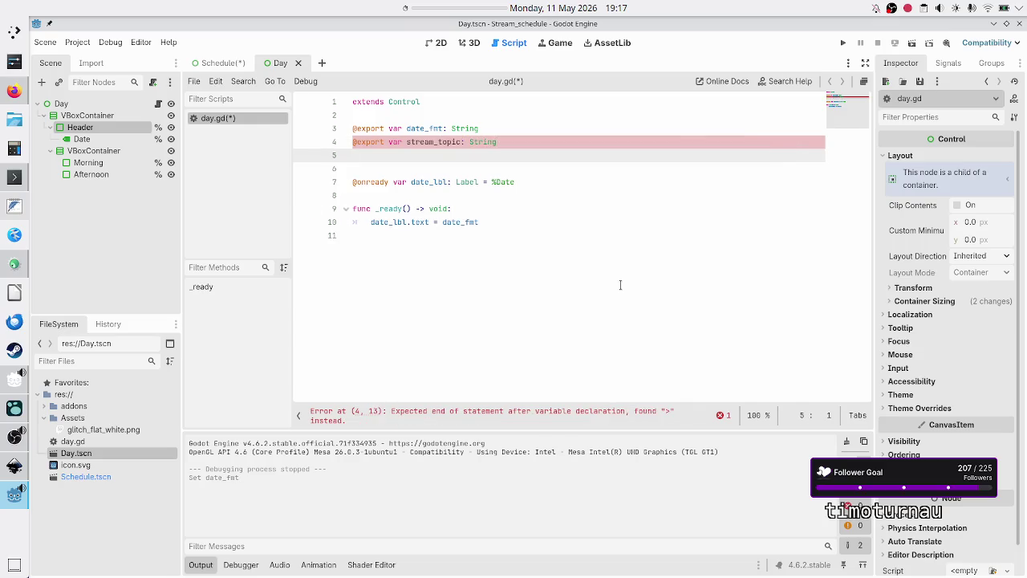
pyautogui.write('@export var ')
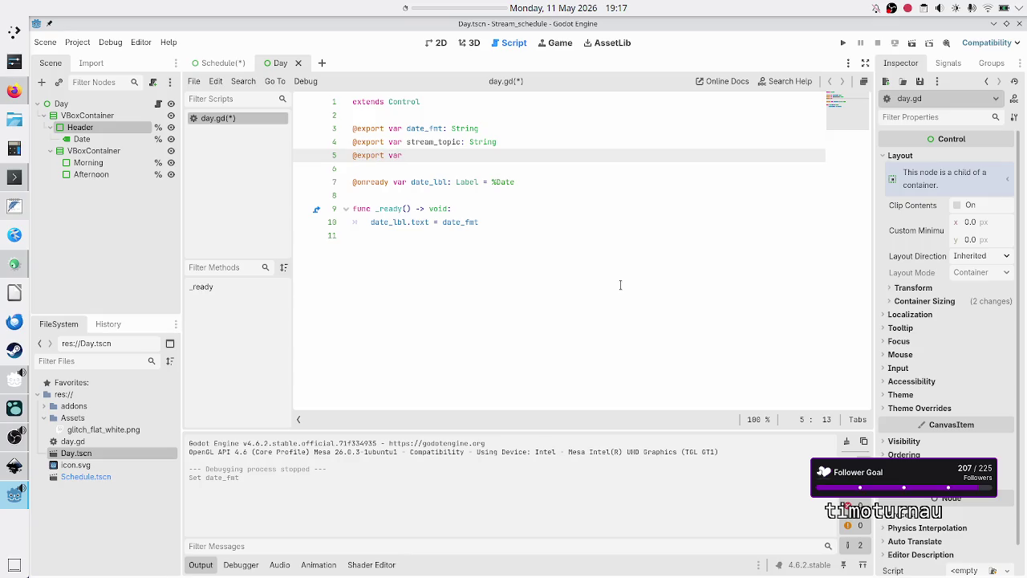
pyautogui.write('stream_')
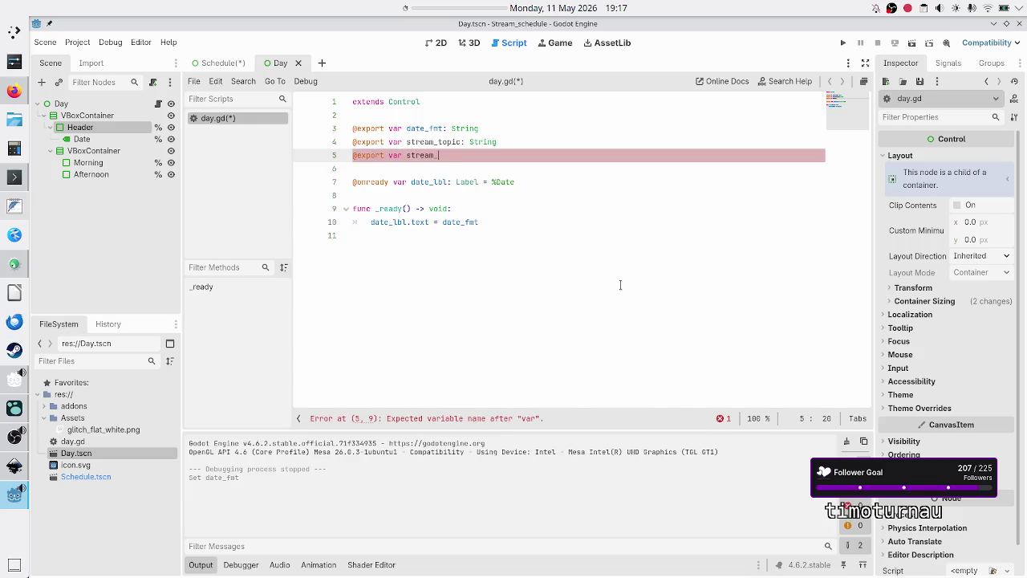
pyautogui.write('tim')
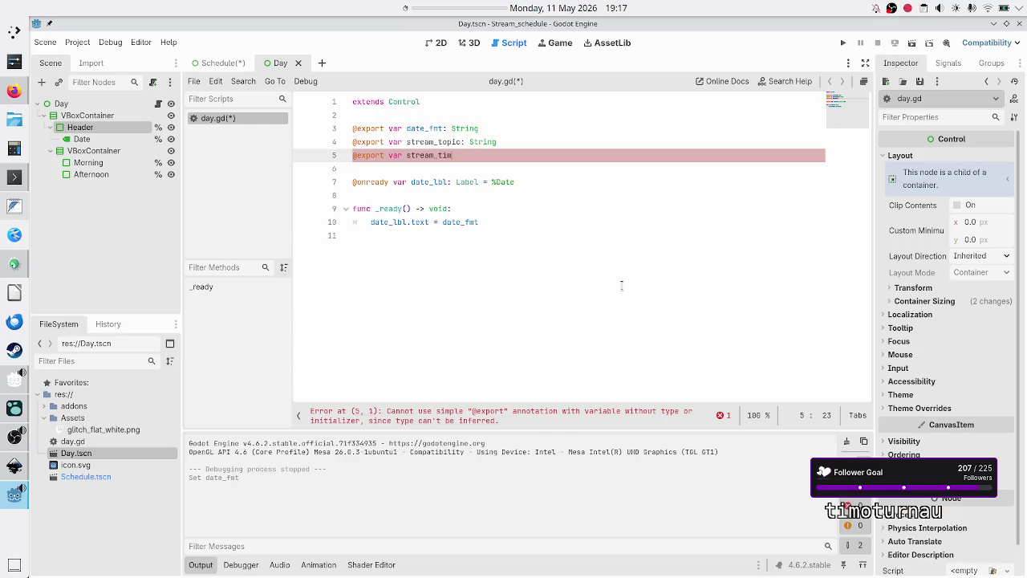
pyautogui.press('BackSpace')
pyautogui.press('BackSpace')
pyautogui.press('BackSpace')
pyautogui.write('time')
pyautogui.press('BackSpace')
pyautogui.press('BackSpace')
pyautogui.press('BackSpace')
pyautogui.write('start_time')
pyautogui.press('BackSpace')
pyautogui.press('BackSpace')
pyautogui.press('BackSpace')
pyautogui.write('planned_ti')
pyautogui.write('me')
pyautogui.press('BackSpace')
pyautogui.press('BackSpace')
pyautogui.press('BackSpace')
pyautogui.write('planned_st')
pyautogui.write('ream_time')
pyautogui.write(': String')
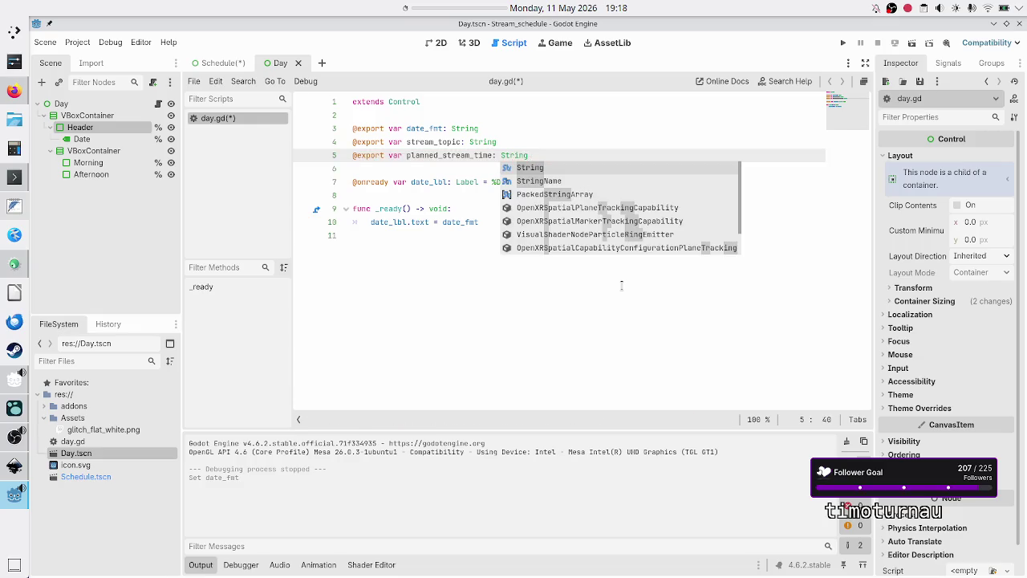
pyautogui.press('Escape')
pyautogui.press('Down')
pyautogui.press('Down')
pyautogui.press('Down')
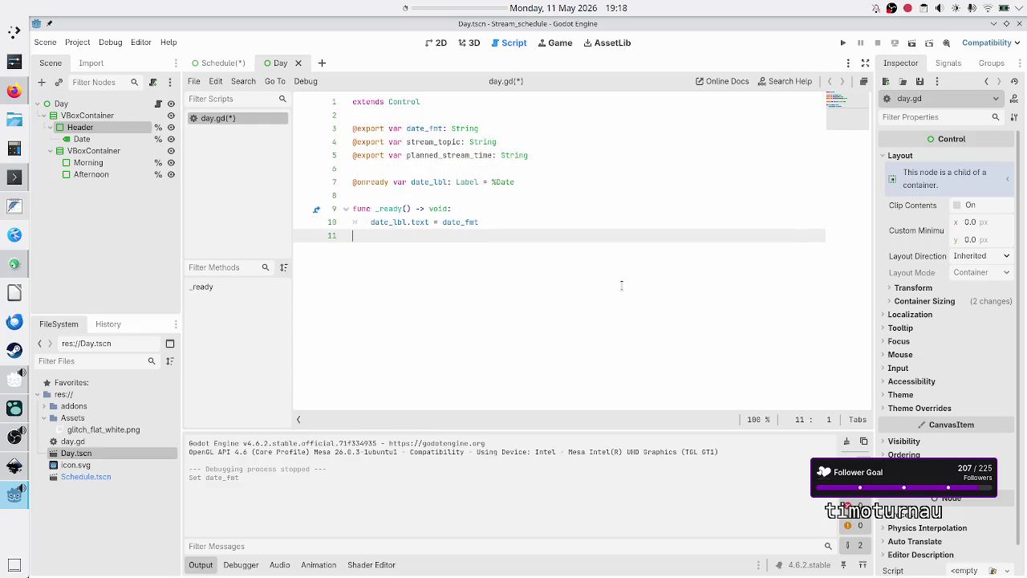
pyautogui.hotkey('ctrl', 's')
pyautogui.click(441, 43)
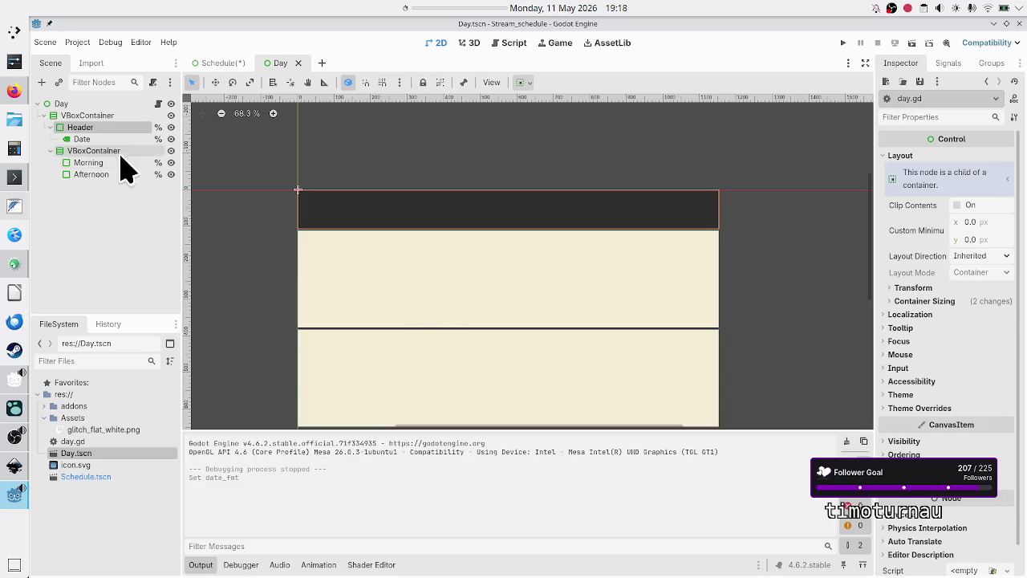
# Inspect the Date, Header and Morning nodes and compare them with the Inkscape reference
pyautogui.click(100, 140)
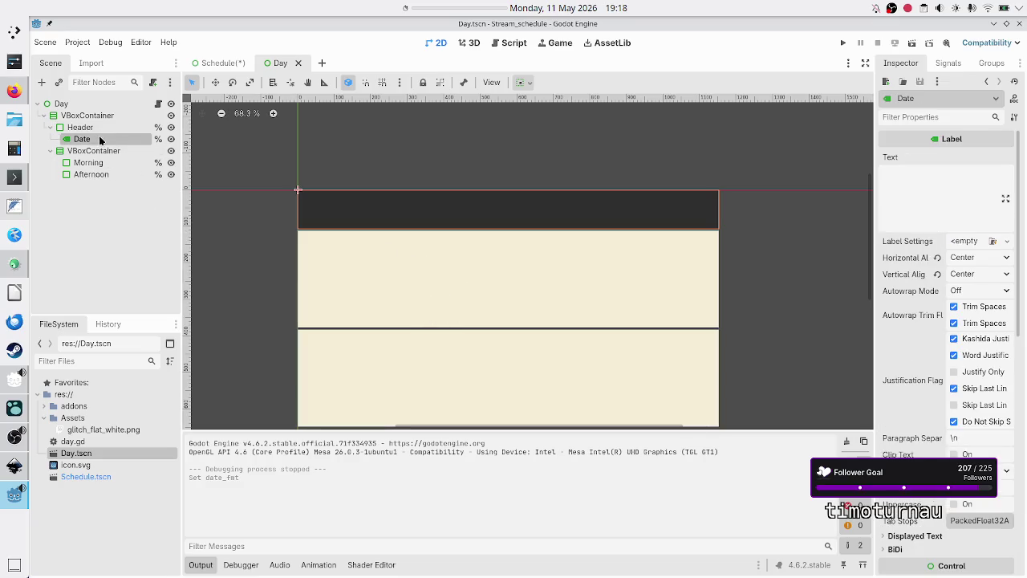
pyautogui.click(99, 128)
pyautogui.click(95, 138)
pyautogui.click(95, 126)
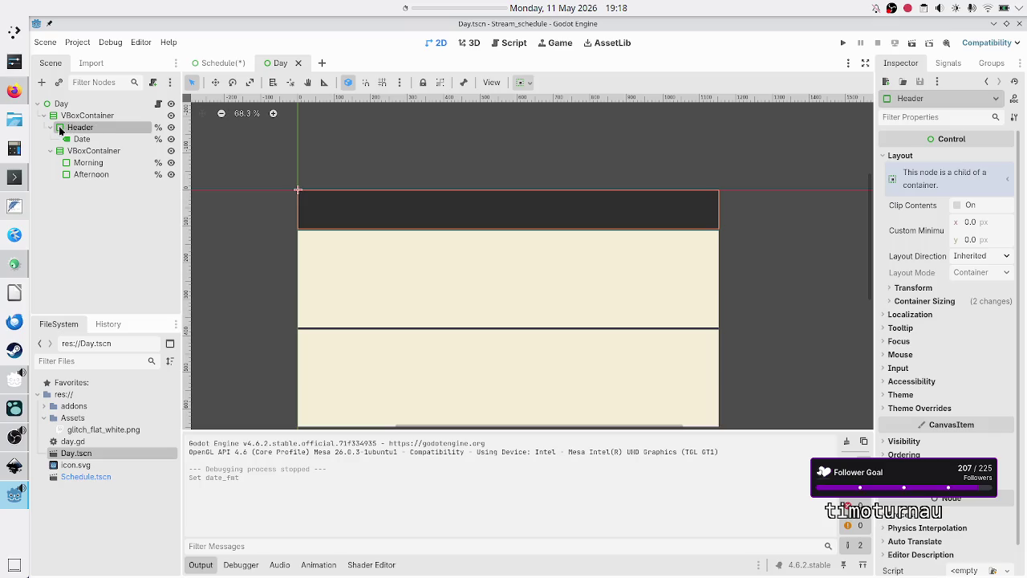
pyautogui.click(89, 165)
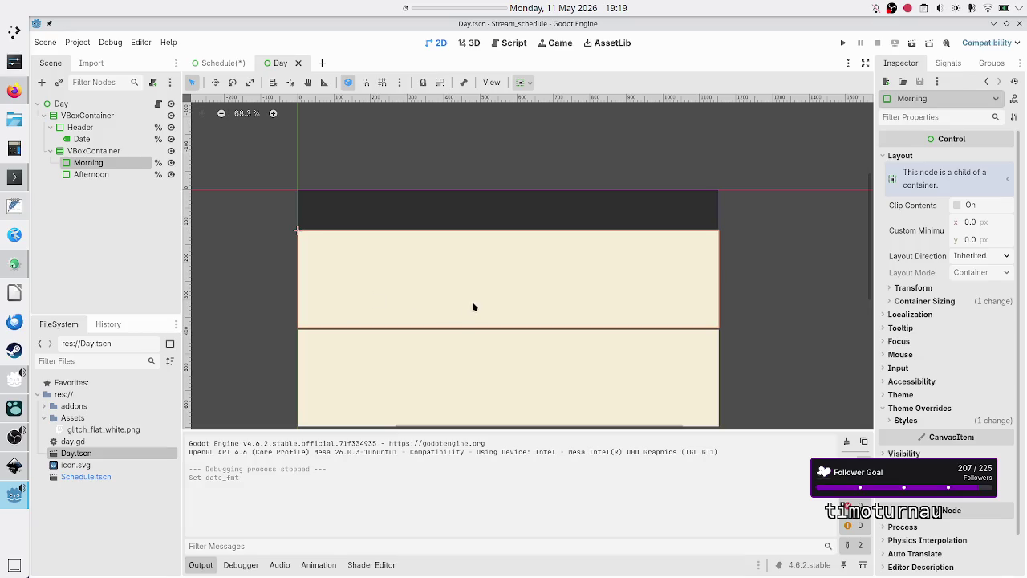
pyautogui.hotkey('alt', 'Tab')
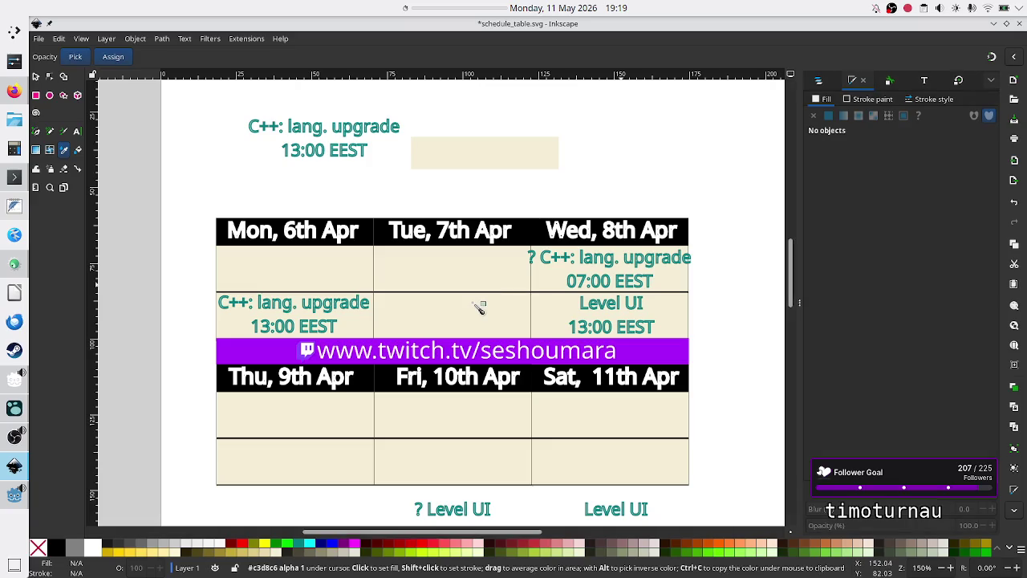
pyautogui.hotkey('alt', 'Tab')
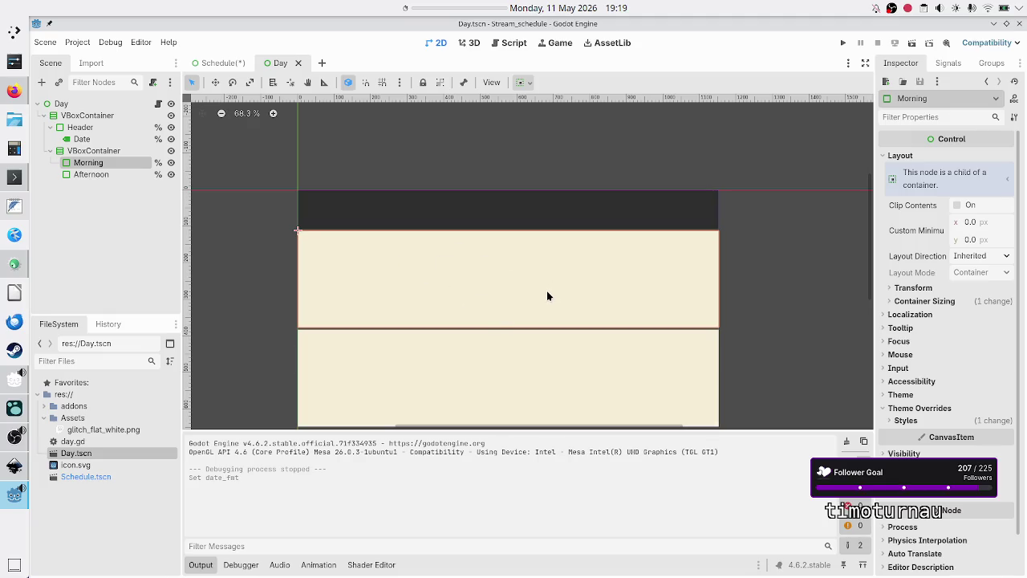
pyautogui.hotkey('alt', 'Tab')
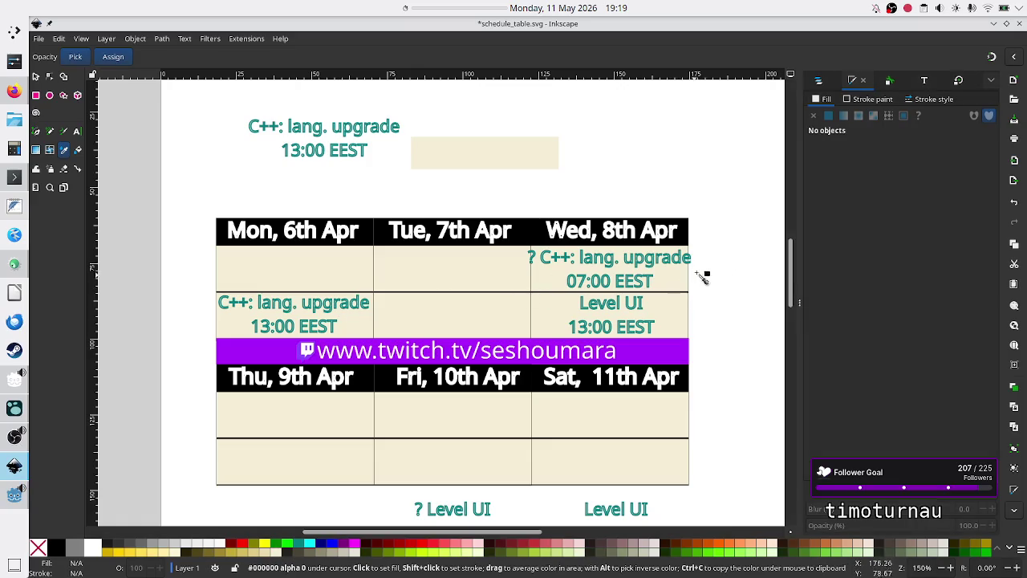
pyautogui.hotkey('alt', 'Tab')
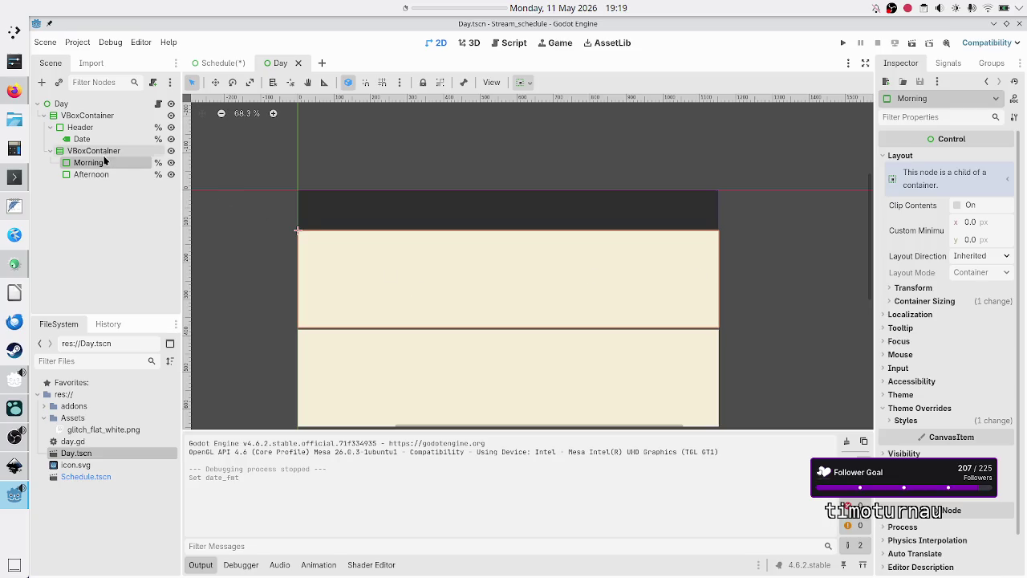
# Add a VBoxContainer child node under Morning
pyautogui.click(42, 82)
pyautogui.write('vbo')
pyautogui.press('Return')
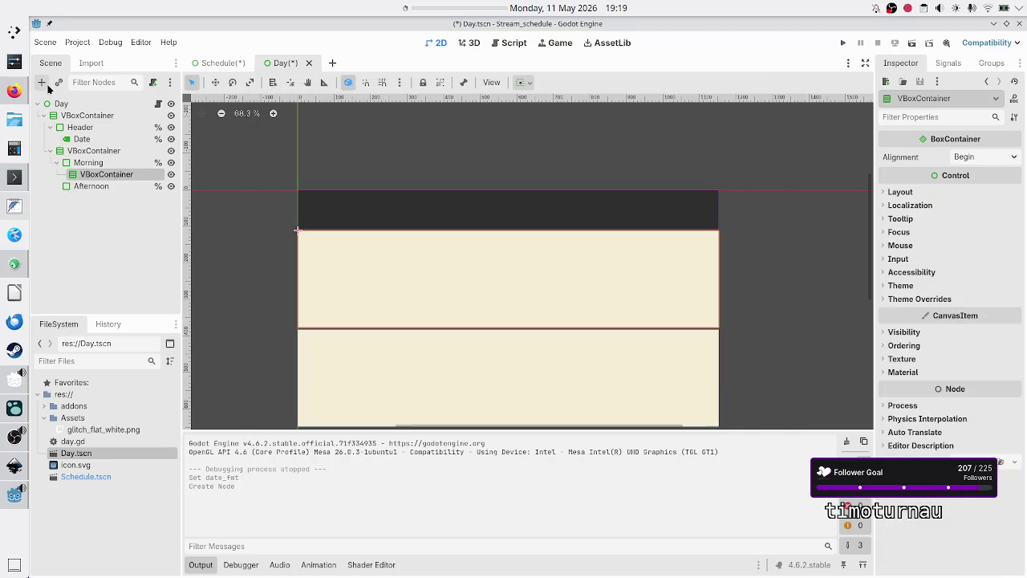
# Add two Label children, Label and Label2, to Morning's VBoxContainer and reselect the container
pyautogui.click(42, 82)
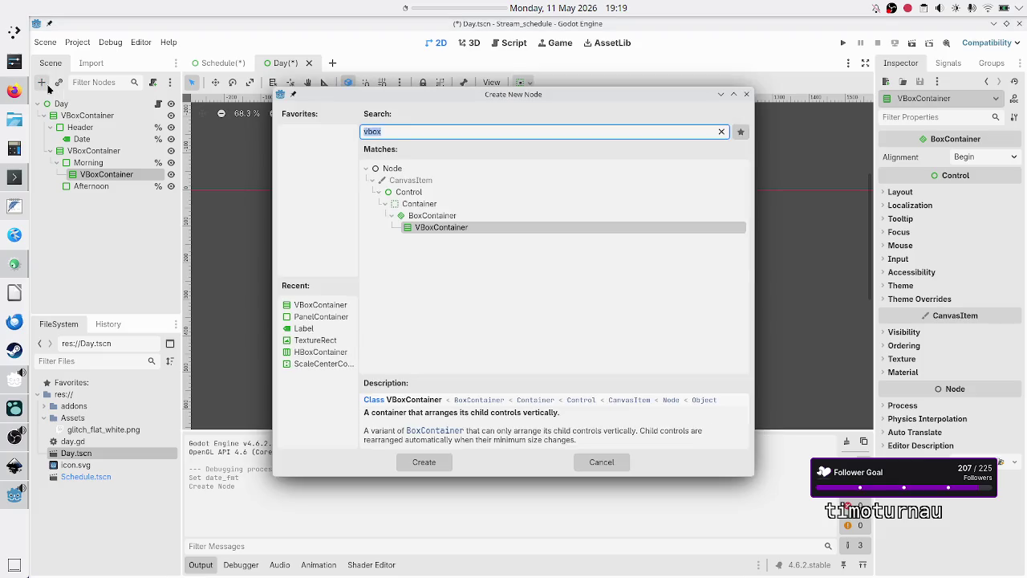
pyautogui.write('label')
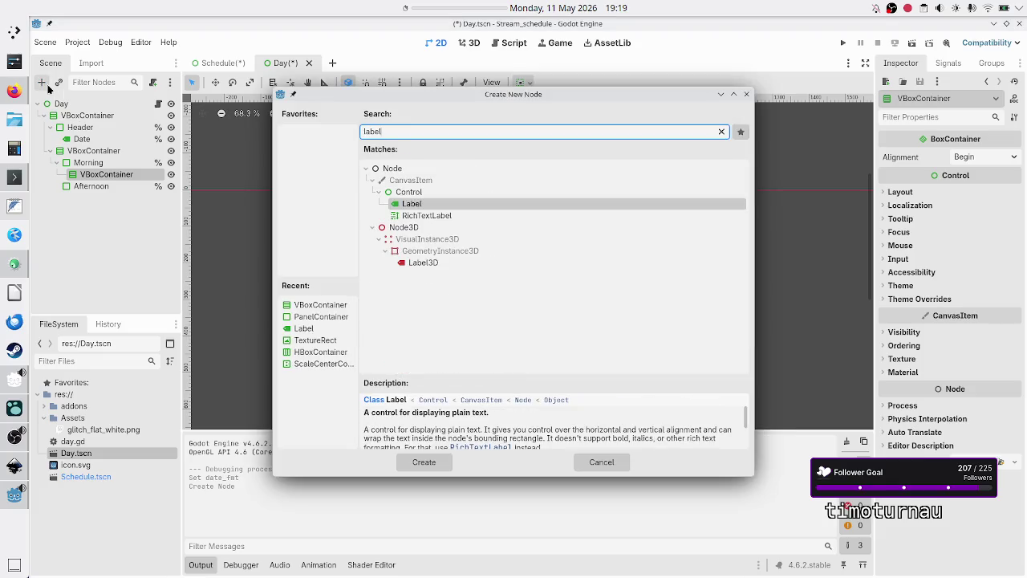
pyautogui.press('Return')
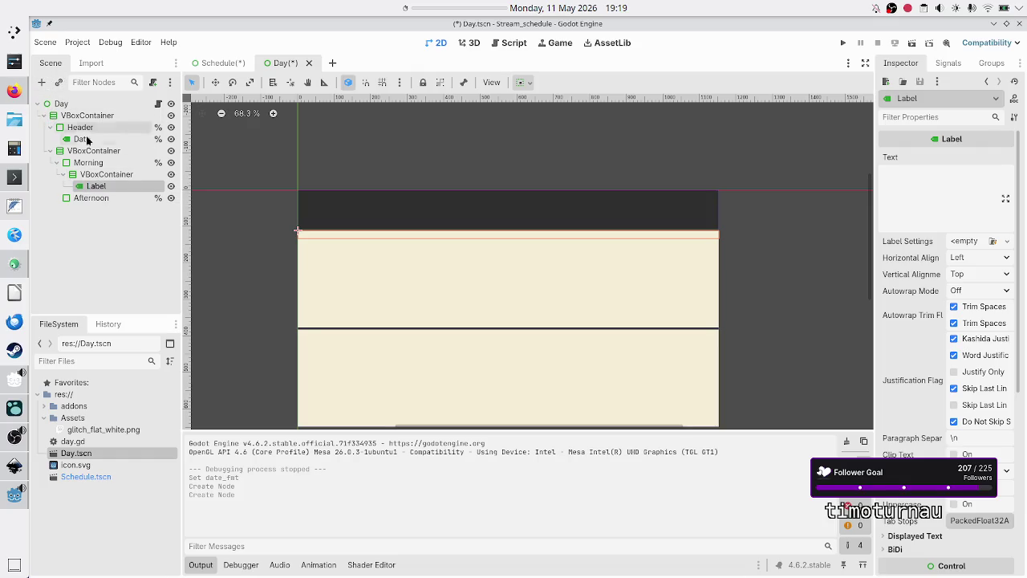
pyautogui.click(106, 174)
pyautogui.click(41, 81)
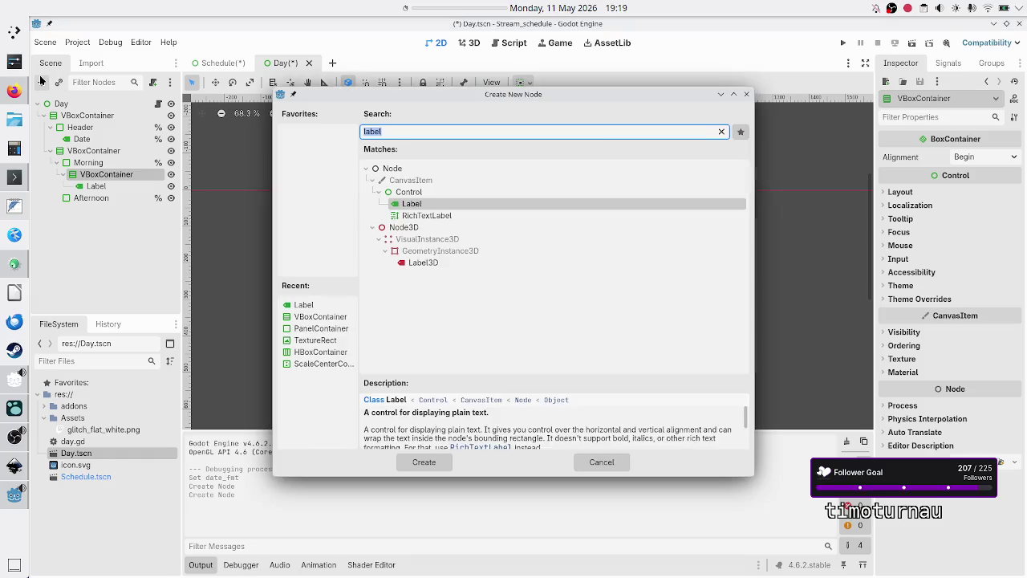
pyautogui.write('label')
pyautogui.press('Return')
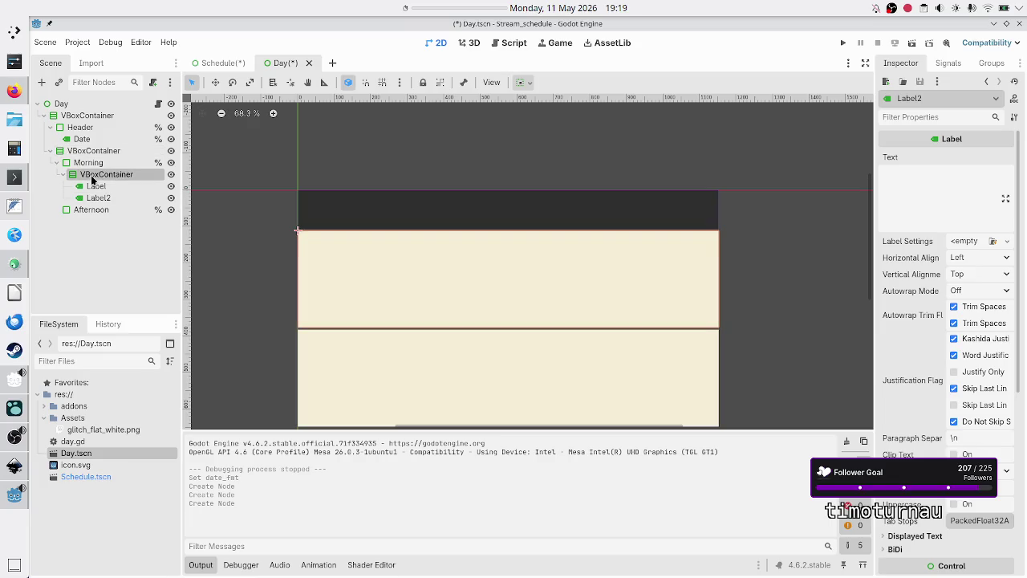
pyautogui.click(96, 175)
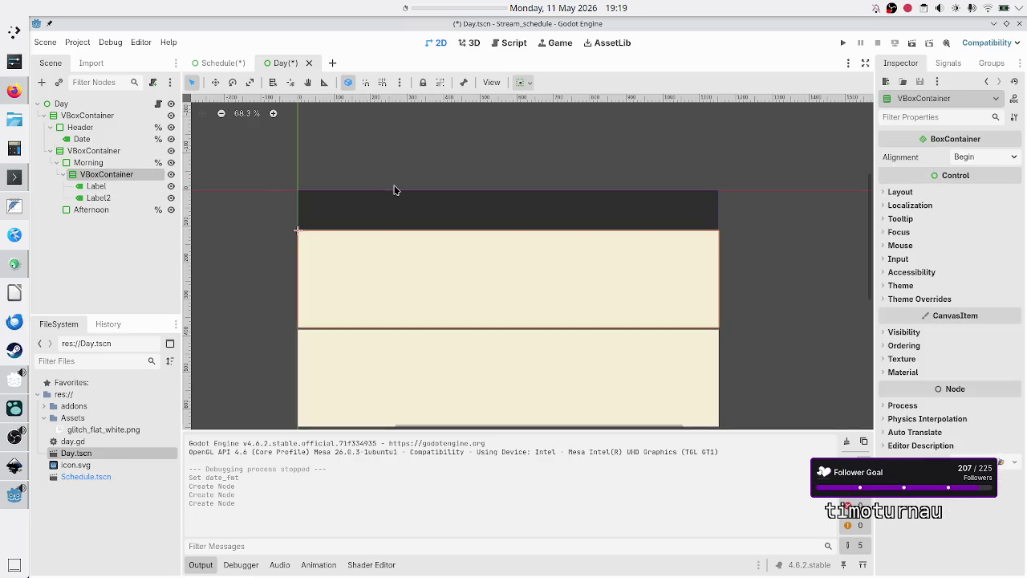
pyautogui.click(87, 162)
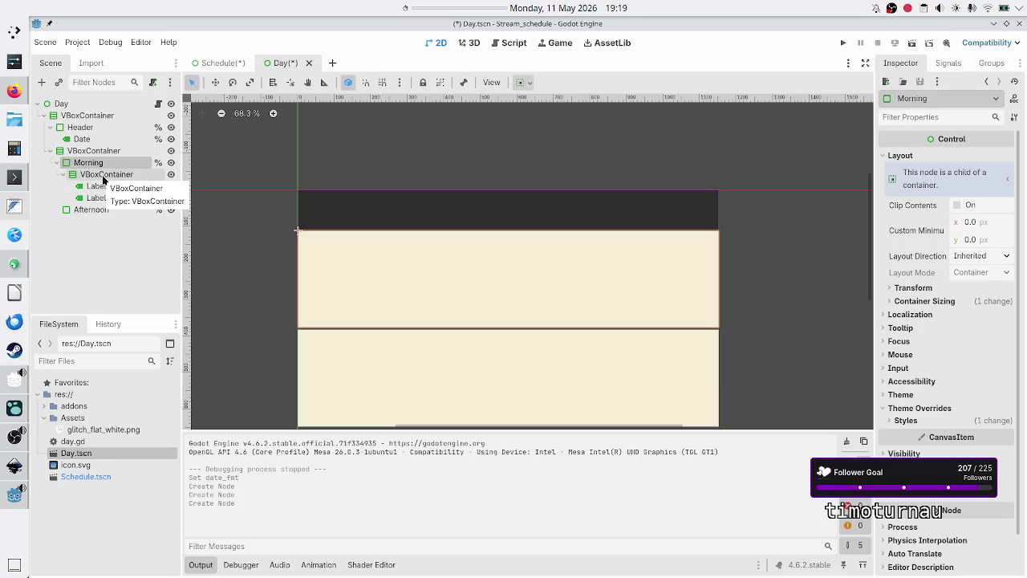
pyautogui.keyDown('ctrl'); pyautogui.click(103, 175); pyautogui.keyUp('ctrl')
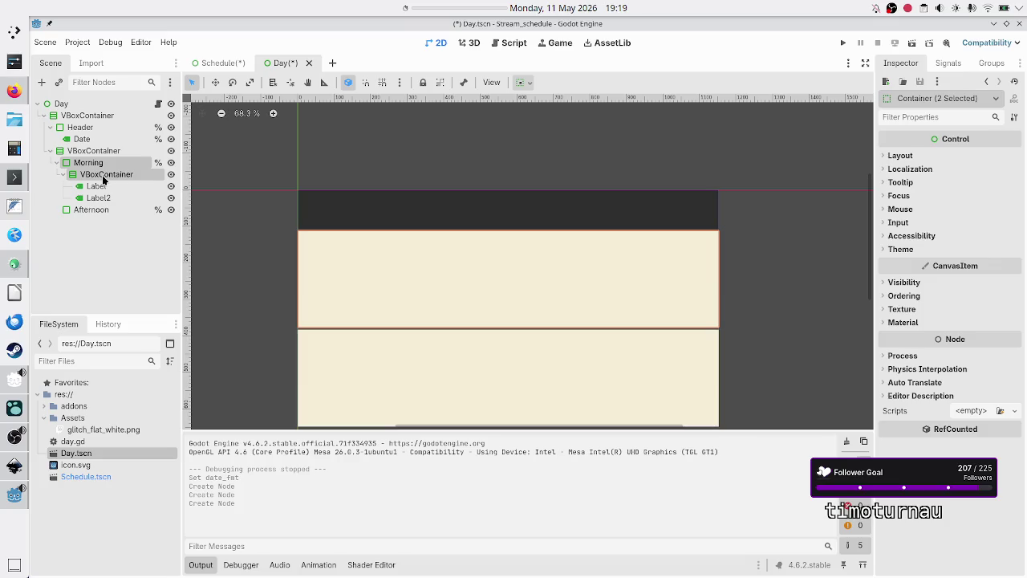
pyautogui.click(103, 179)
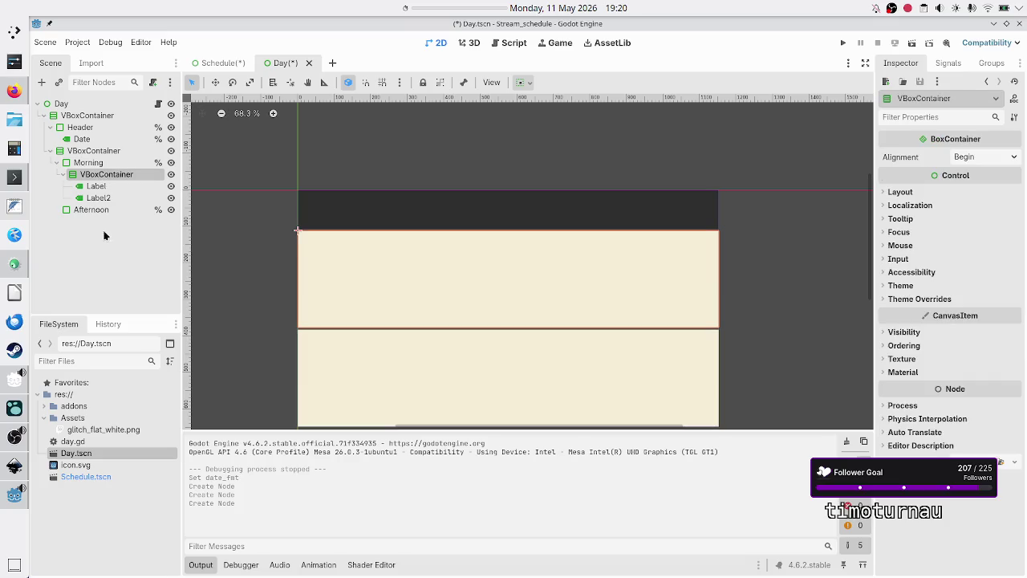
# Set both Morning labels' vertical container sizing to Fill with Expand
pyautogui.click(102, 188)
pyautogui.keyDown('shift'); pyautogui.click(110, 198); pyautogui.keyUp('shift')
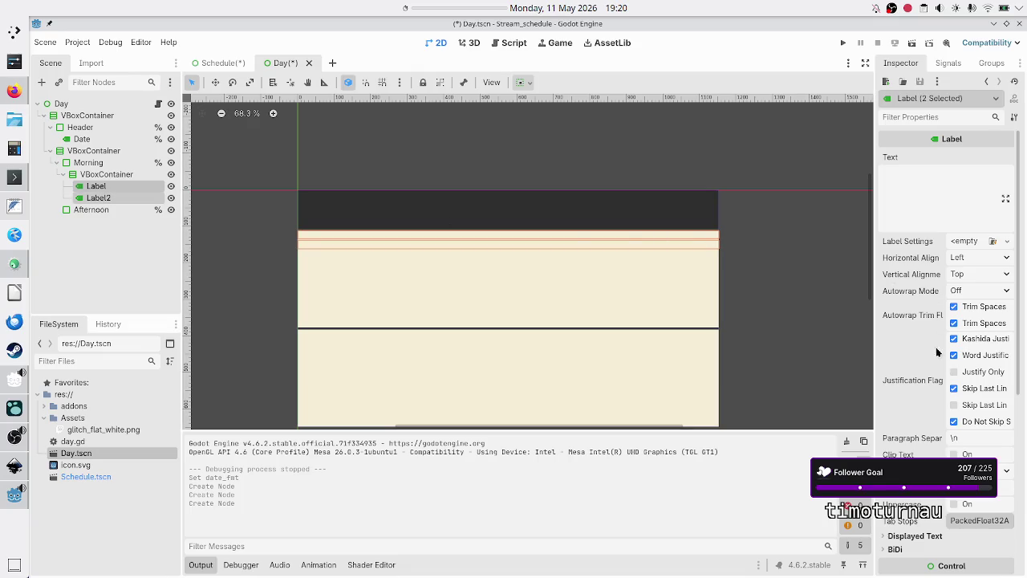
pyautogui.scroll(-5, 937, 337)
pyautogui.click(921, 309)
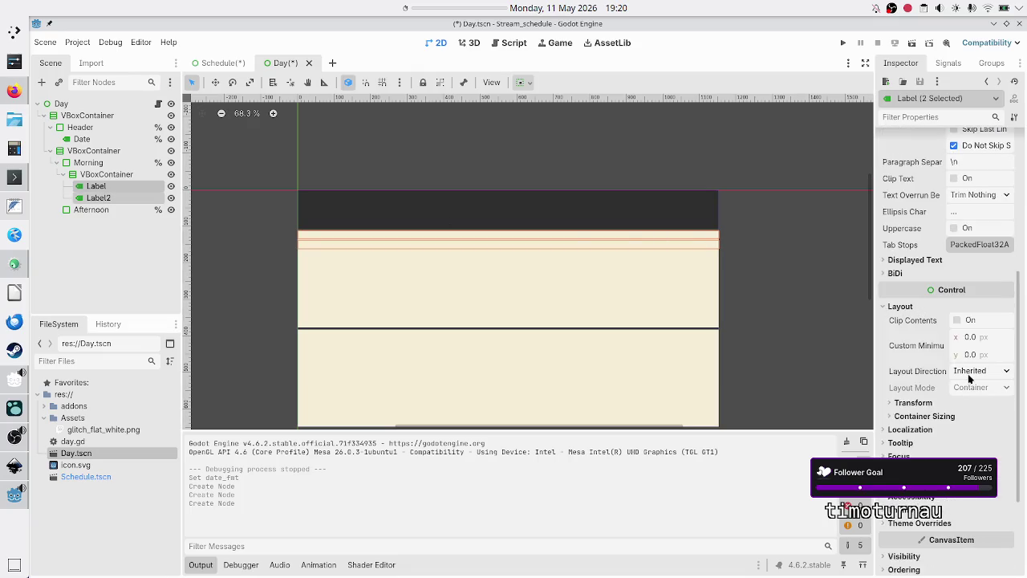
pyautogui.click(955, 415)
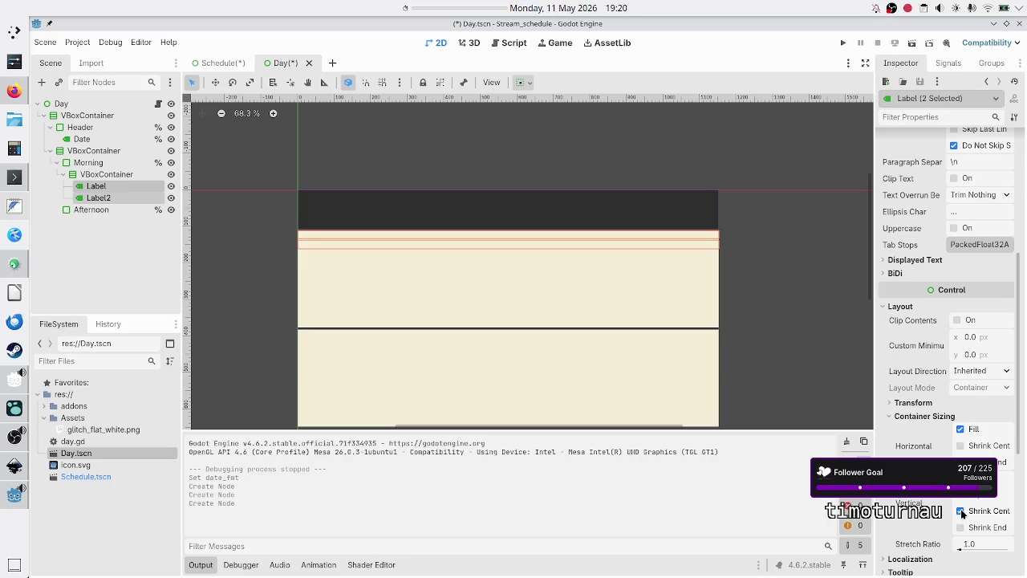
pyautogui.click(962, 511)
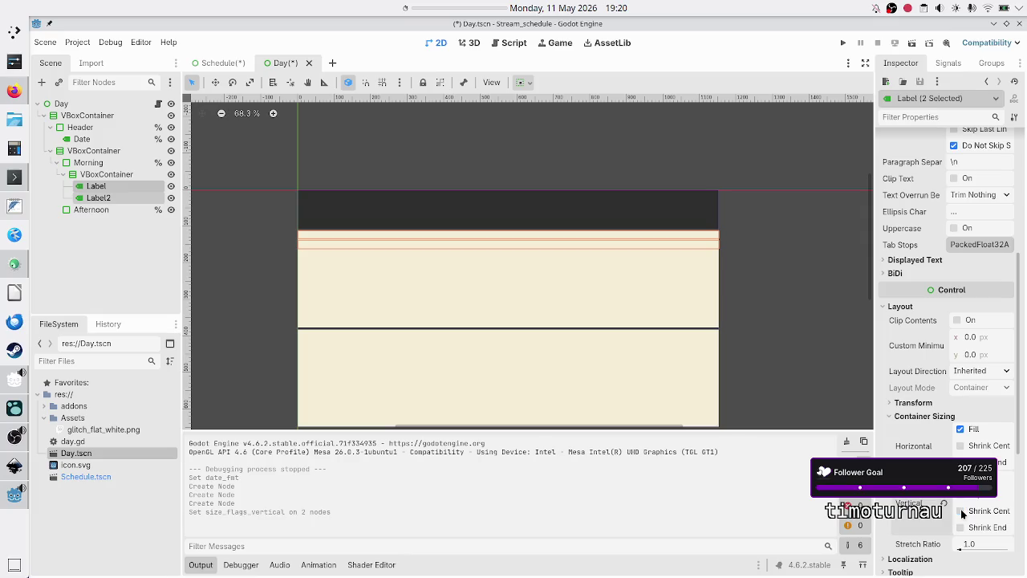
pyautogui.click(961, 503)
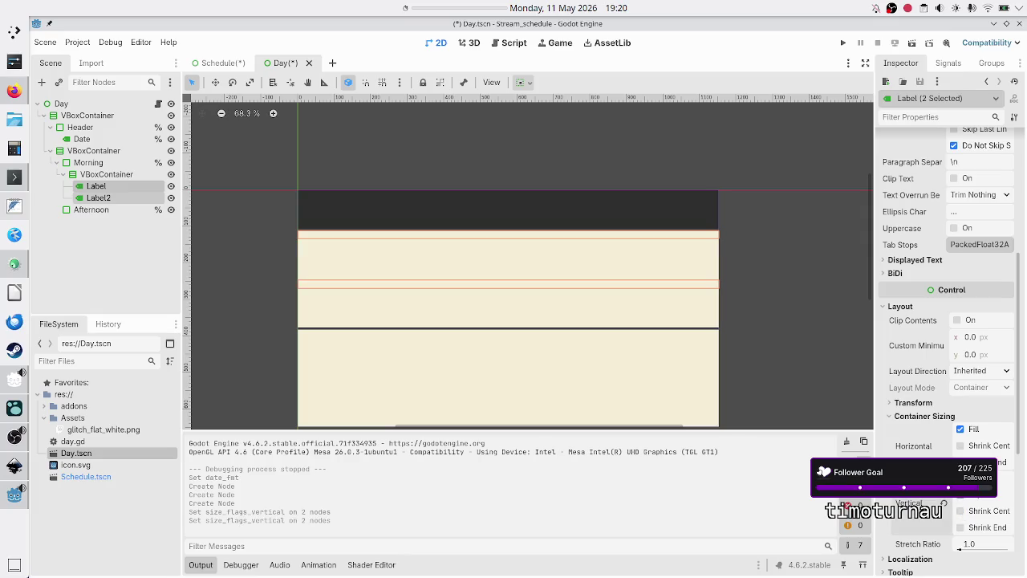
pyautogui.click(960, 478)
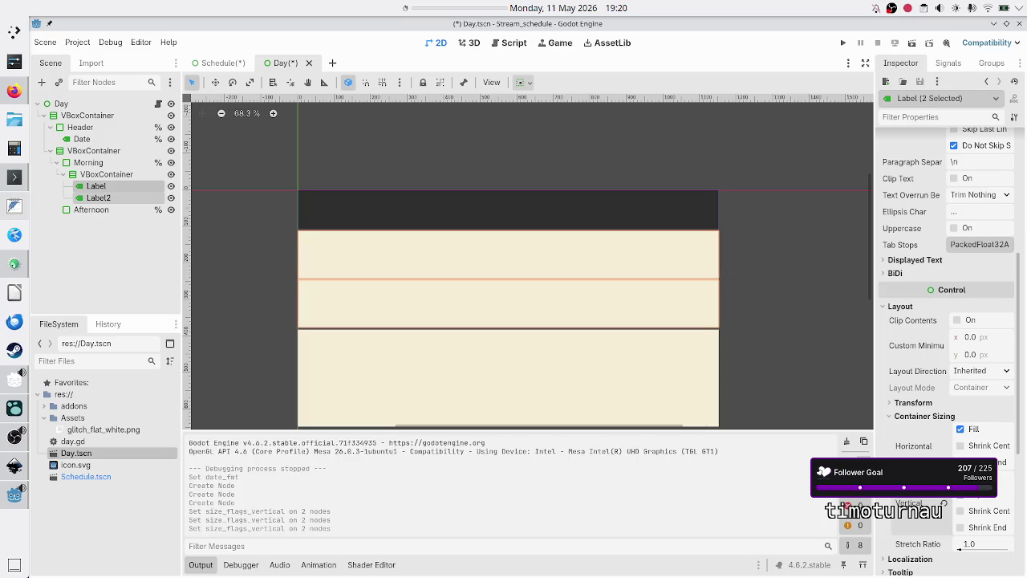
# Override the inner VBoxContainer's Separation constant to 0, then reselect both labels
pyautogui.click(110, 199)
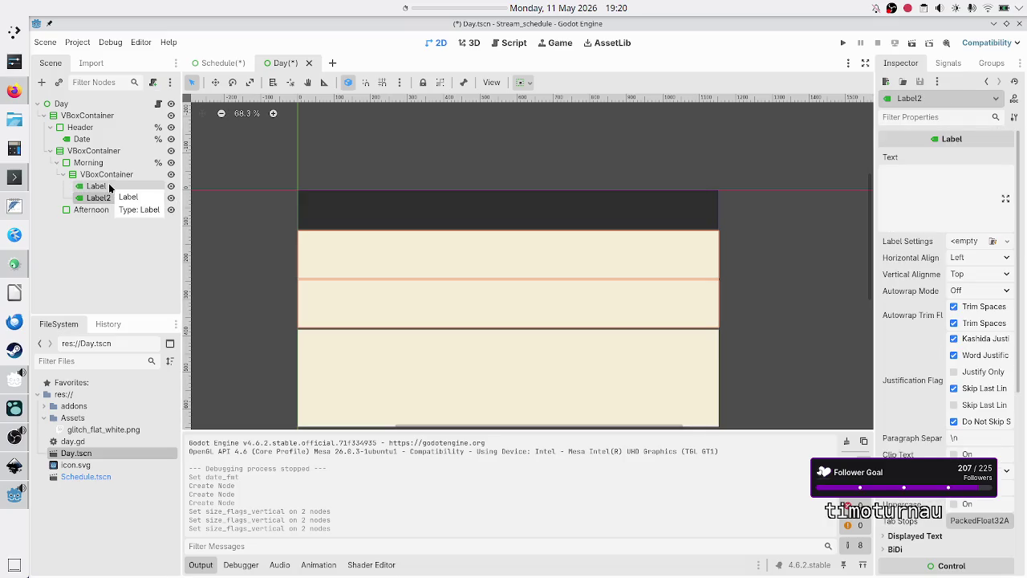
pyautogui.click(109, 187)
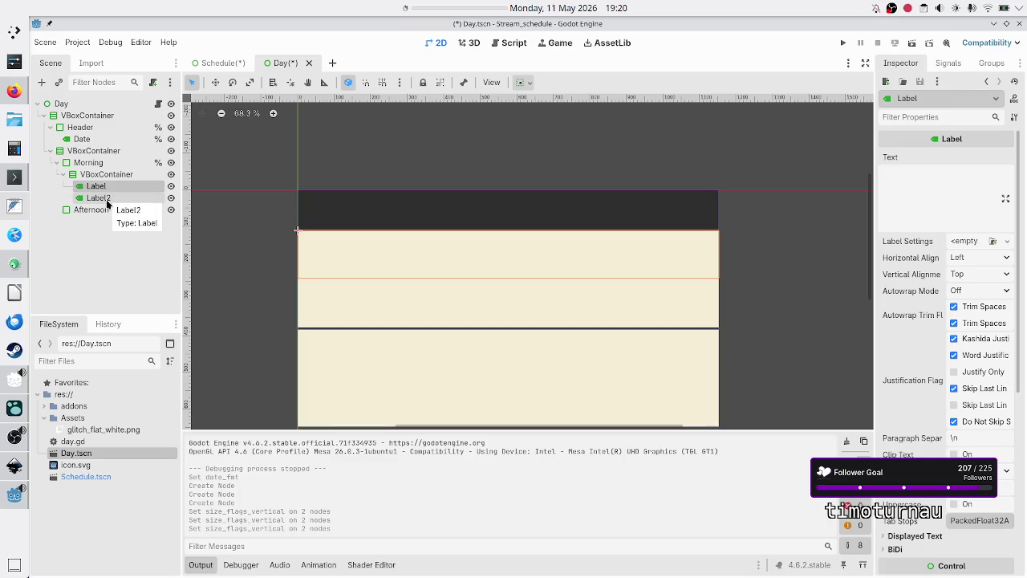
pyautogui.click(107, 199)
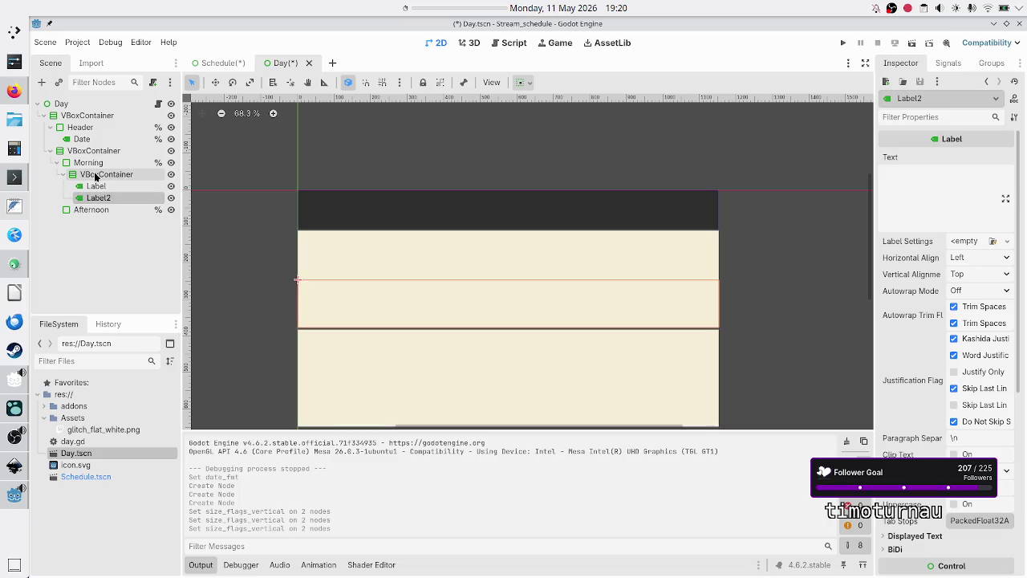
pyautogui.click(104, 174)
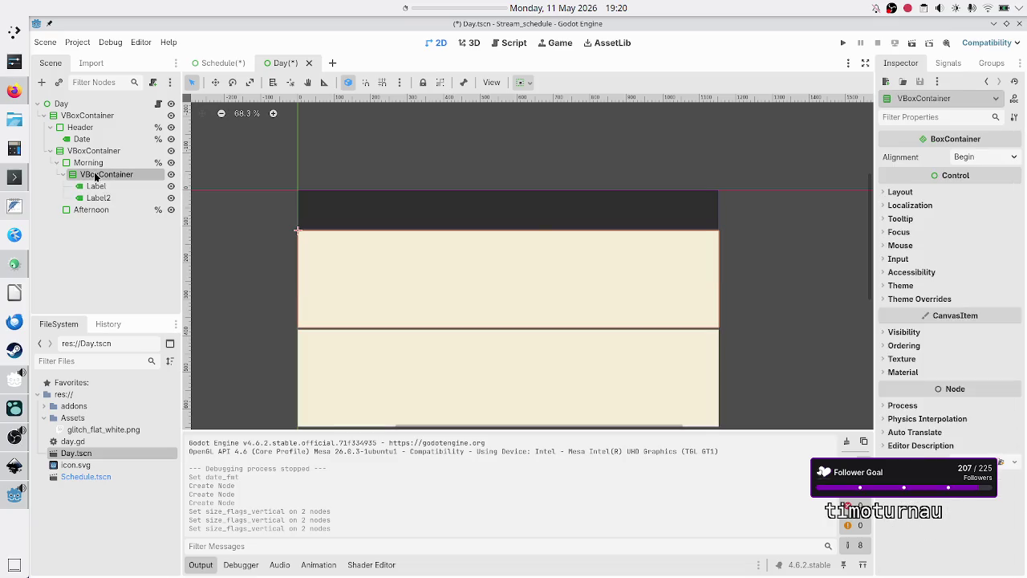
pyautogui.click(925, 300)
pyautogui.click(923, 313)
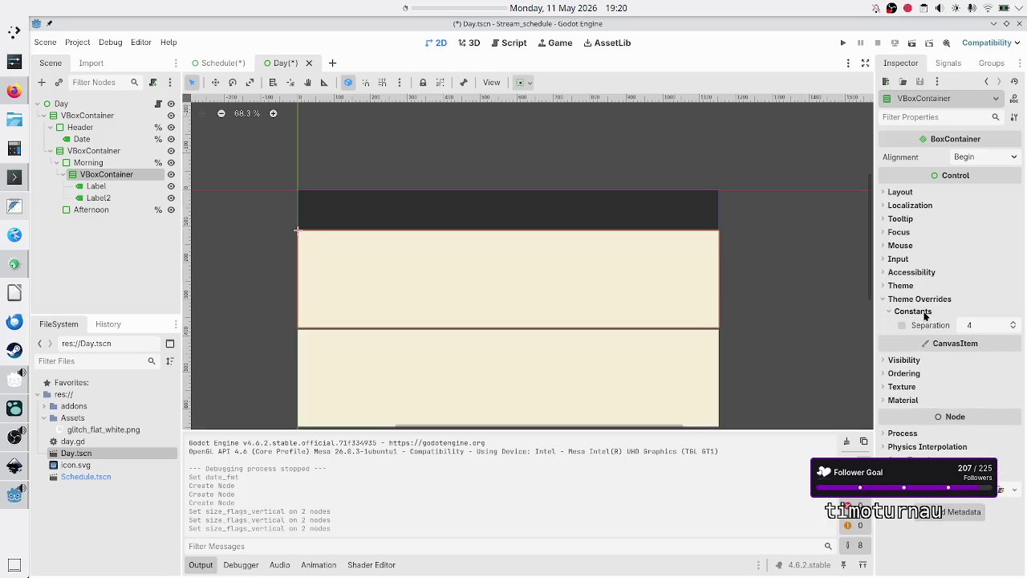
pyautogui.click(970, 326)
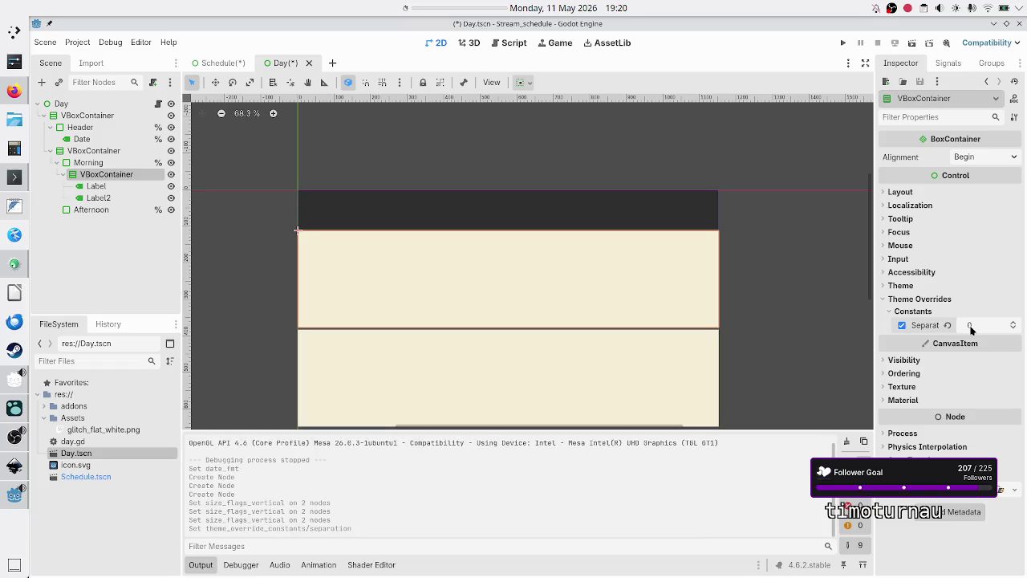
pyautogui.click(100, 187)
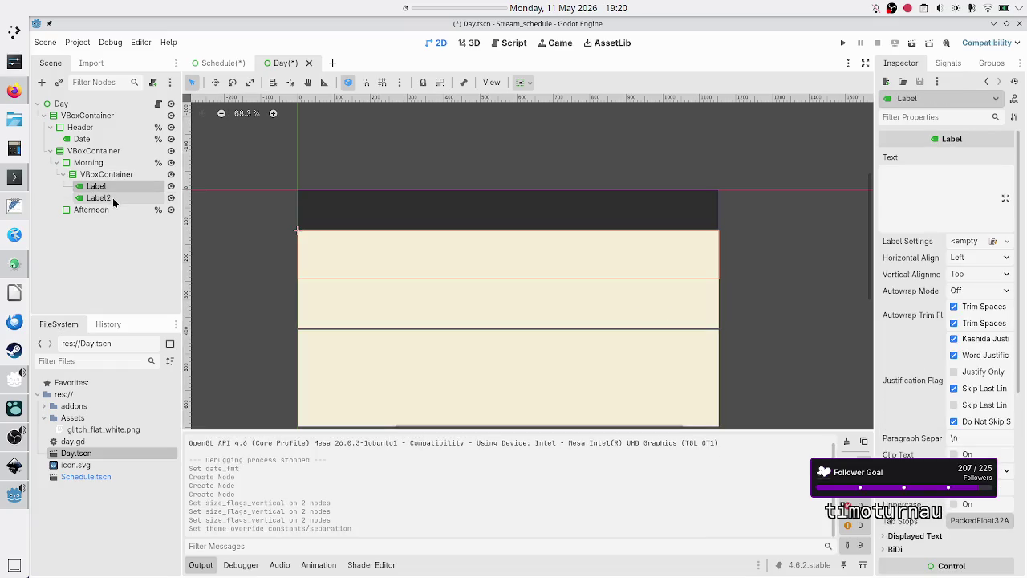
pyautogui.keyDown('ctrl'); pyautogui.click(111, 197); pyautogui.keyUp('ctrl')
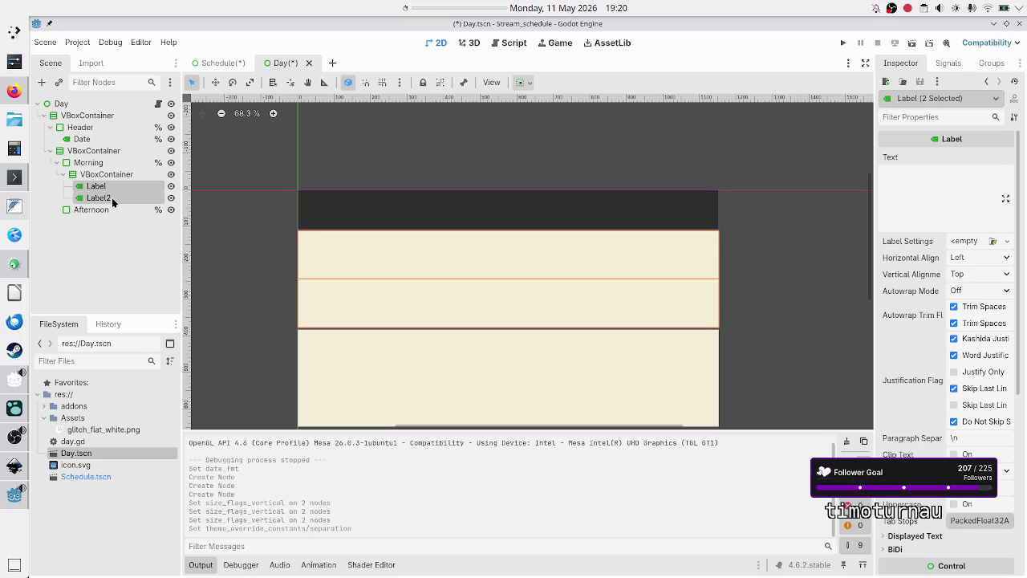
# Rename the Morning labels Label and Label2 to Topic_1 and Time_1
pyautogui.click(112, 190)
pyautogui.click(113, 189)
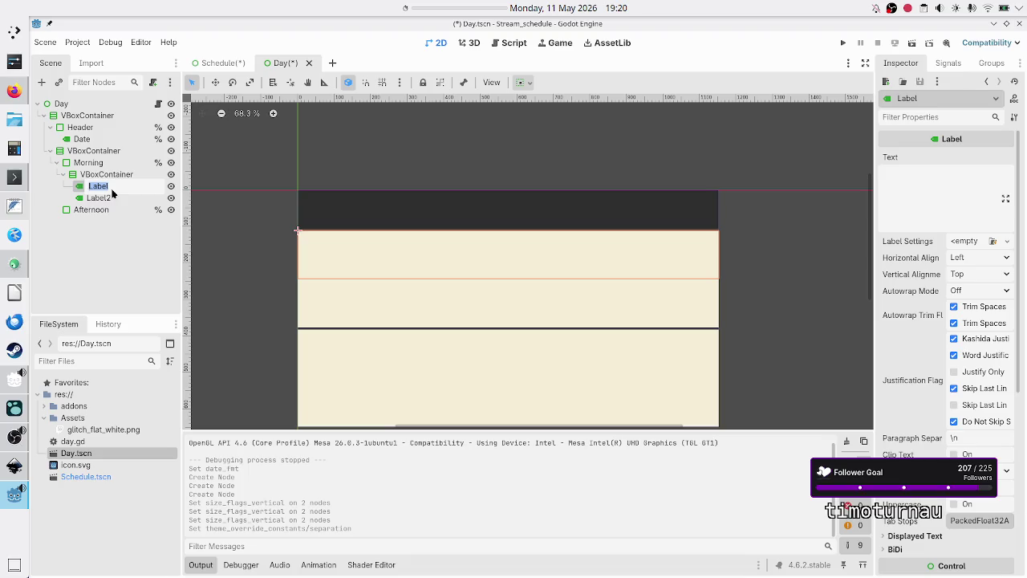
pyautogui.write('Topi')
pyautogui.press('Return')
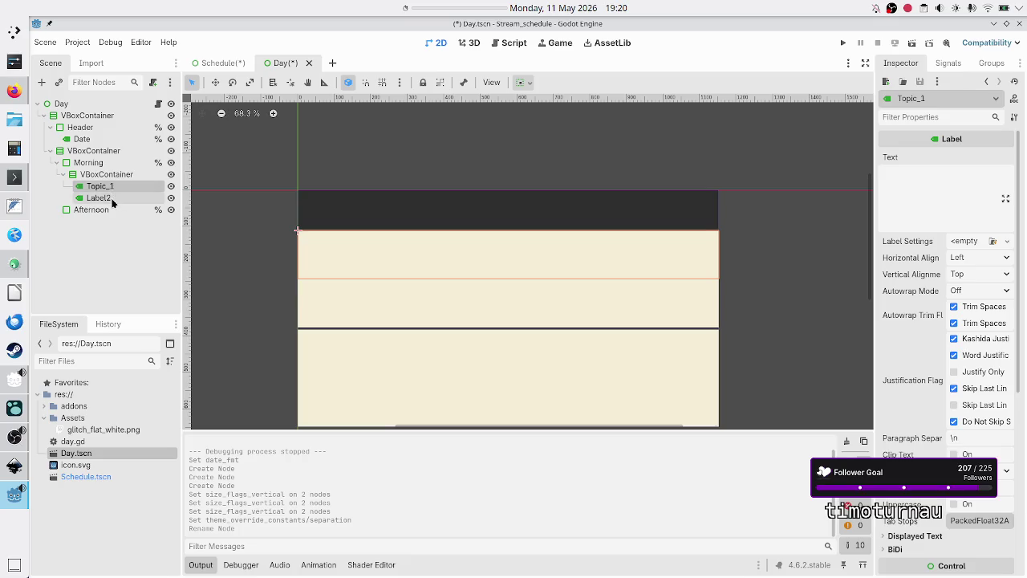
pyautogui.doubleClick(112, 199)
pyautogui.write('Time_1')
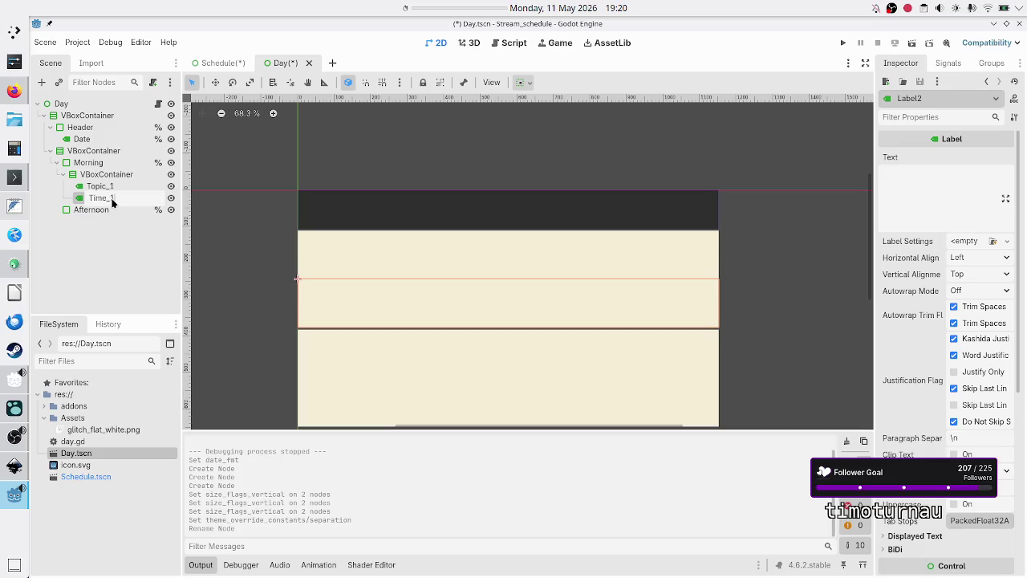
pyautogui.press('Return')
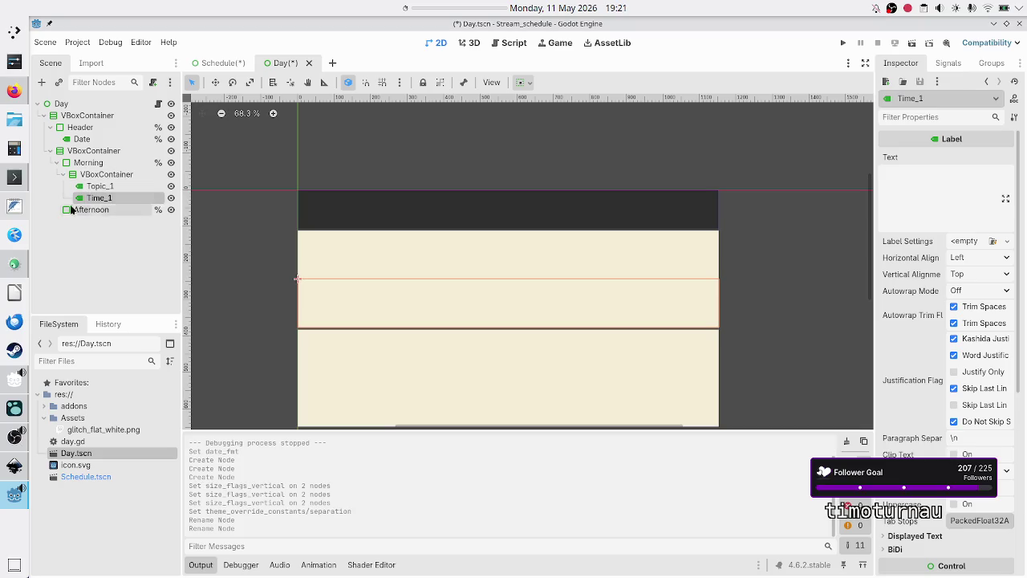
pyautogui.click(95, 213)
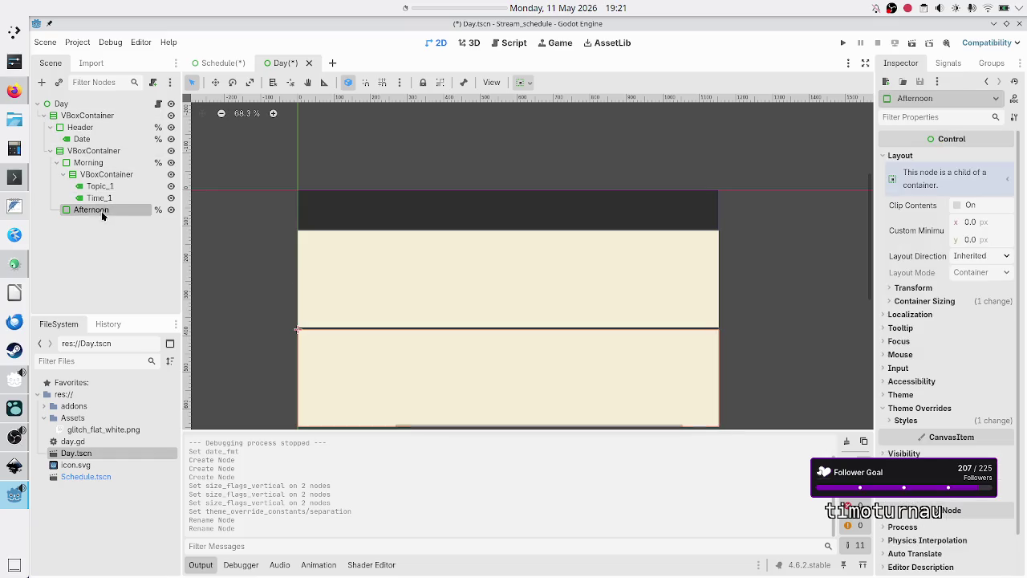
# Add a VBoxContainer under Afternoon containing two Label nodes
pyautogui.click(41, 87)
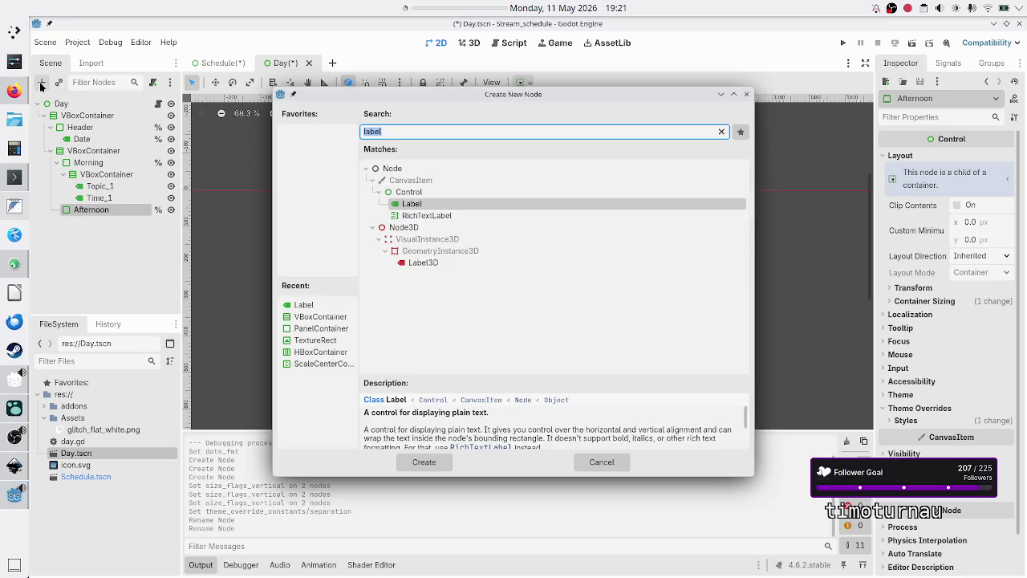
pyautogui.write('vbox')
pyautogui.press('Return')
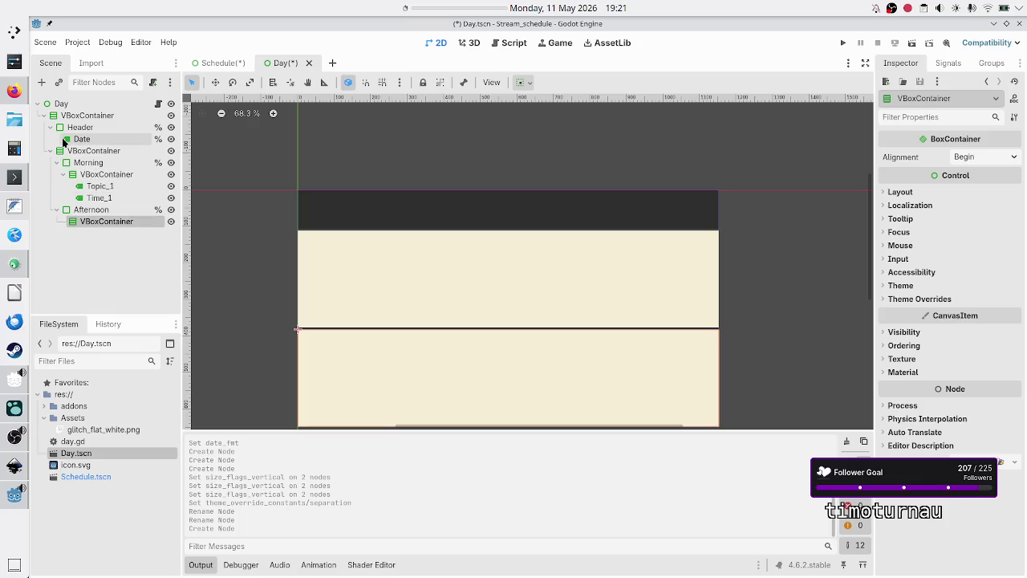
pyautogui.click(45, 85)
pyautogui.write('label')
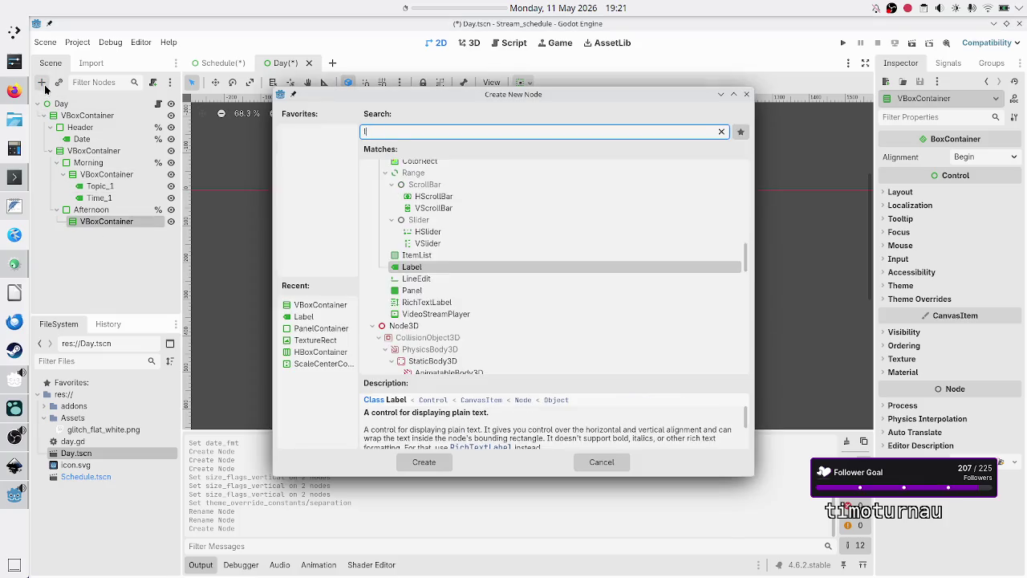
pyautogui.press('Return')
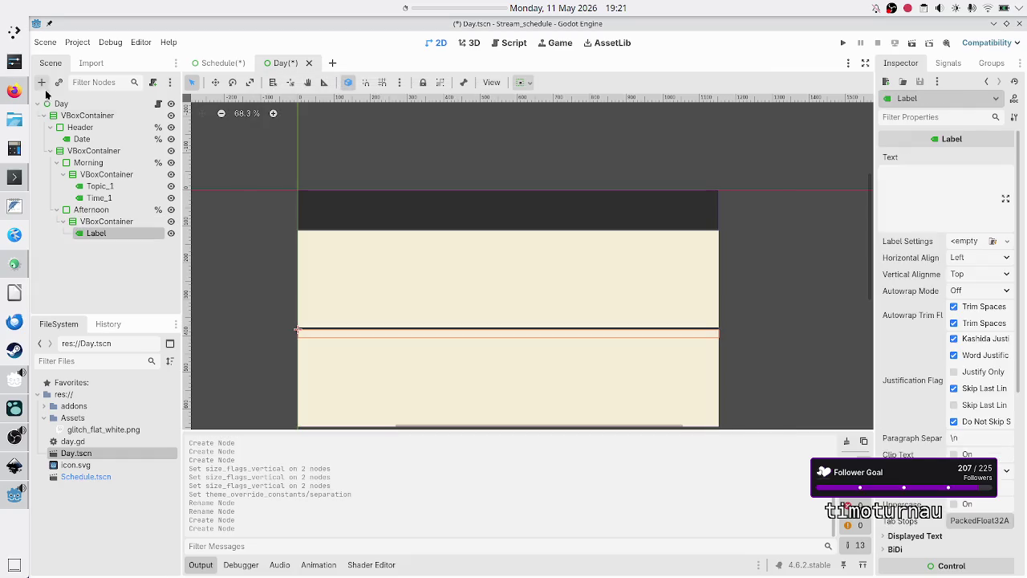
pyautogui.click(89, 221)
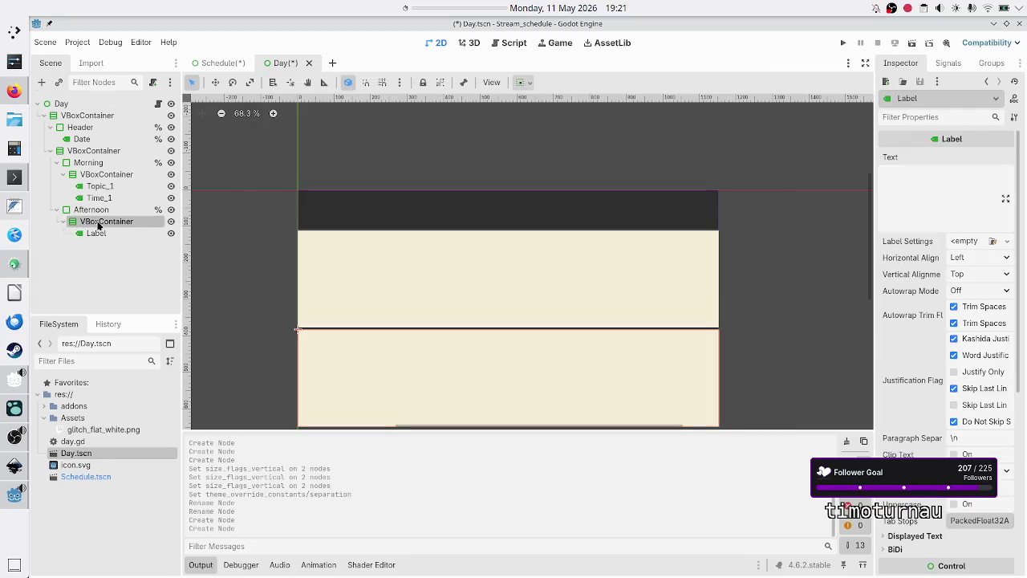
pyautogui.click(42, 82)
pyautogui.write('labe')
pyautogui.press('Return')
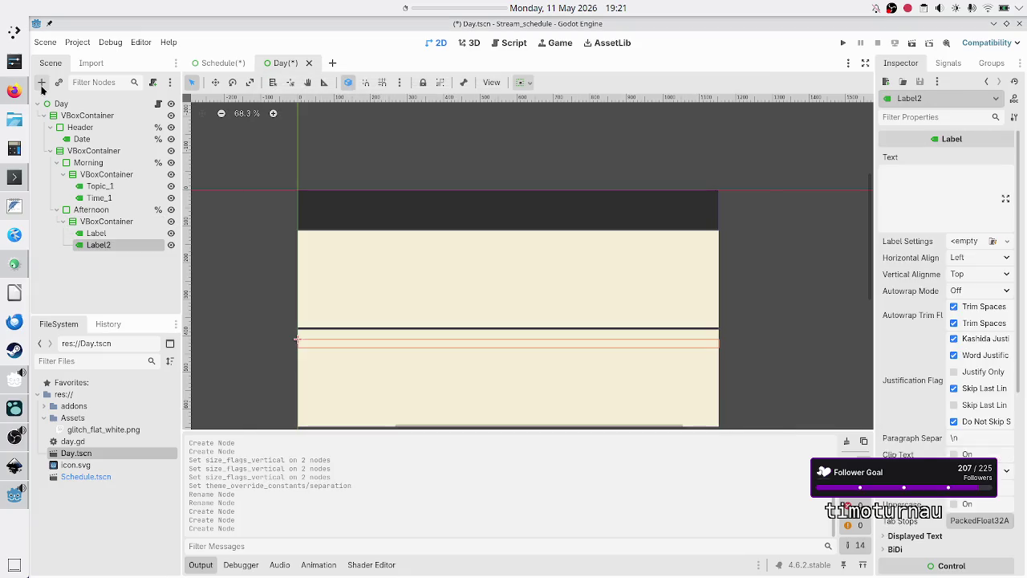
# Rename the first Afternoon label to Topic_afternoon
pyautogui.click(103, 234)
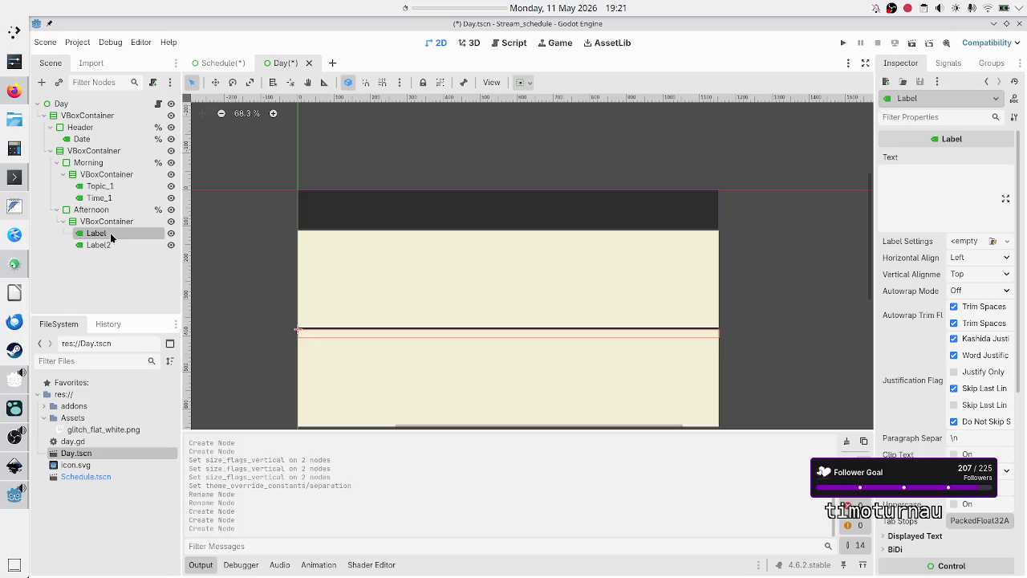
pyautogui.keyDown('ctrl'); pyautogui.click(110, 236); pyautogui.keyUp('ctrl')
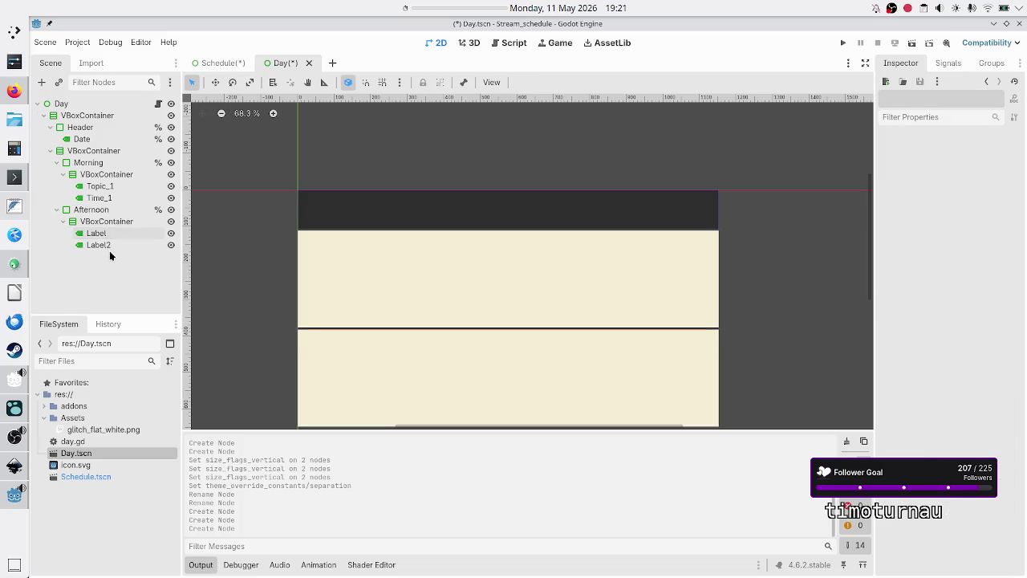
pyautogui.doubleClick(108, 233)
pyautogui.write('T')
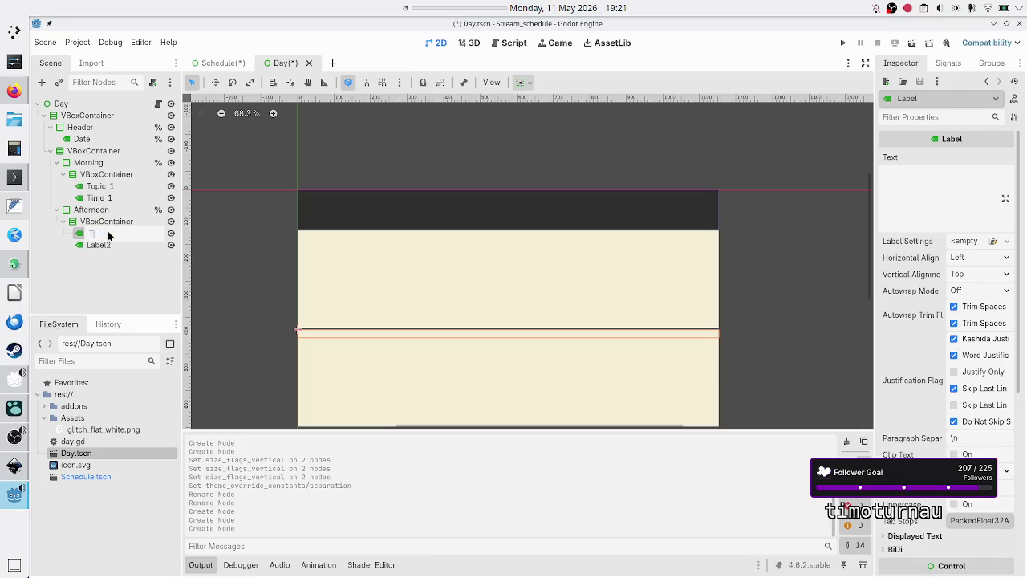
pyautogui.write('opic_2')
pyautogui.press('Return')
pyautogui.press('BackSpace')
pyautogui.write('after')
pyautogui.write('noon')
pyautogui.press('Return')
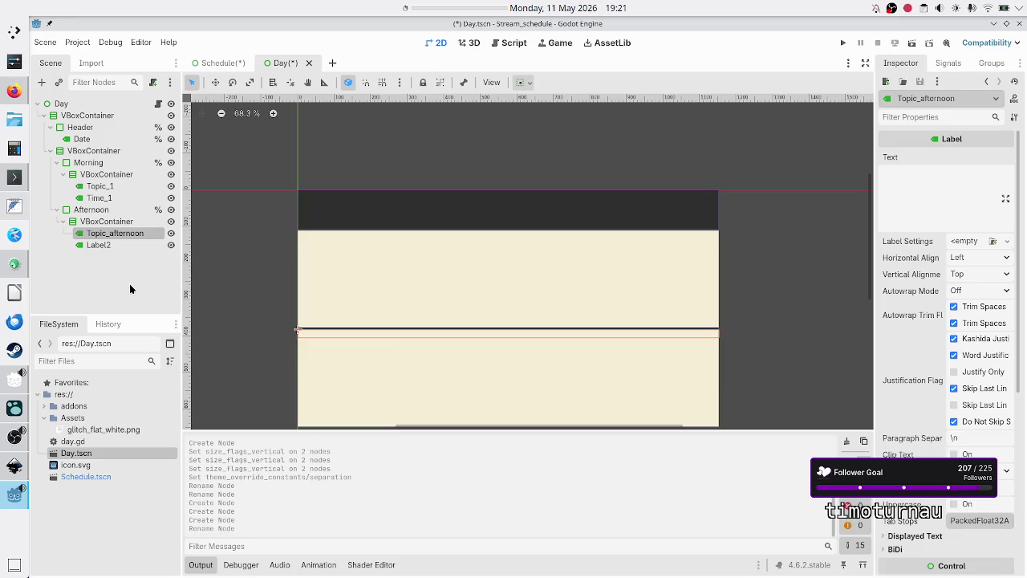
pyautogui.click(125, 186)
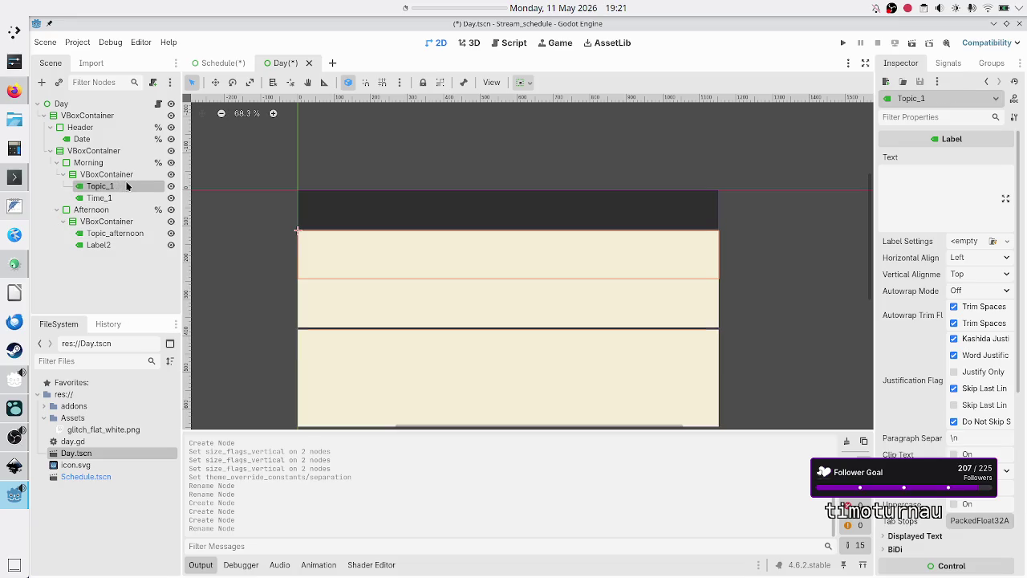
# Rename Topic_1 to Topic_morning and Time_1 to Timestamp_morning
pyautogui.click(119, 199)
pyautogui.doubleClick(125, 188)
pyautogui.click(143, 188)
pyautogui.write('morning')
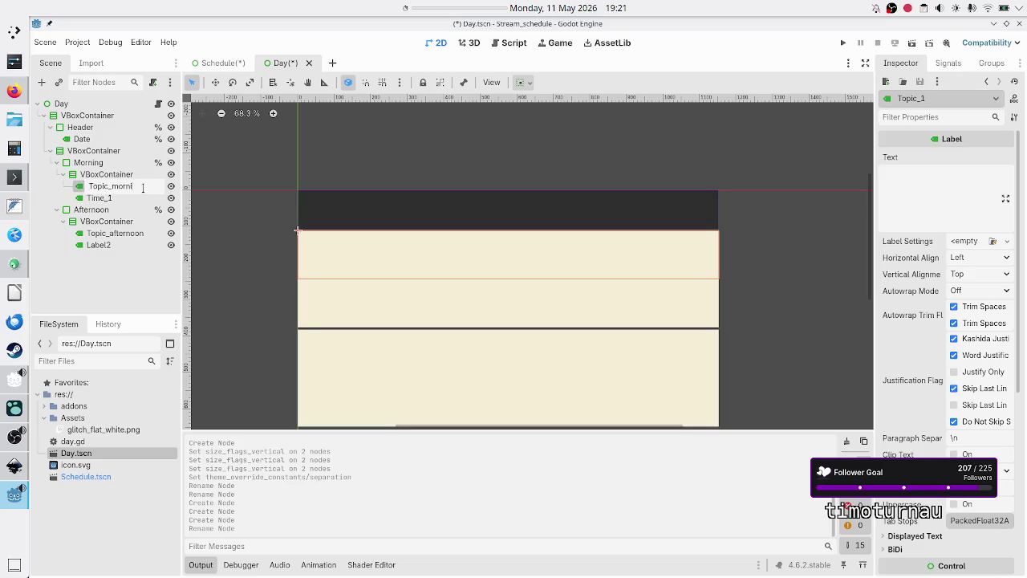
pyautogui.press('Return')
pyautogui.click(117, 198)
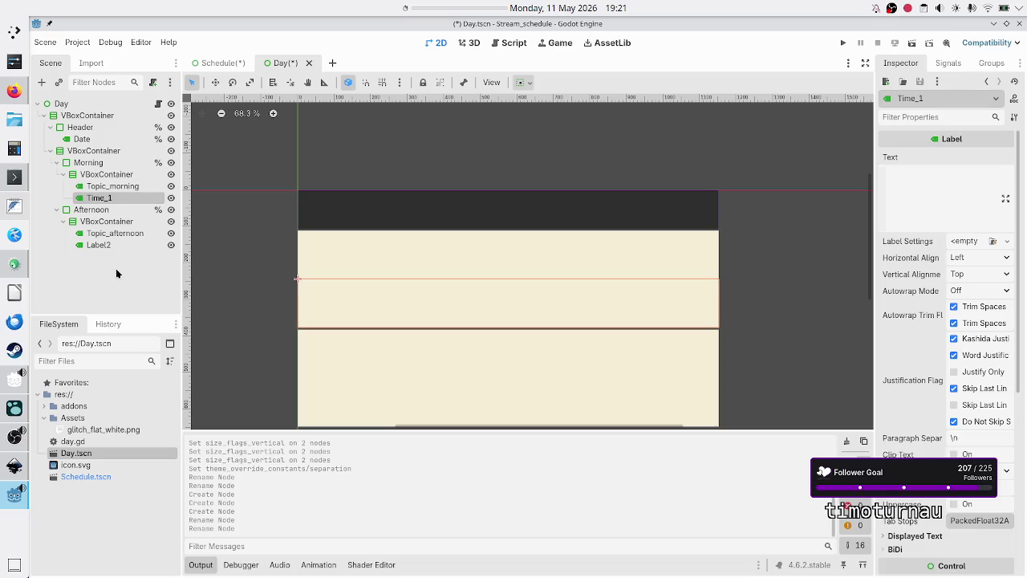
pyautogui.click(124, 198)
pyautogui.click(123, 198)
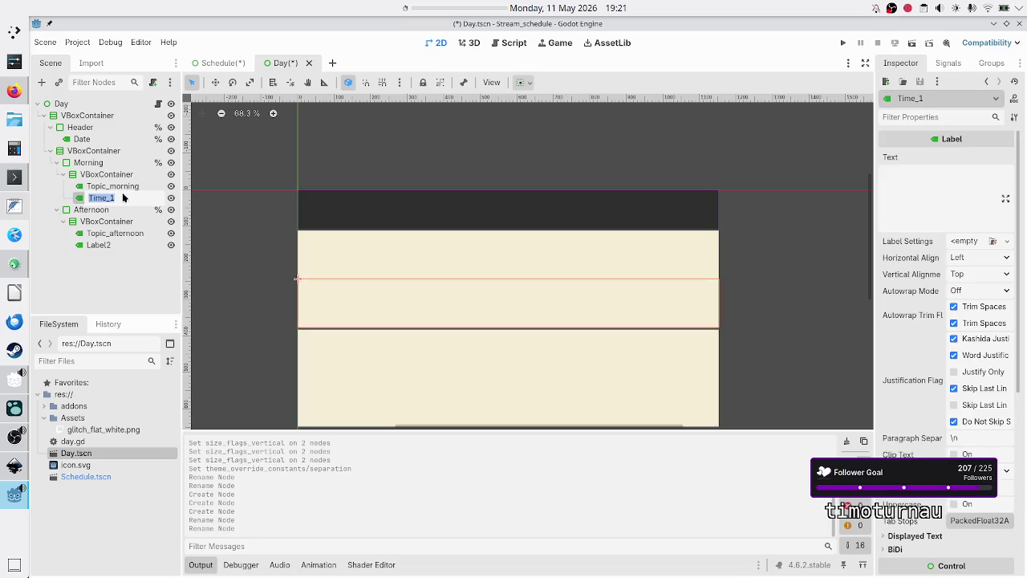
pyautogui.write('morning')
pyautogui.press('Return')
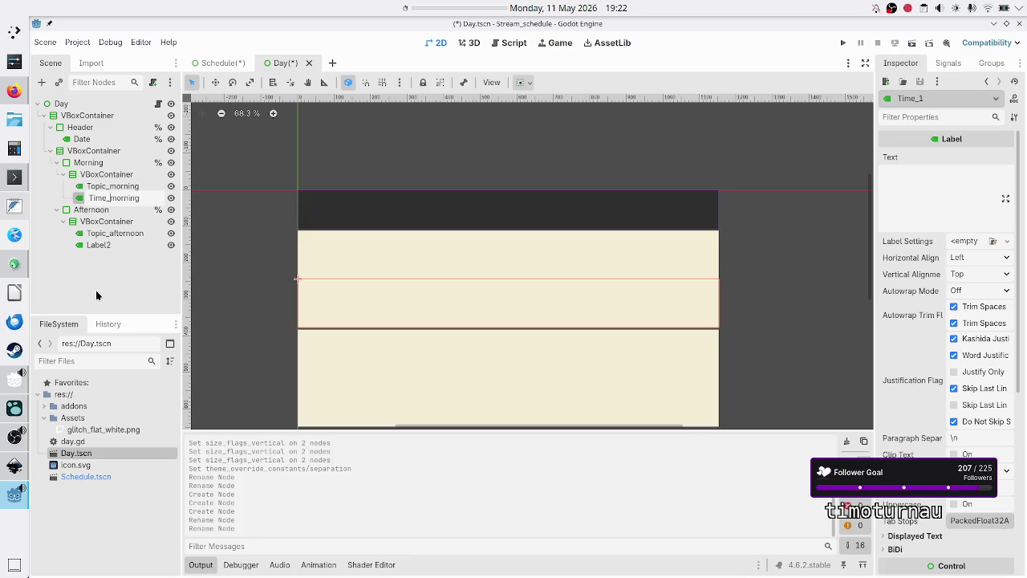
pyautogui.write('stamp')
pyautogui.press('Return')
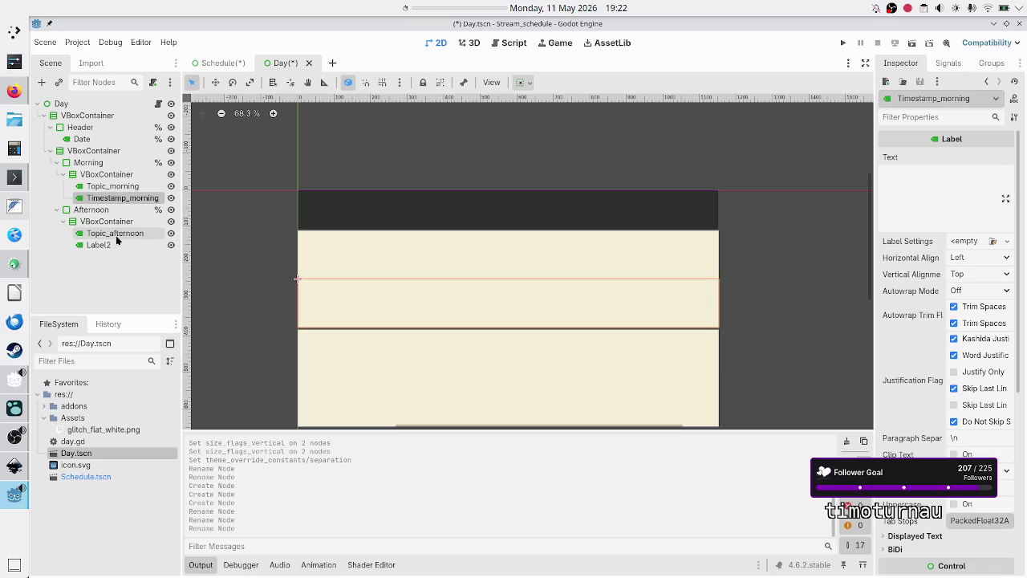
# Rename the Afternoon Label2 to Timestamp_afternoon and widen the Scene dock slightly
pyautogui.doubleClick(110, 243)
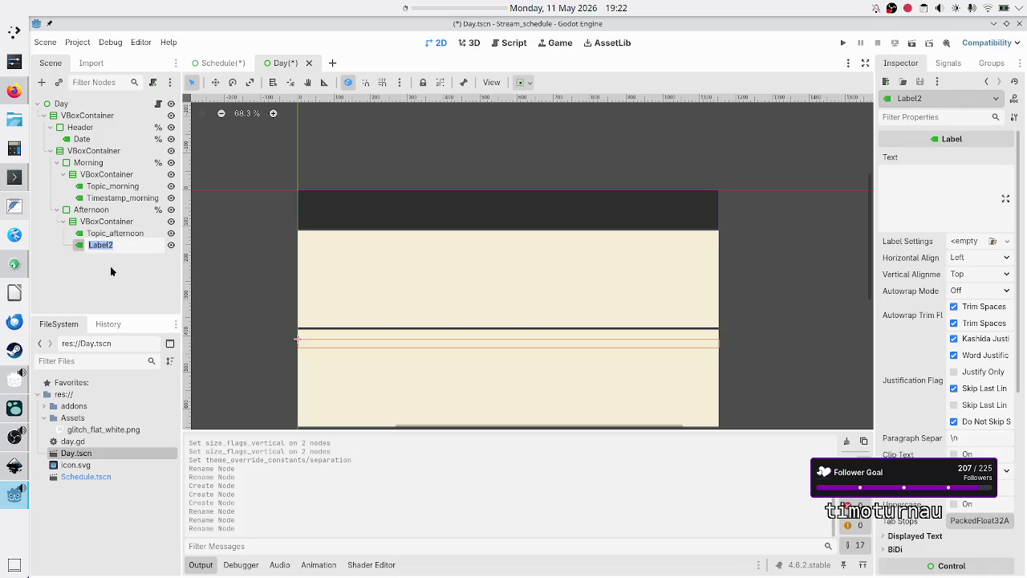
pyautogui.write('Timestamp_afternoon')
pyautogui.press('Return')
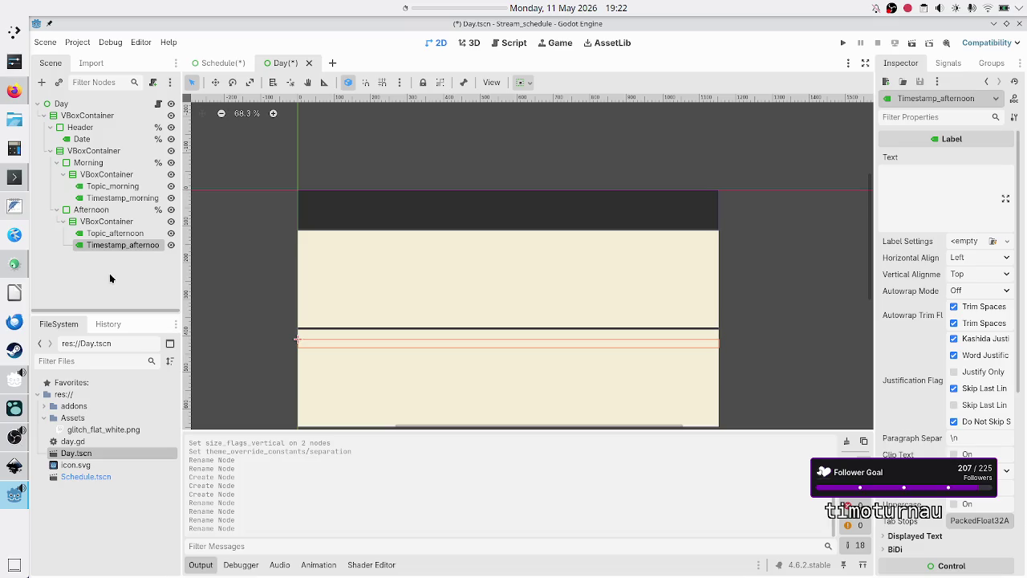
pyautogui.moveTo(180, 287); pyautogui.dragTo(184, 286)
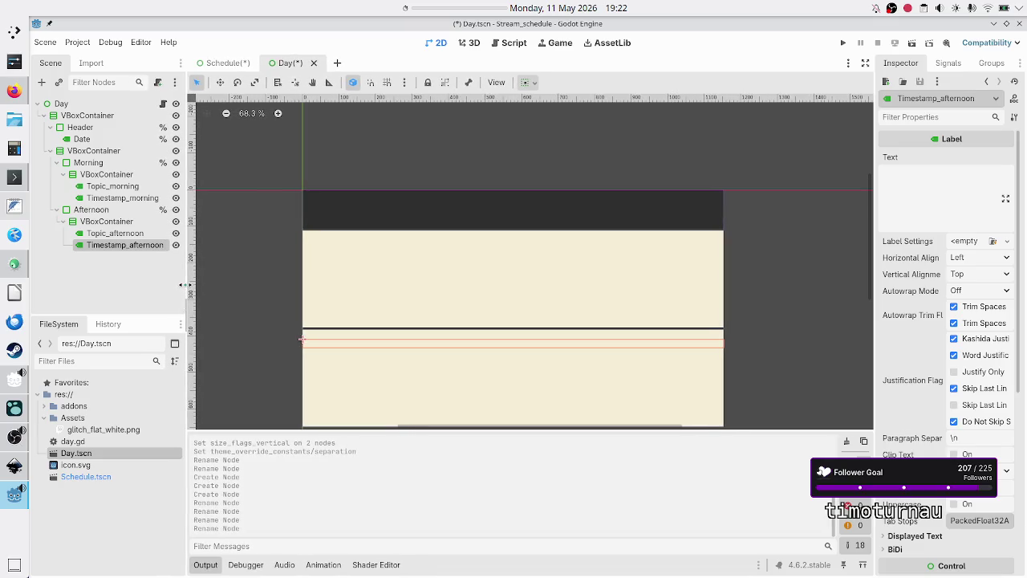
# Set both afternoon labels' vertical container sizing to Fill
pyautogui.click(125, 235)
pyautogui.keyDown('shift'); pyautogui.click(126, 244); pyautogui.keyUp('shift')
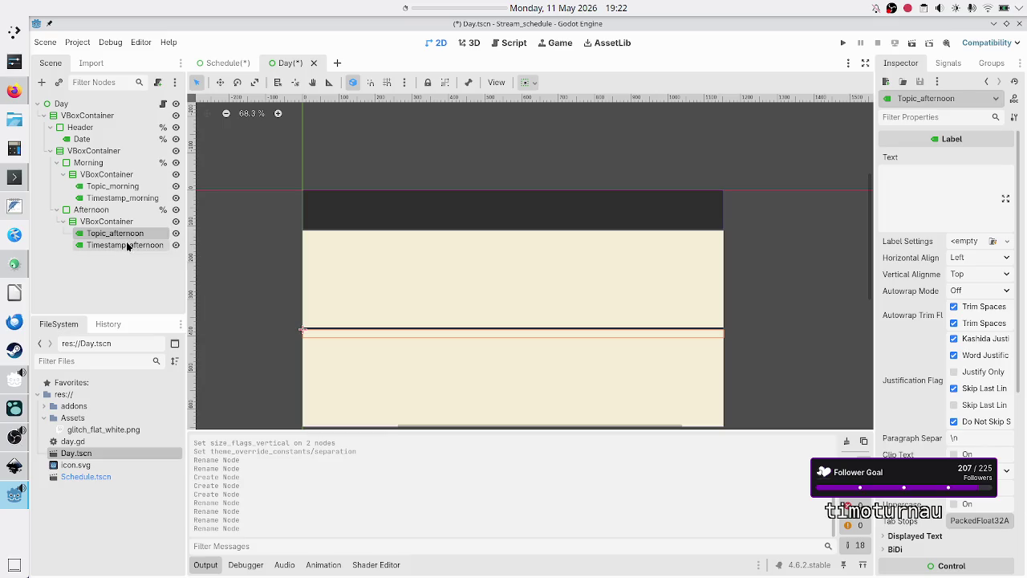
pyautogui.scroll(-5, 928, 261)
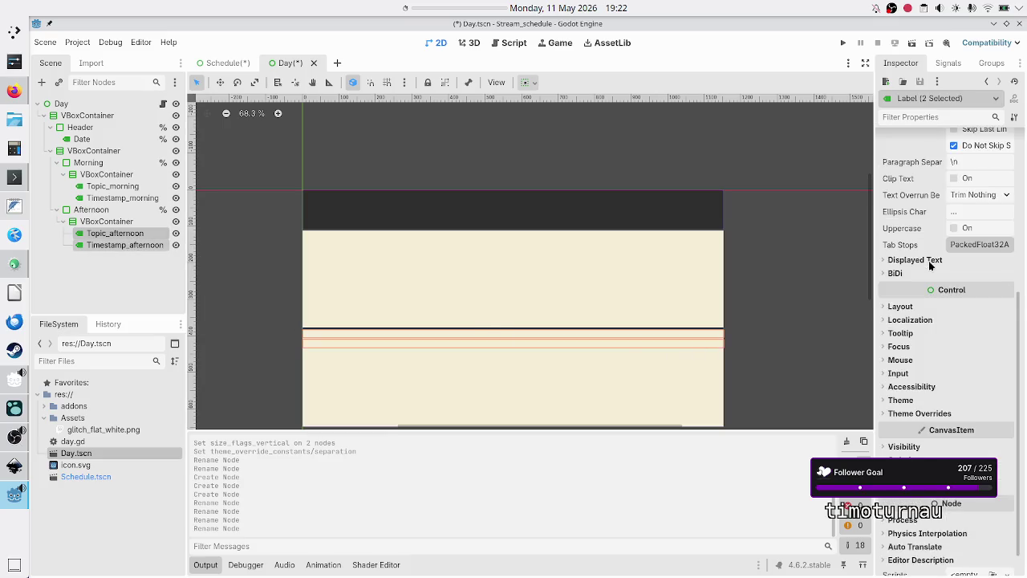
pyautogui.click(916, 384)
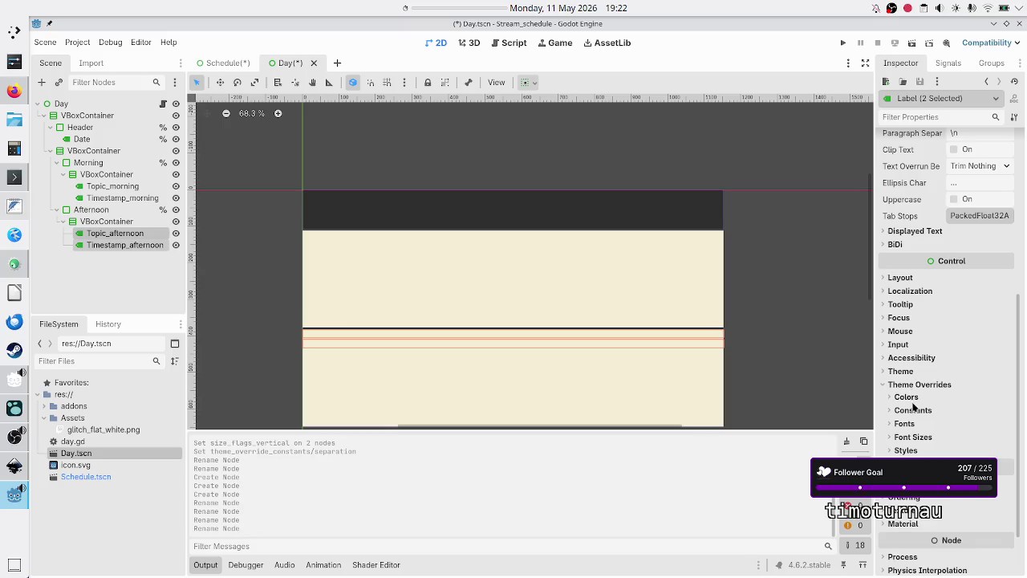
pyautogui.click(915, 386)
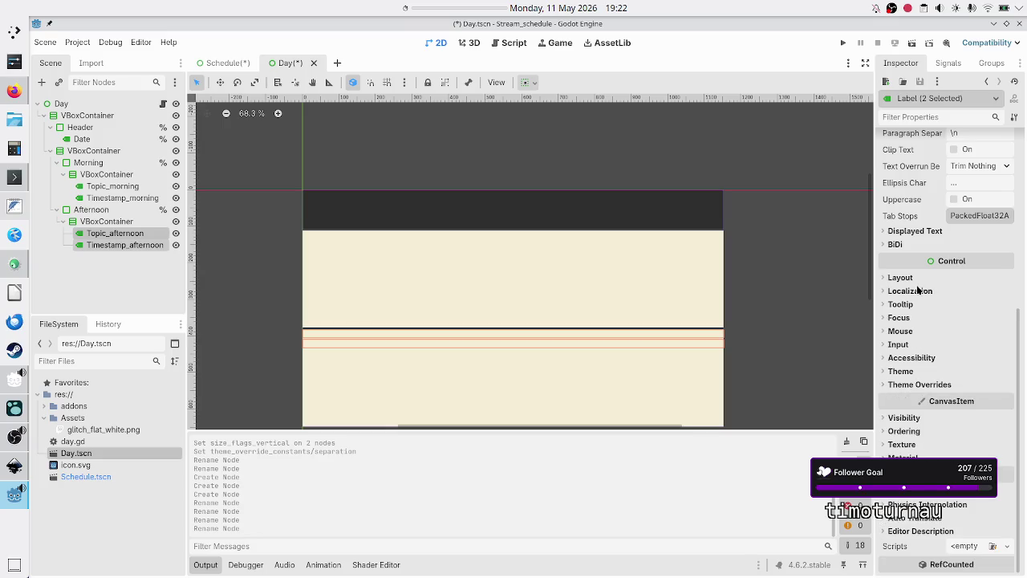
pyautogui.click(900, 278)
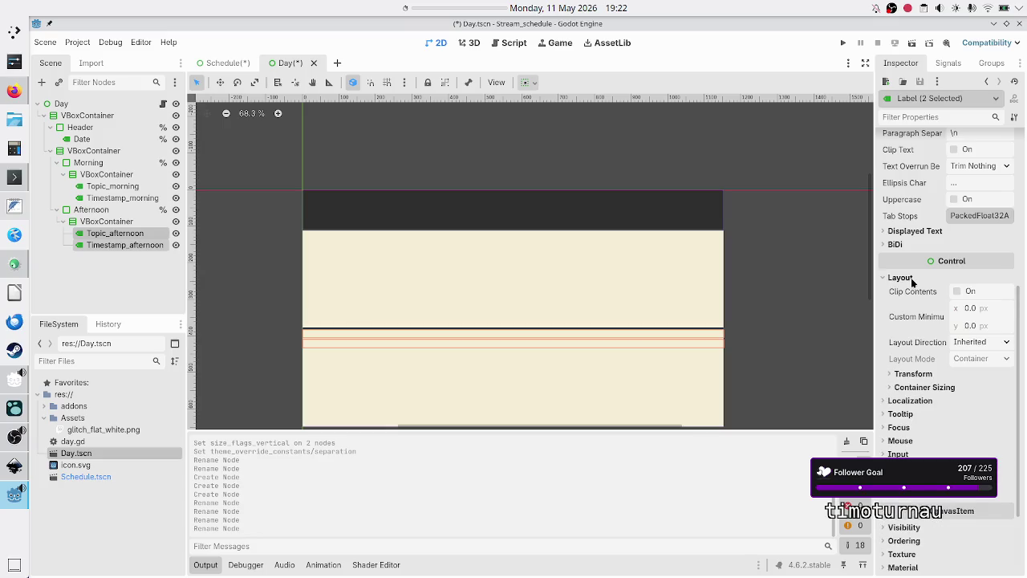
pyautogui.click(933, 387)
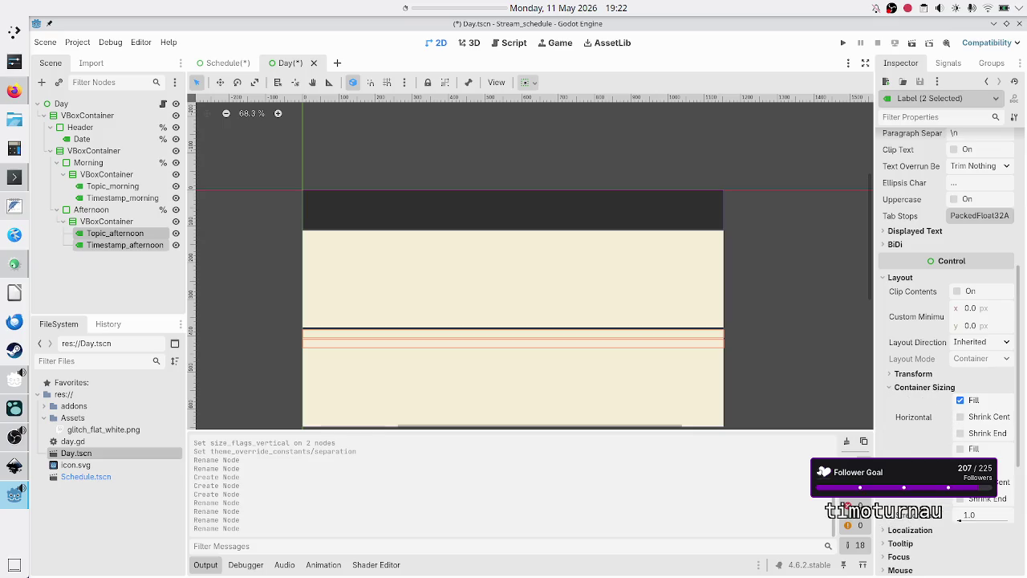
pyautogui.click(960, 465)
pyautogui.click(960, 465)
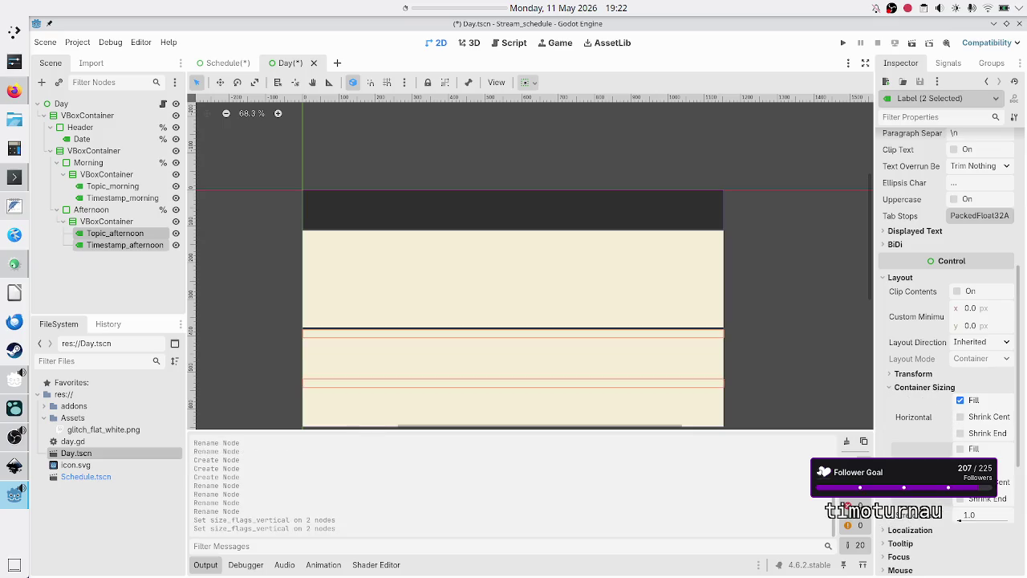
pyautogui.click(971, 454)
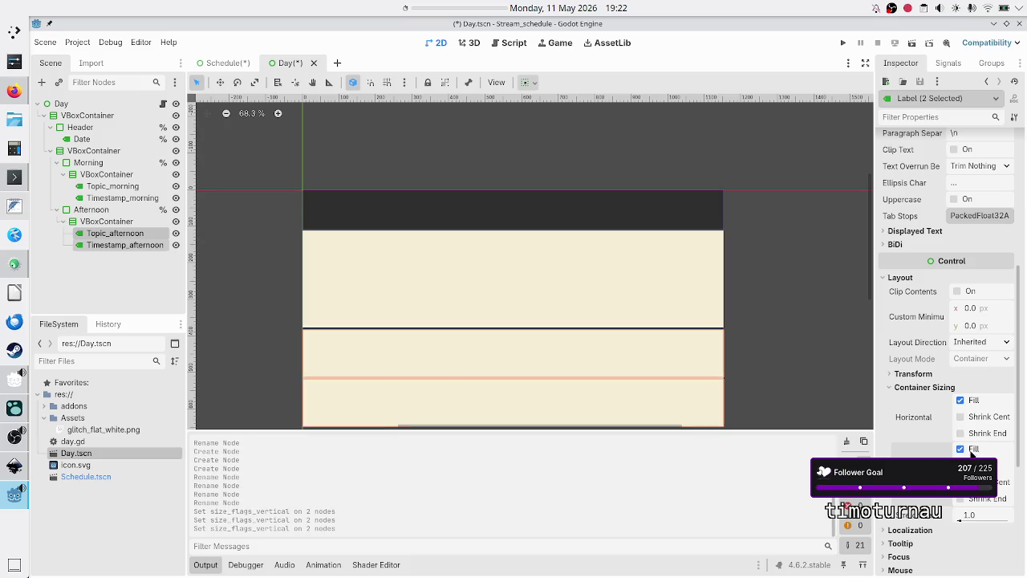
# Override the afternoon VBoxContainer's Separation constant to 0, then reselect the afternoon labels
pyautogui.click(107, 222)
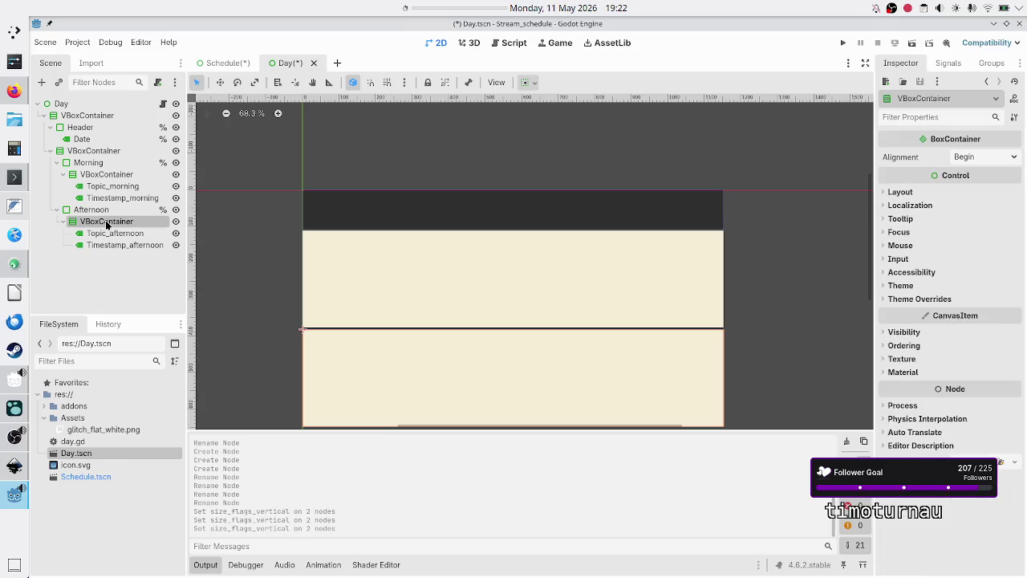
pyautogui.click(917, 299)
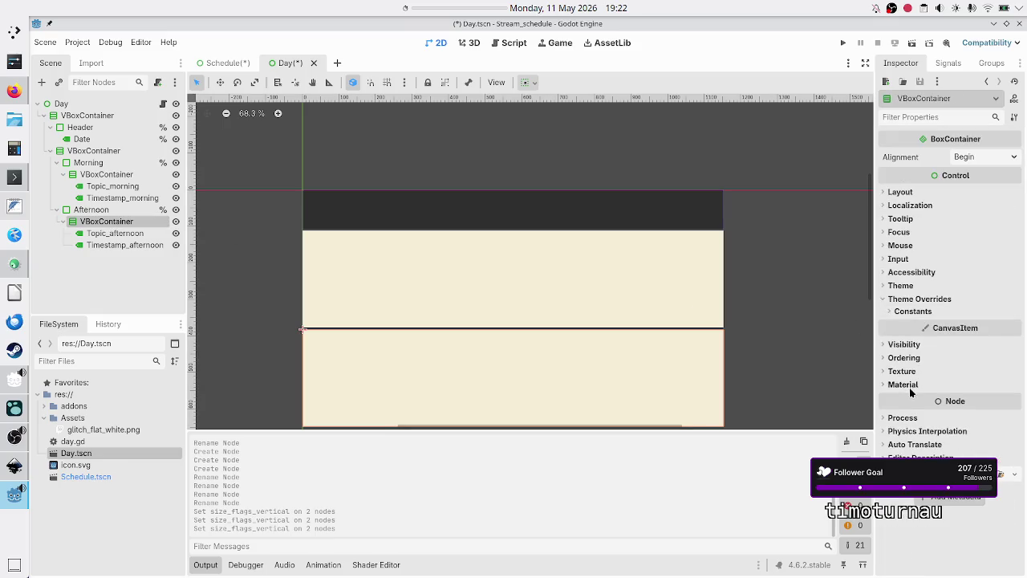
pyautogui.click(914, 311)
pyautogui.click(982, 329)
pyautogui.write('0')
pyautogui.press('Return')
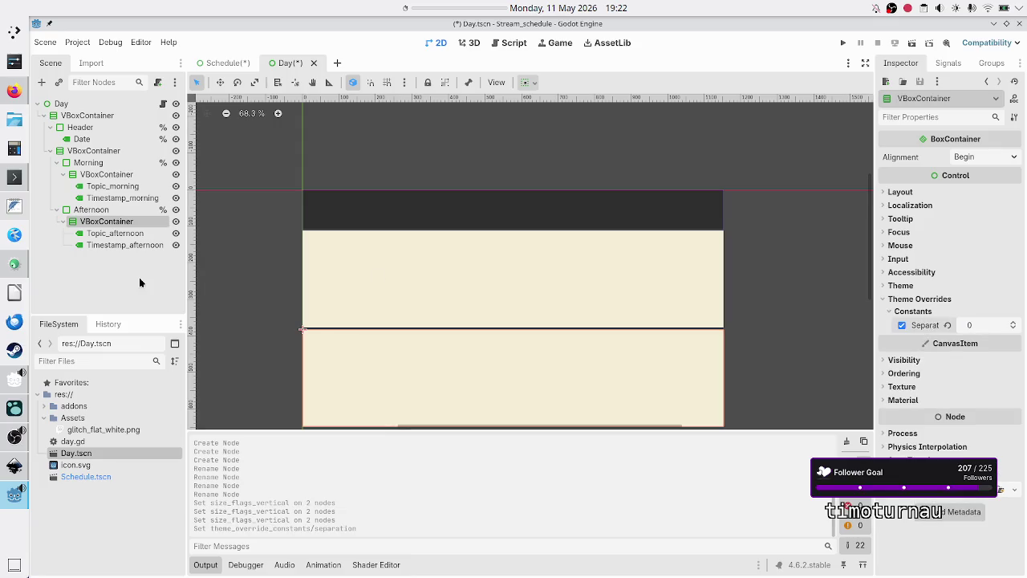
pyautogui.click(128, 243)
pyautogui.keyDown('ctrl'); pyautogui.click(132, 233); pyautogui.keyUp('ctrl')
pyautogui.keyDown('ctrl'); pyautogui.click(133, 233); pyautogui.keyUp('ctrl')
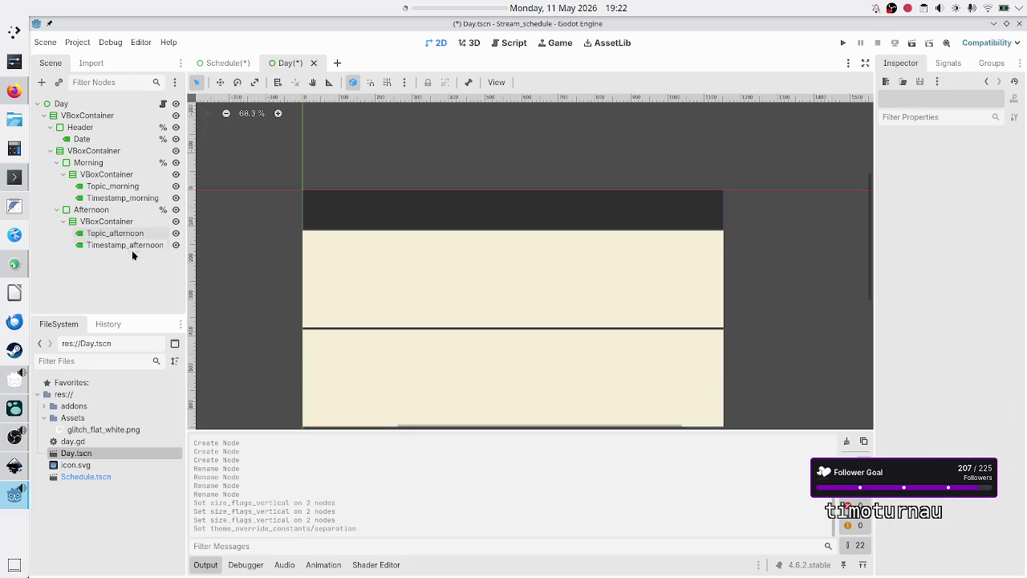
pyautogui.click(132, 245)
pyautogui.rightClick(133, 245)
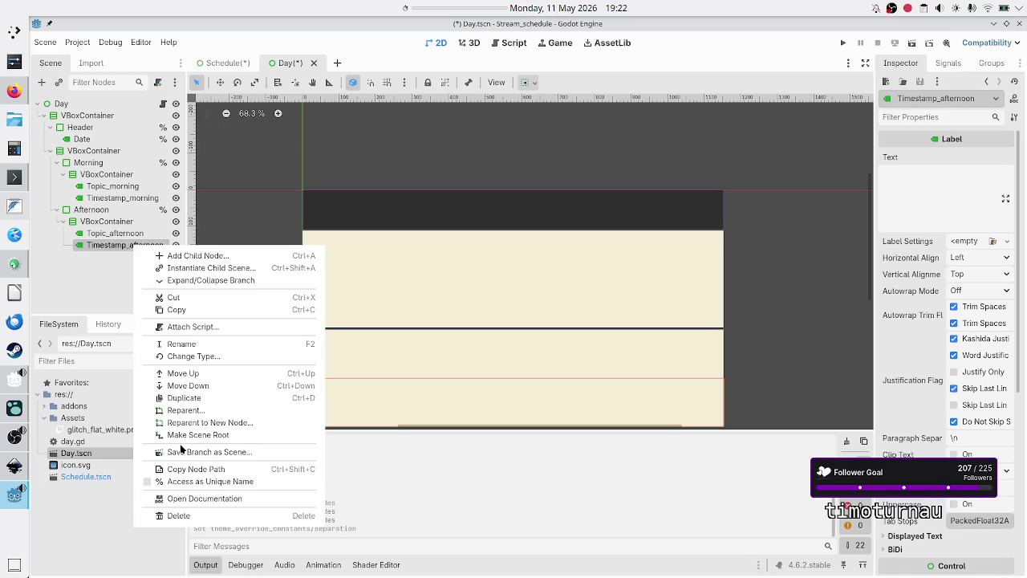
# Make Timestamp_afternoon, Topic_afternoon, Timestamp_morning and Topic_morning accessible by unique name
pyautogui.click(183, 481)
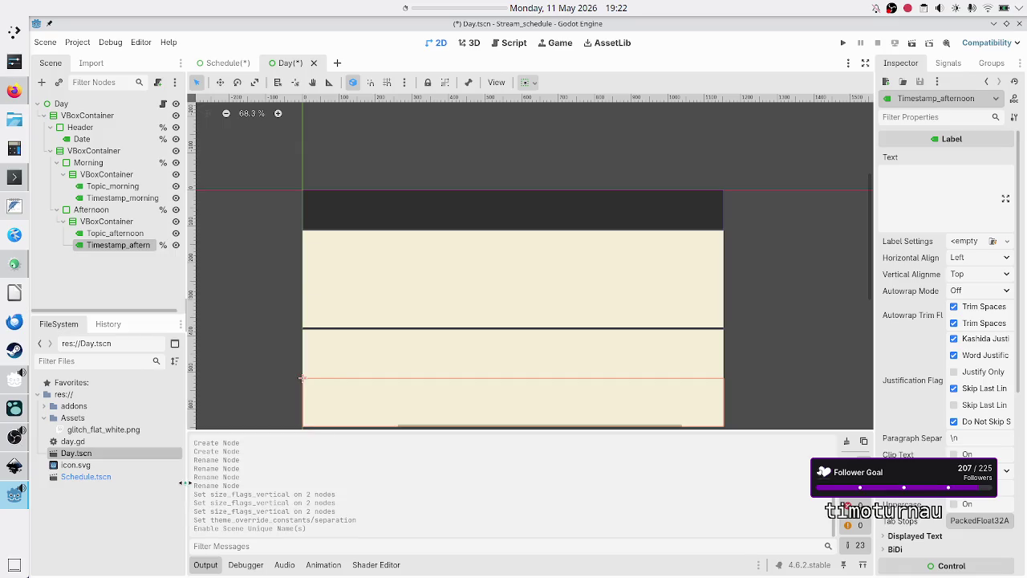
pyautogui.click(128, 223)
pyautogui.rightClick(126, 236)
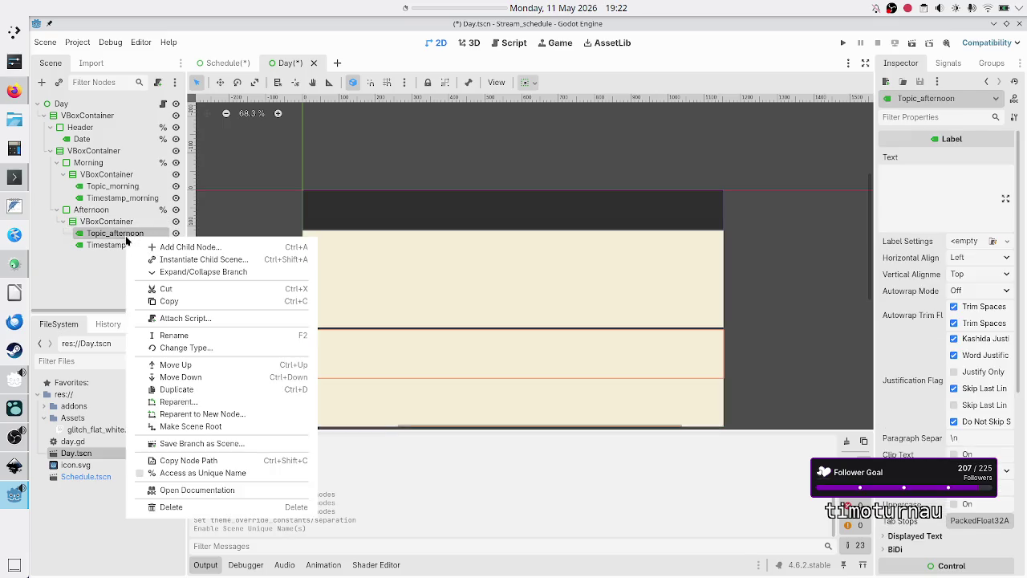
pyautogui.click(190, 473)
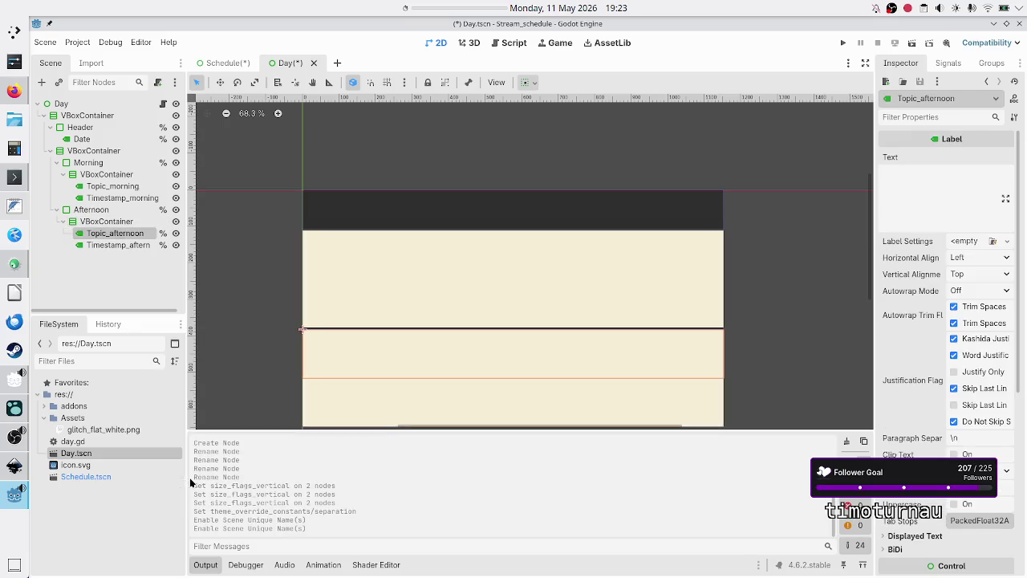
pyautogui.click(128, 199)
pyautogui.rightClick(129, 199)
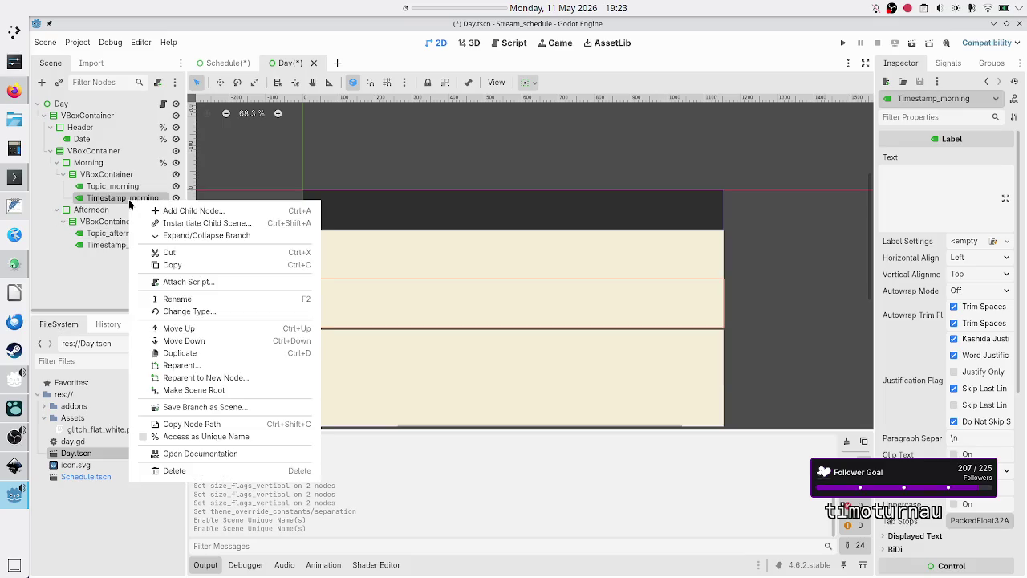
pyautogui.click(201, 436)
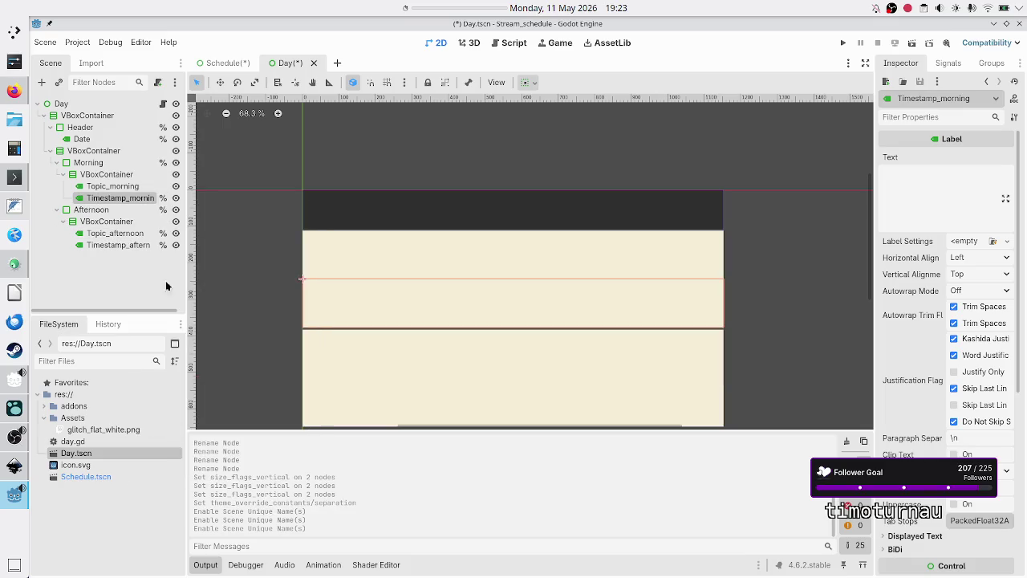
pyautogui.click(113, 191)
pyautogui.rightClick(114, 191)
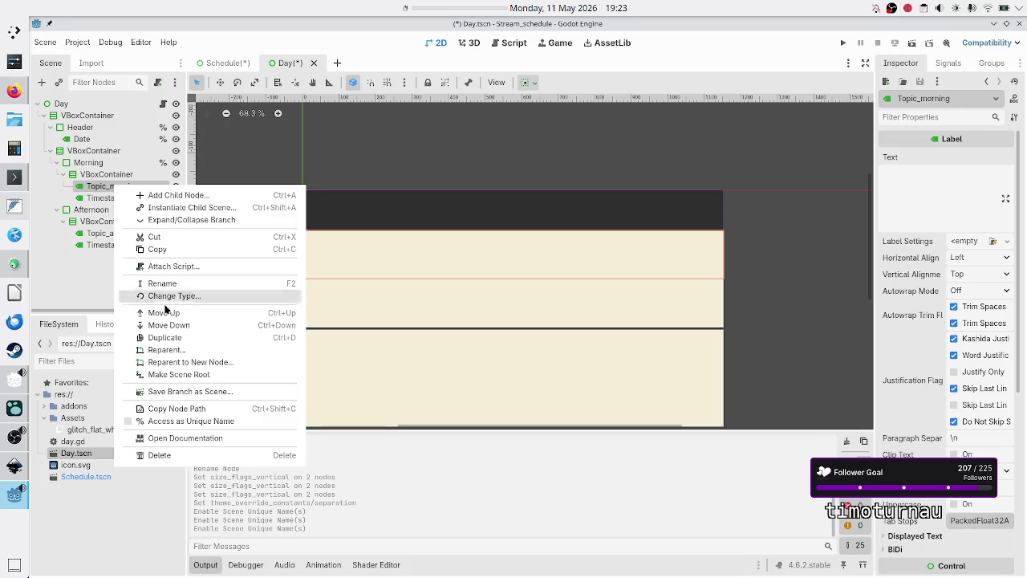
pyautogui.click(173, 421)
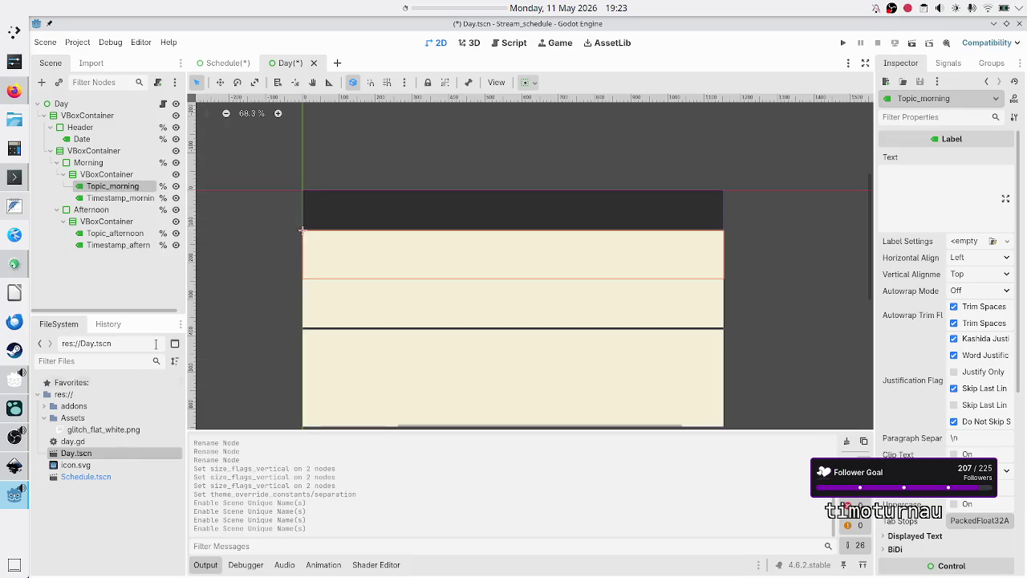
# Turn off Access as Unique Name on the Afternoon, Morning and Header nodes
pyautogui.click(113, 210)
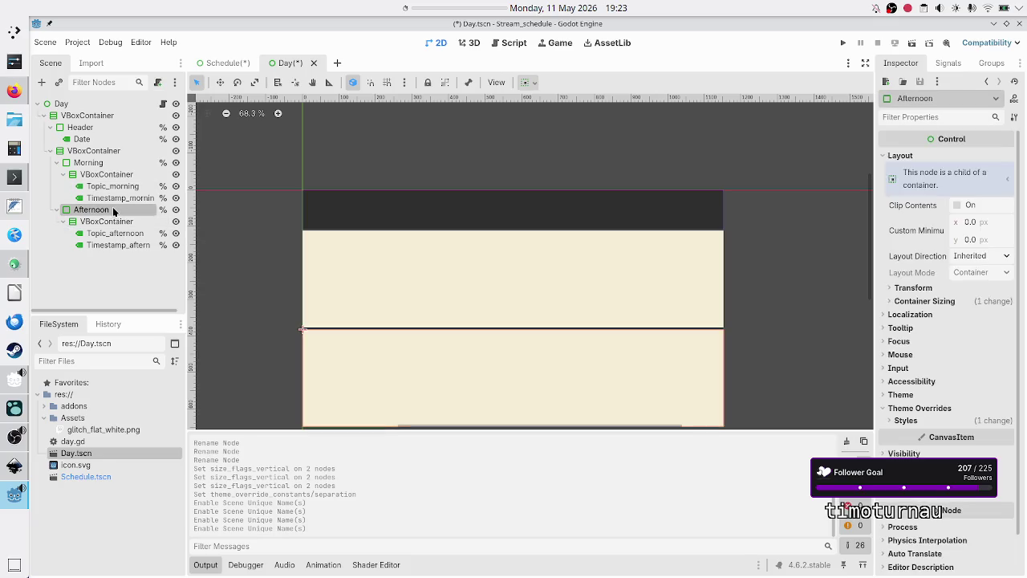
pyautogui.rightClick(112, 206)
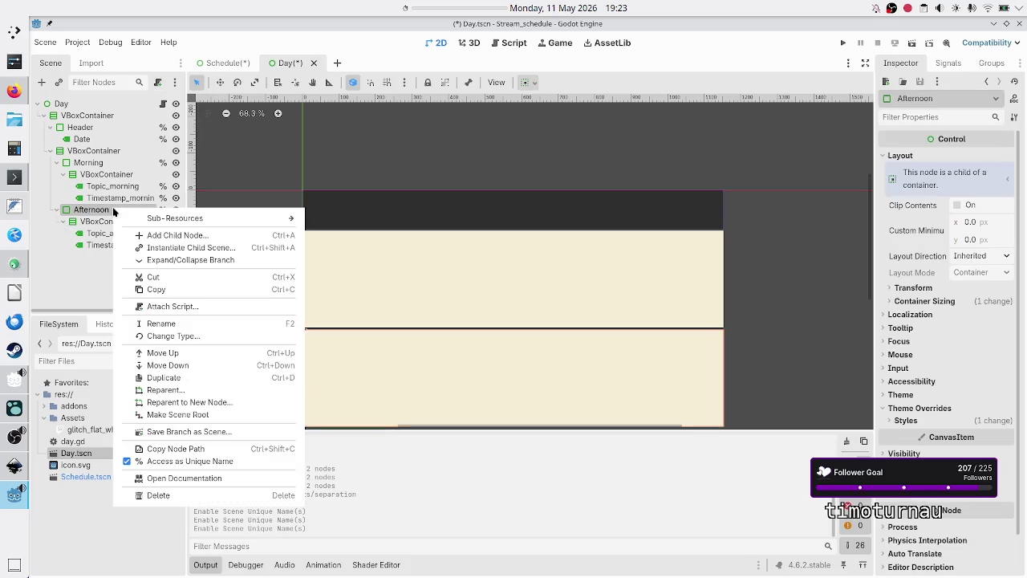
pyautogui.click(178, 460)
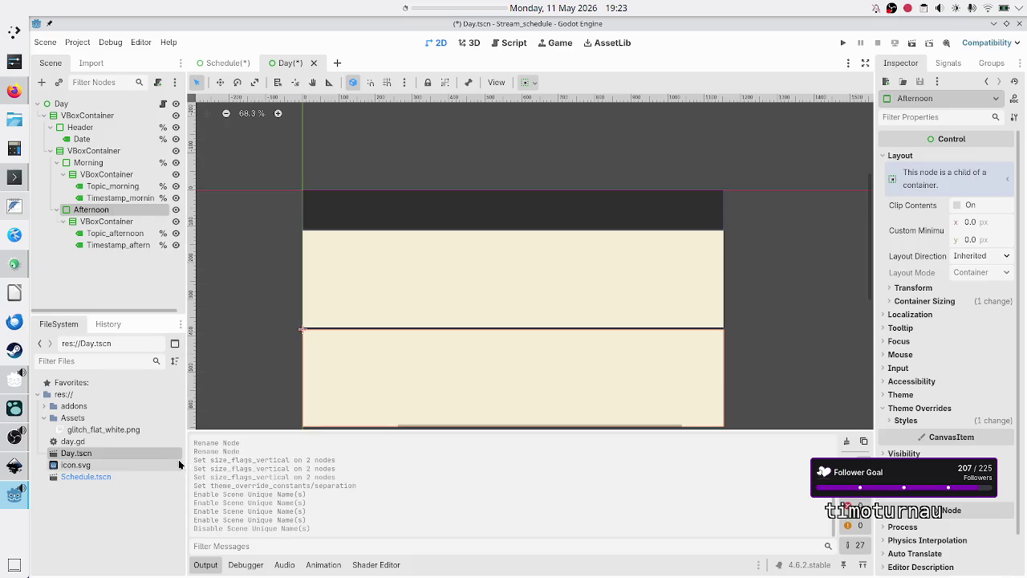
pyautogui.click(102, 166)
pyautogui.rightClick(101, 164)
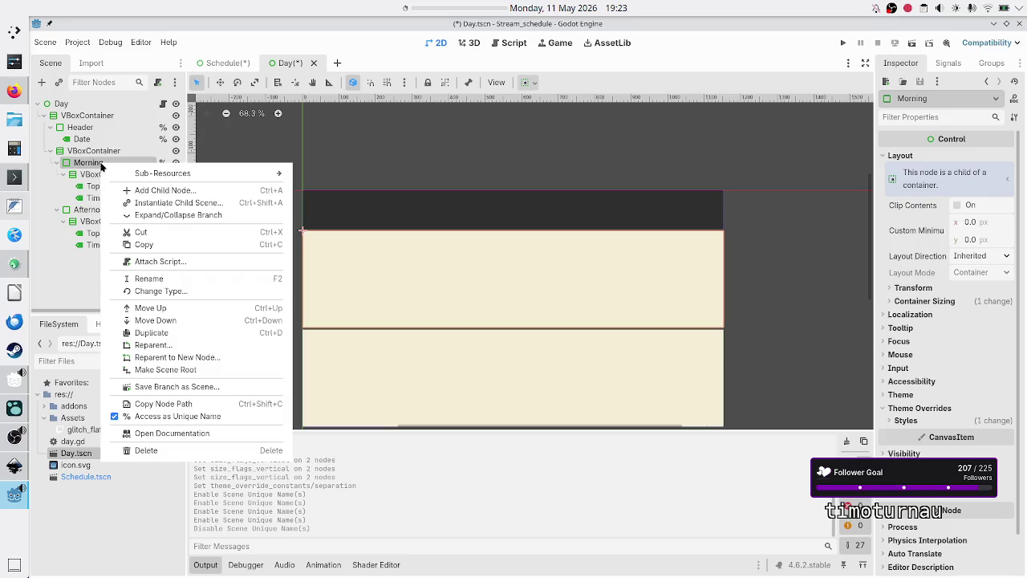
pyautogui.click(175, 416)
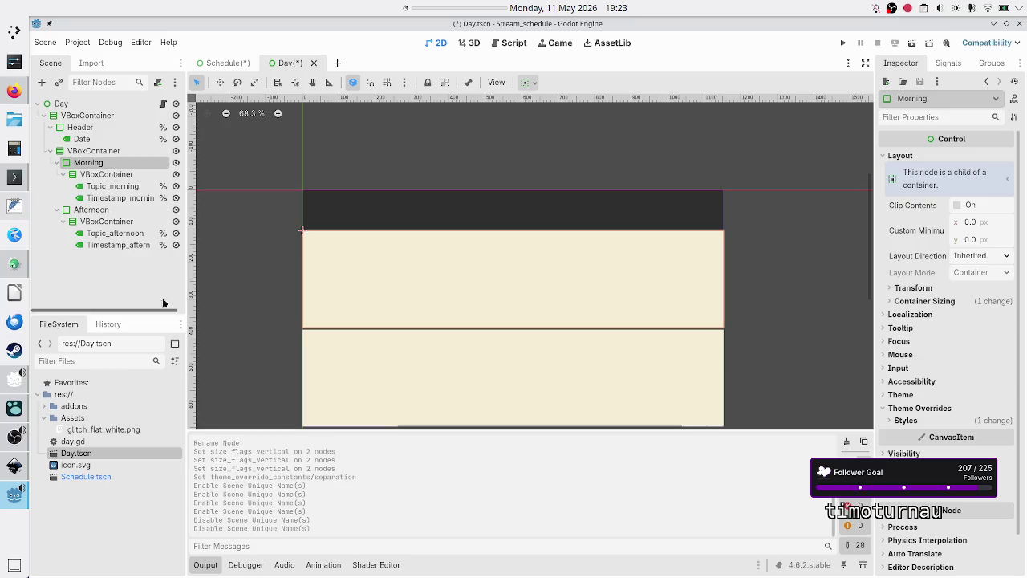
pyautogui.click(114, 186)
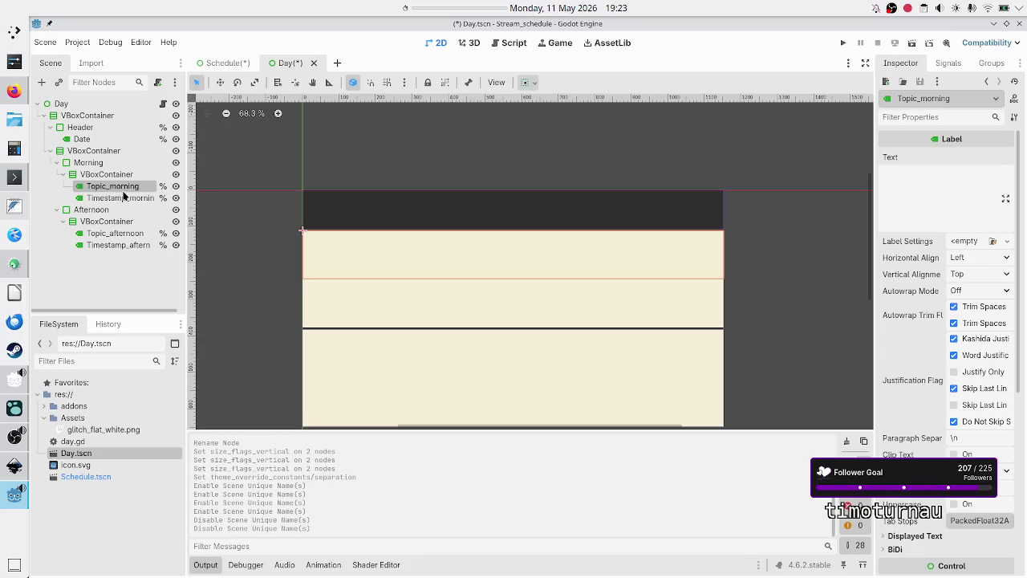
pyautogui.click(120, 198)
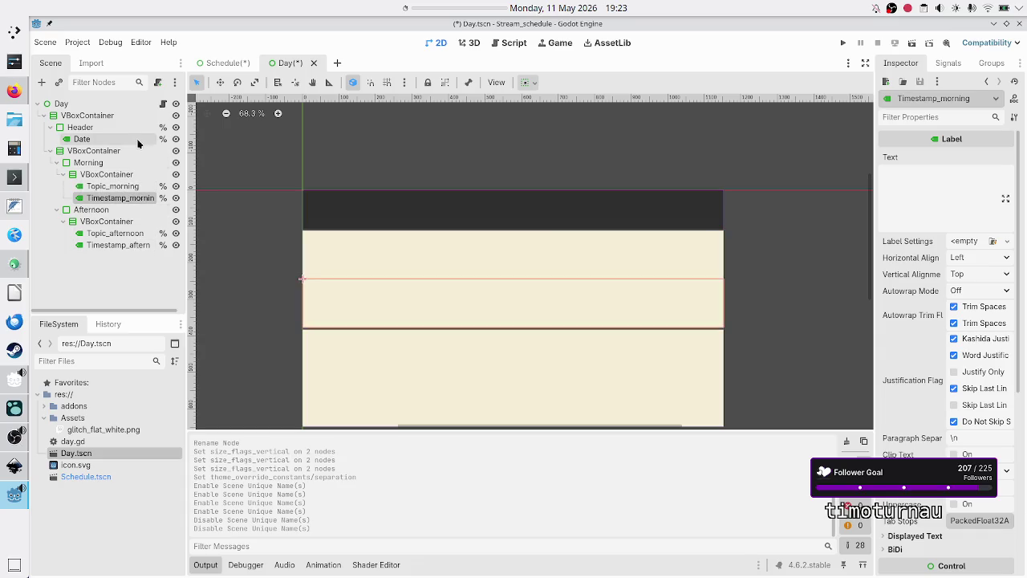
pyautogui.click(130, 139)
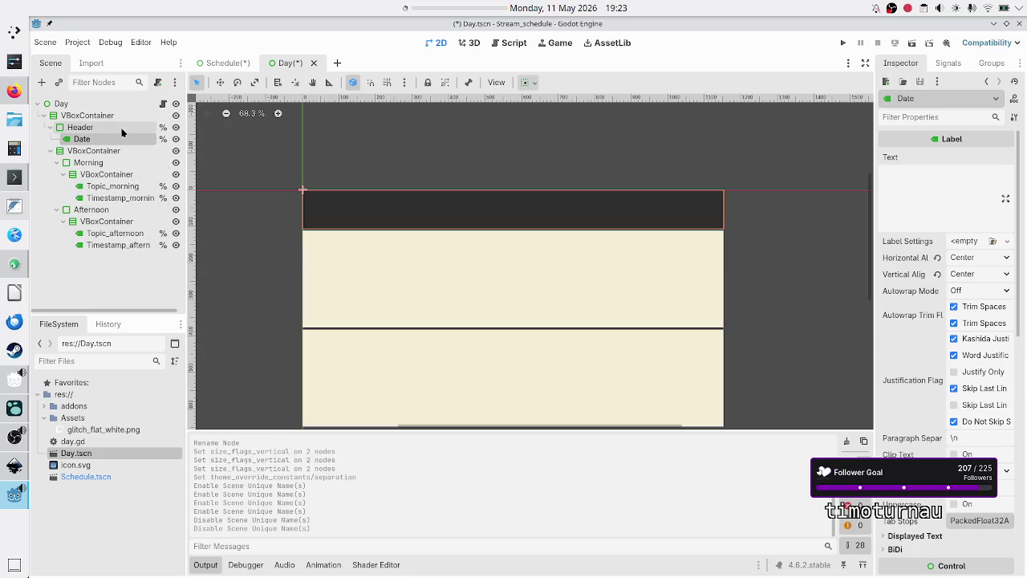
pyautogui.click(122, 131)
pyautogui.rightClick(121, 132)
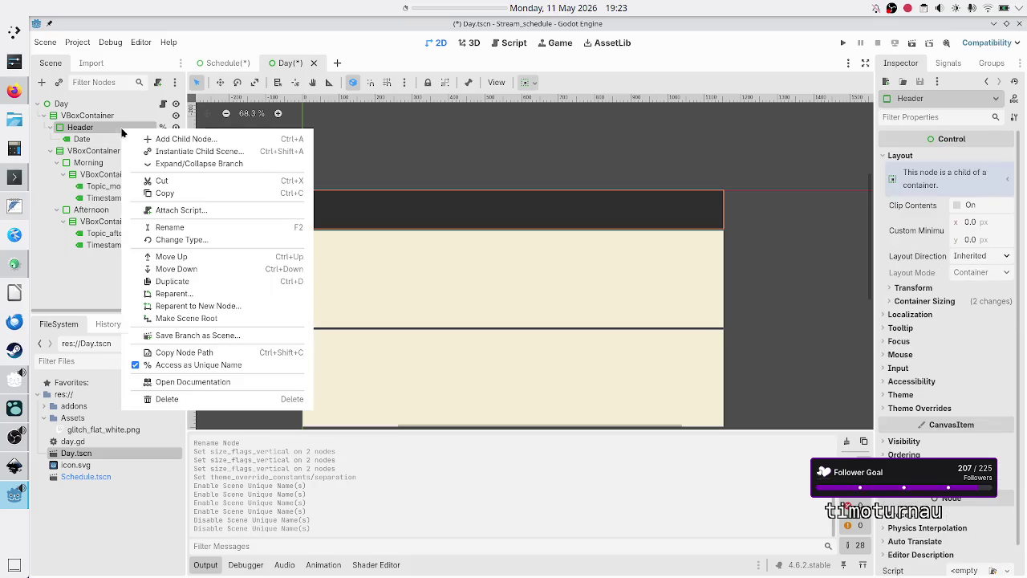
pyautogui.click(183, 366)
# Save the Day scene and open its attached day.gd script
pyautogui.click(100, 294)
pyautogui.hotkey('ctrl', 's')
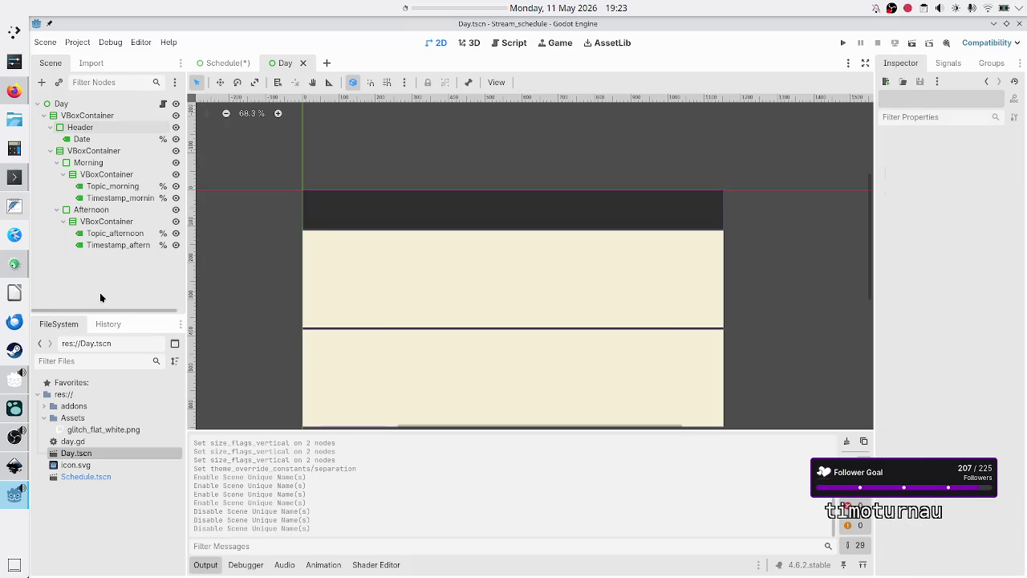
pyautogui.click(163, 105)
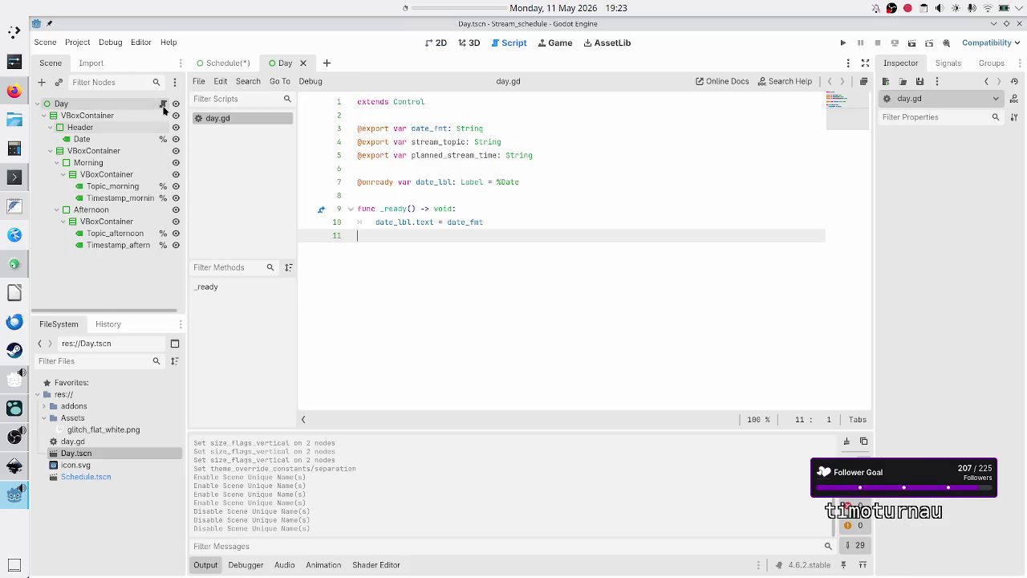
pyautogui.click(542, 178)
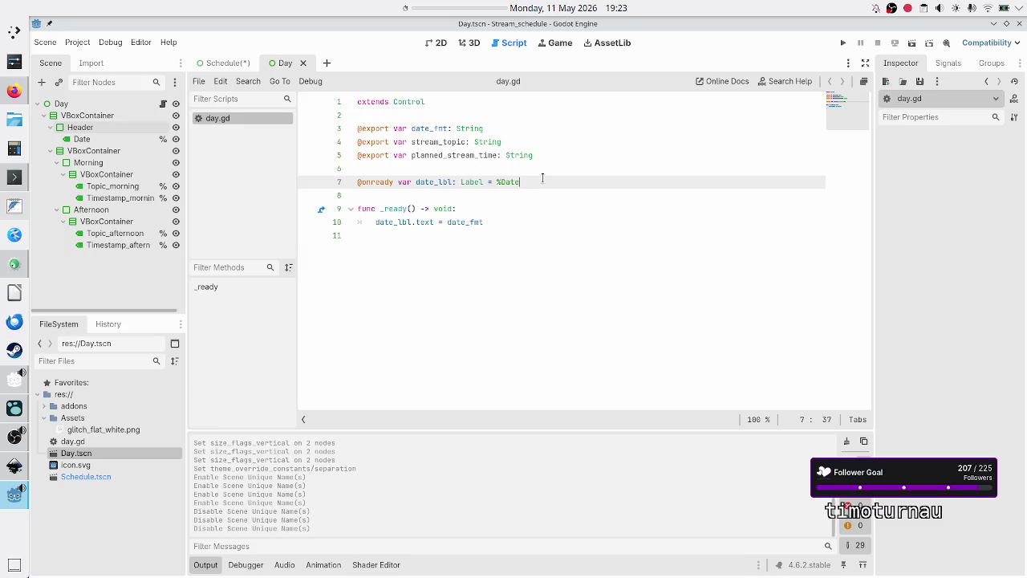
pyautogui.press('Return')
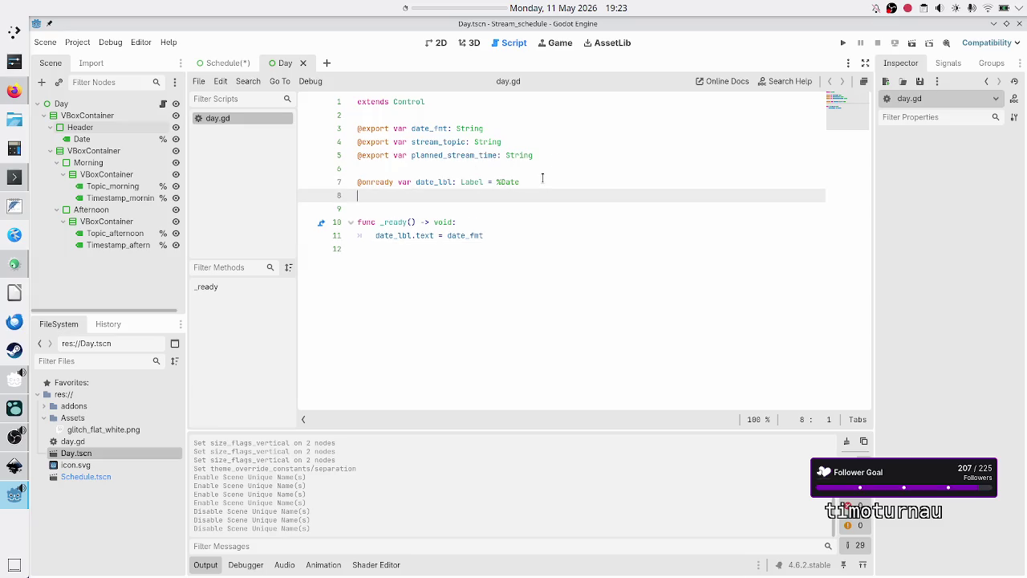
pyautogui.write('@onrea')
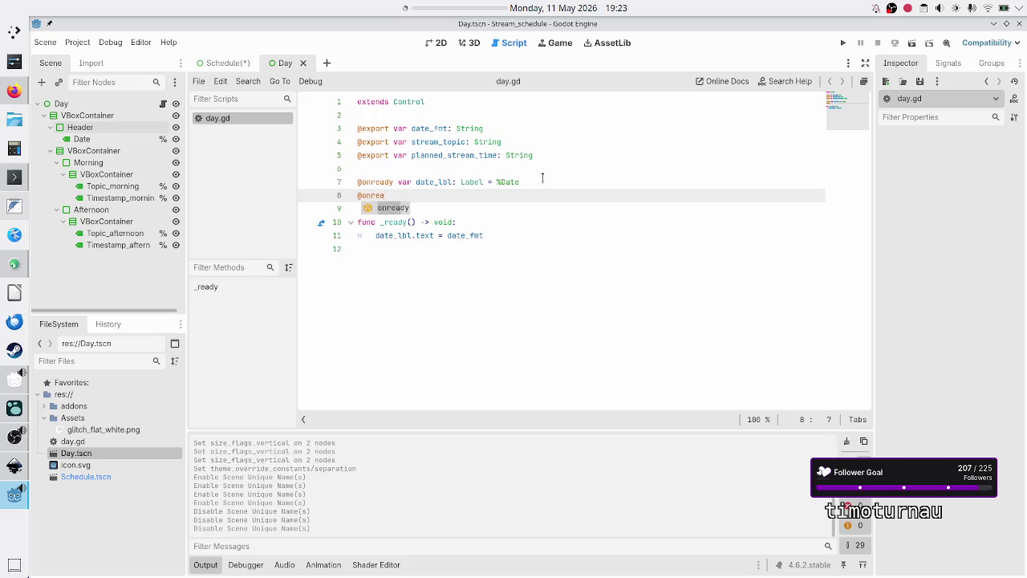
pyautogui.write('dy var ')
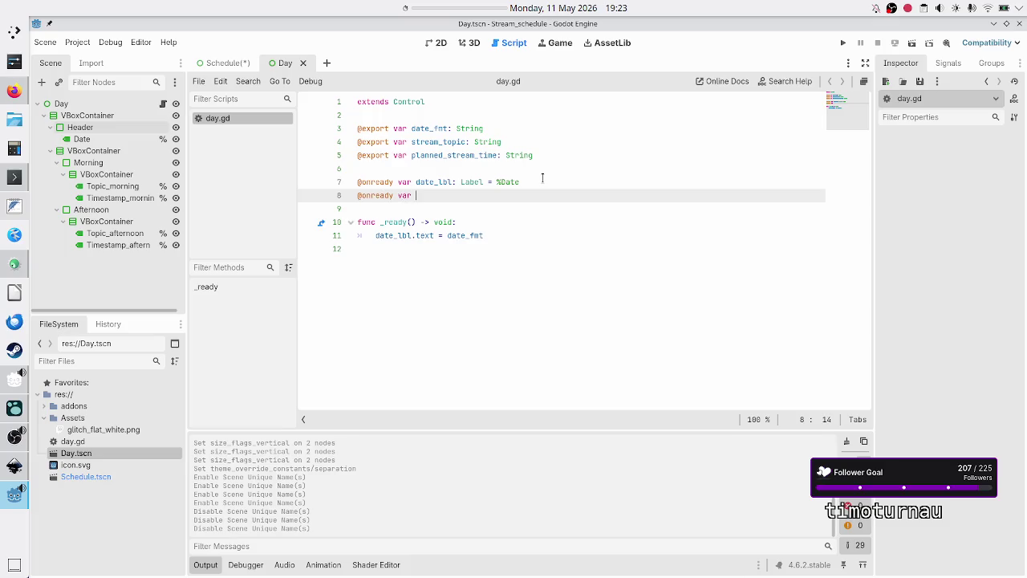
pyautogui.write('topic_')
pyautogui.write('morni')
pyautogui.write('ng_lbl')
pyautogui.write(': Label ')
pyautogui.write('= ')
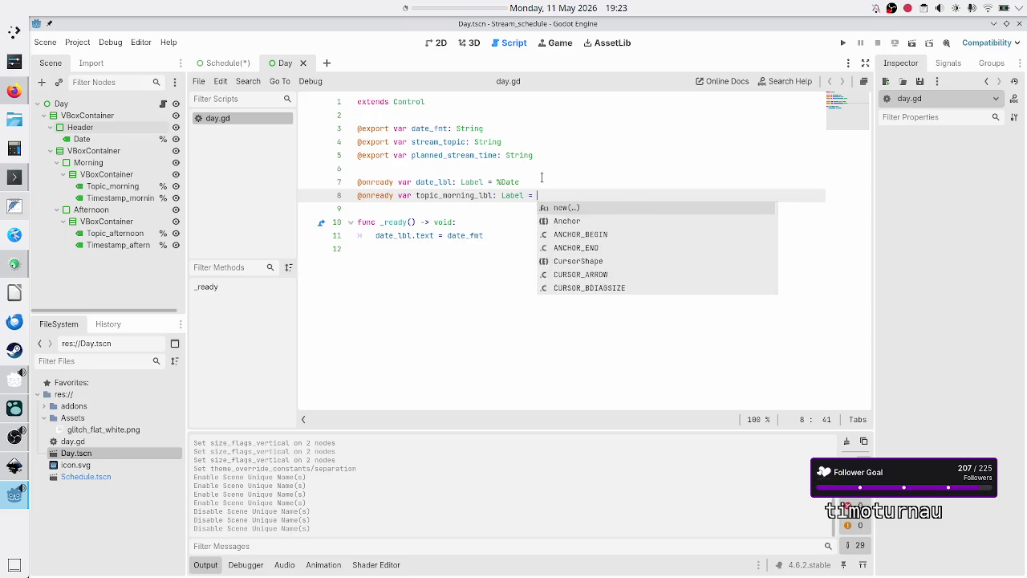
pyautogui.write('%topic')
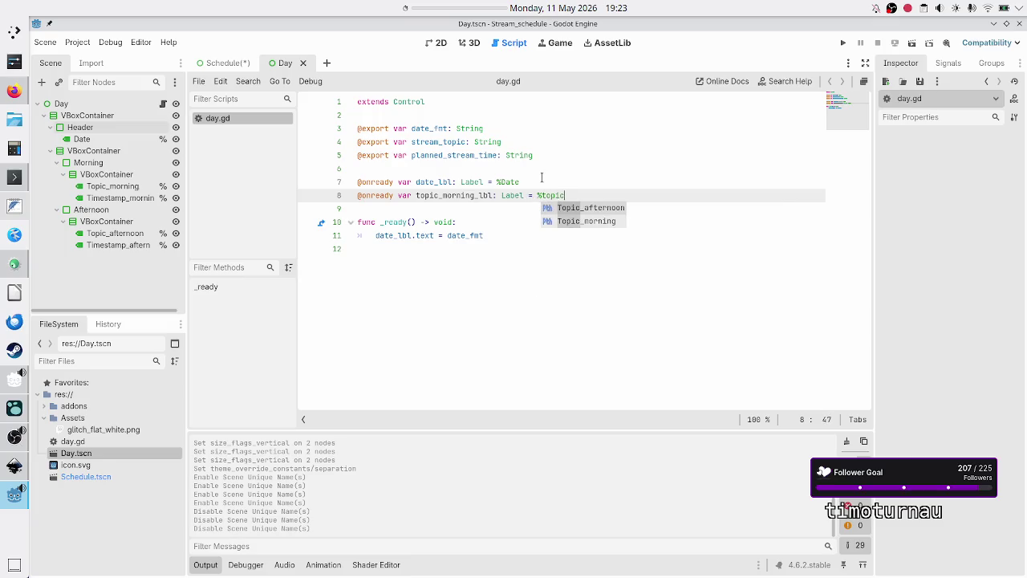
pyautogui.press('Down')
pyautogui.press('Return')
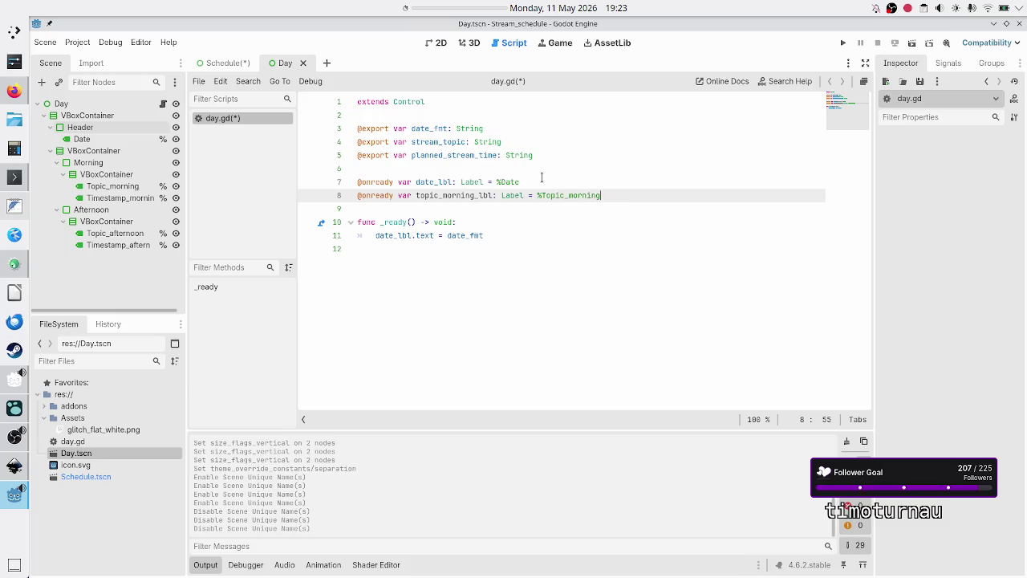
pyautogui.press('Return')
pyautogui.write('@onready var ')
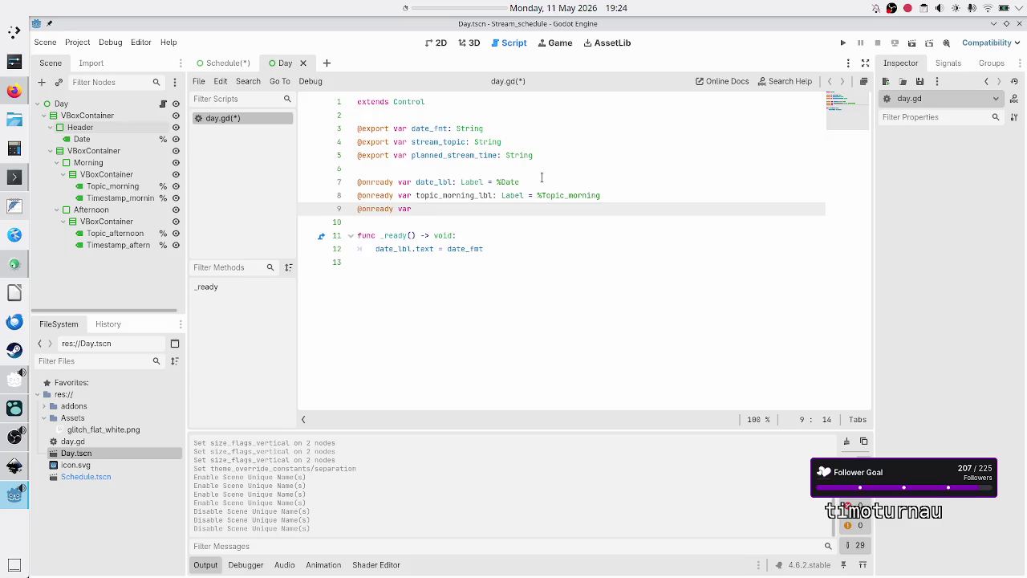
pyautogui.write('timestamo_')
pyautogui.write('morning_')
pyautogui.write('lbl: Label = %time')
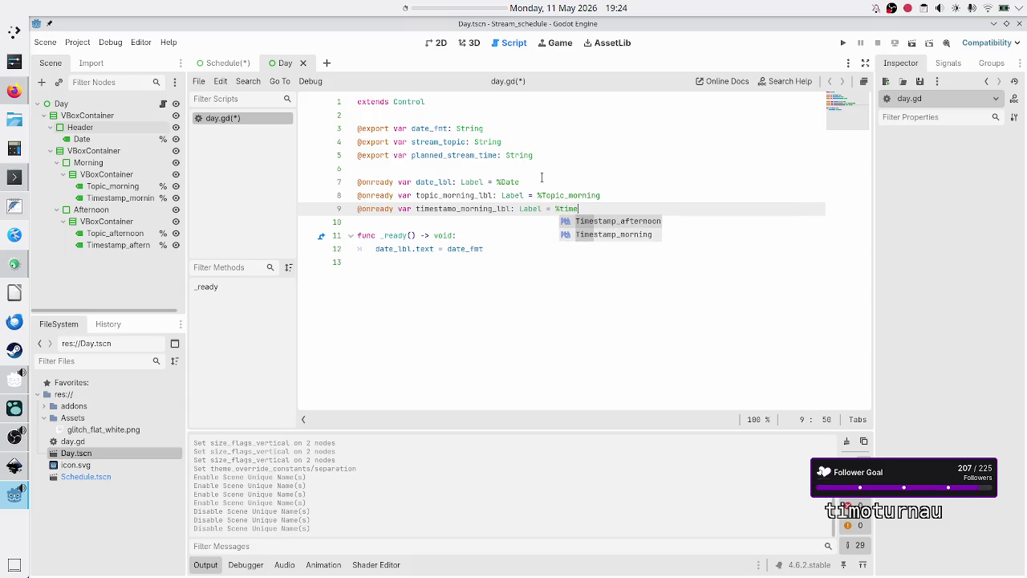
pyautogui.press('Down')
pyautogui.press('Return')
pyautogui.press('Return')
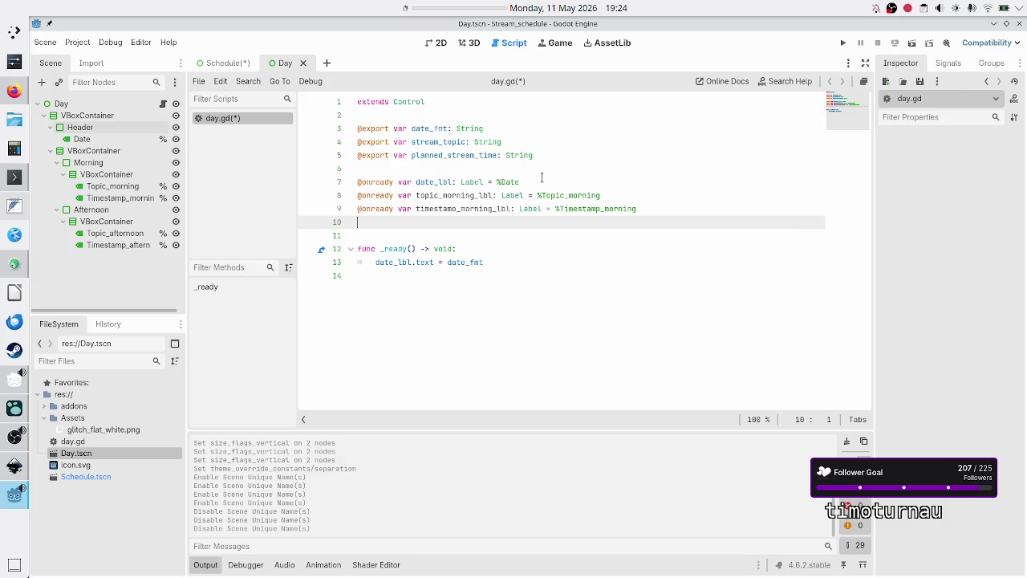
pyautogui.write('@onrea')
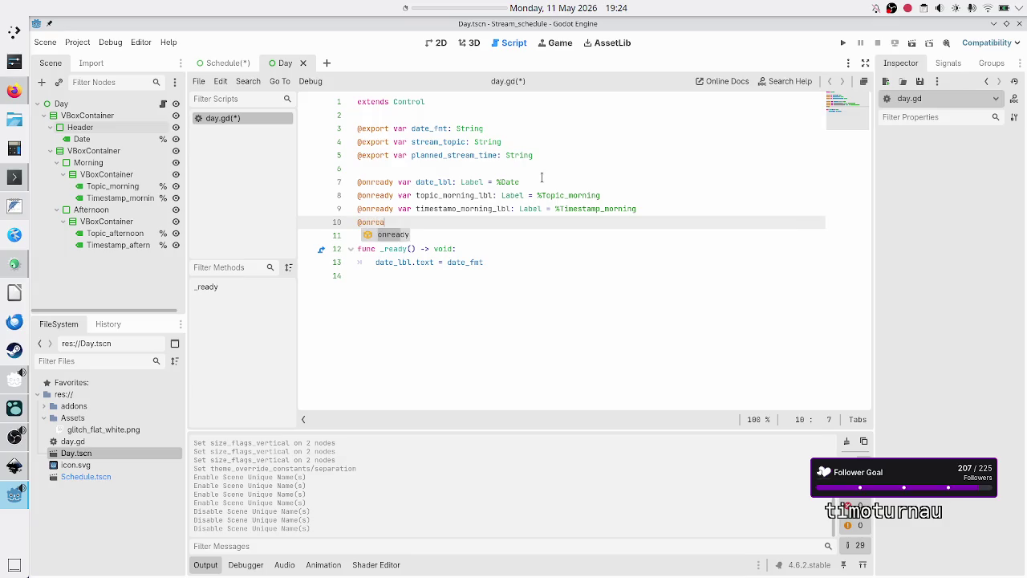
pyautogui.write('dy var to')
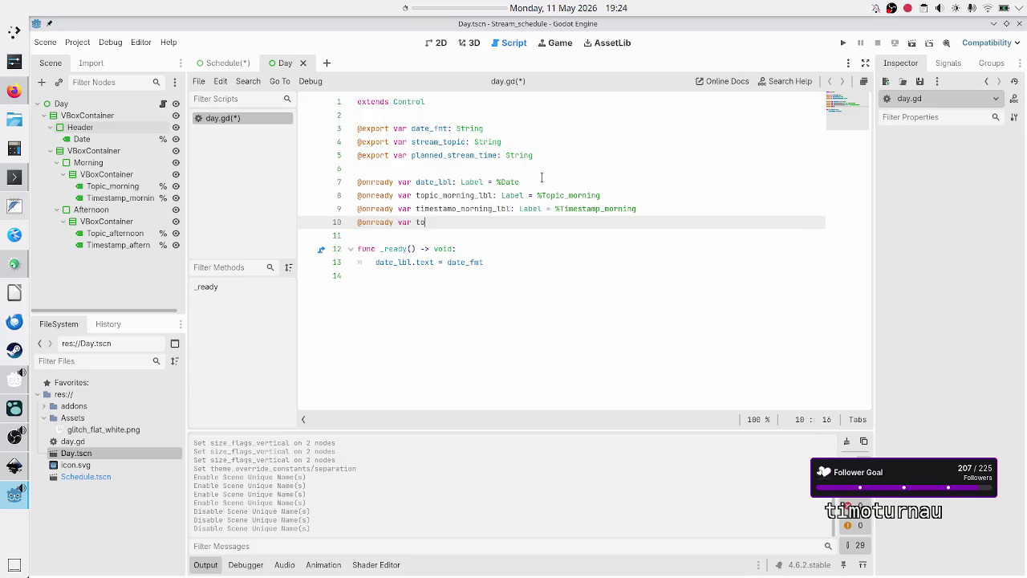
pyautogui.write('pic_afternoo')
pyautogui.write('n_lbl: ')
pyautogui.write('Label = ')
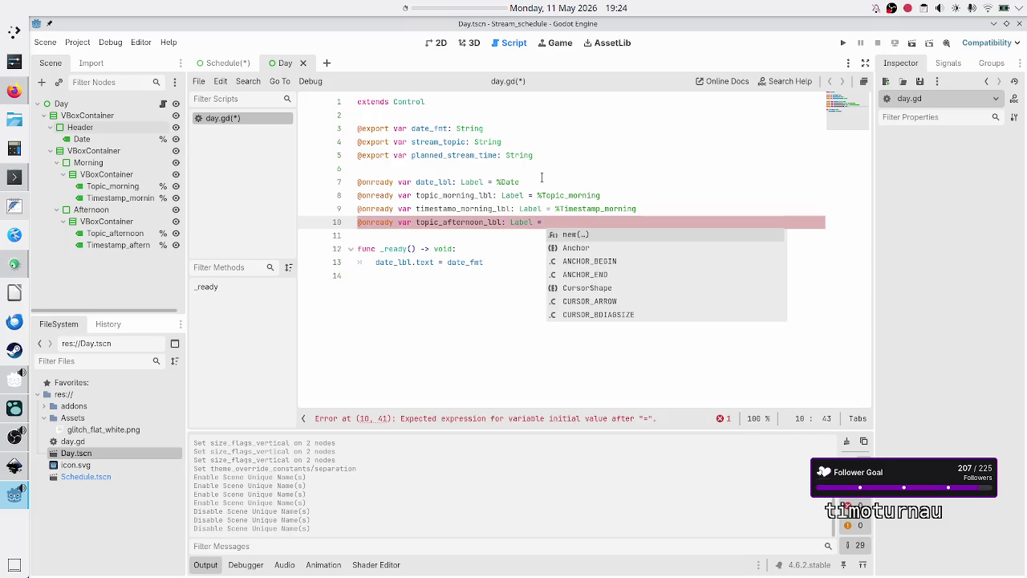
pyautogui.write('%')
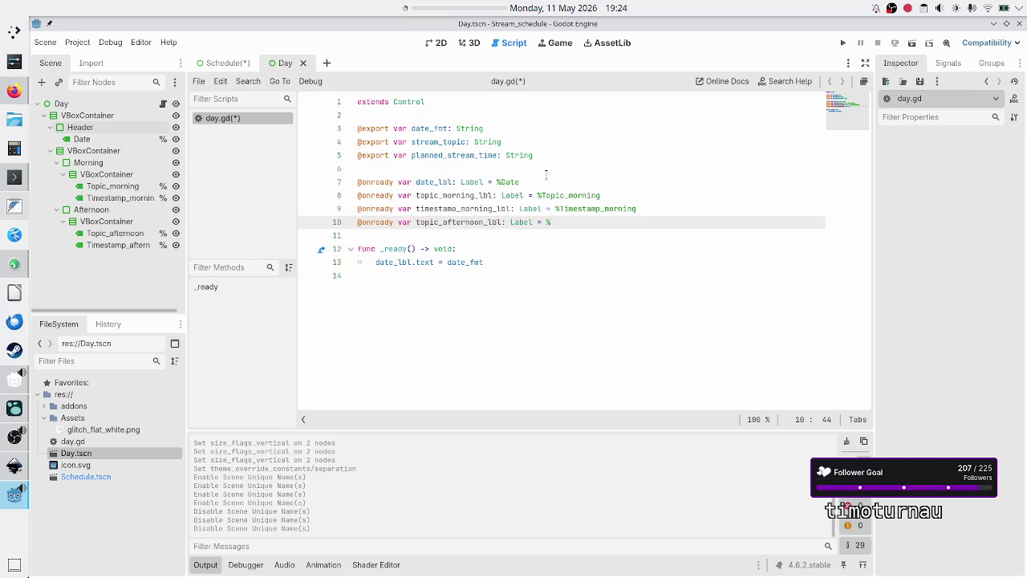
pyautogui.write('topic')
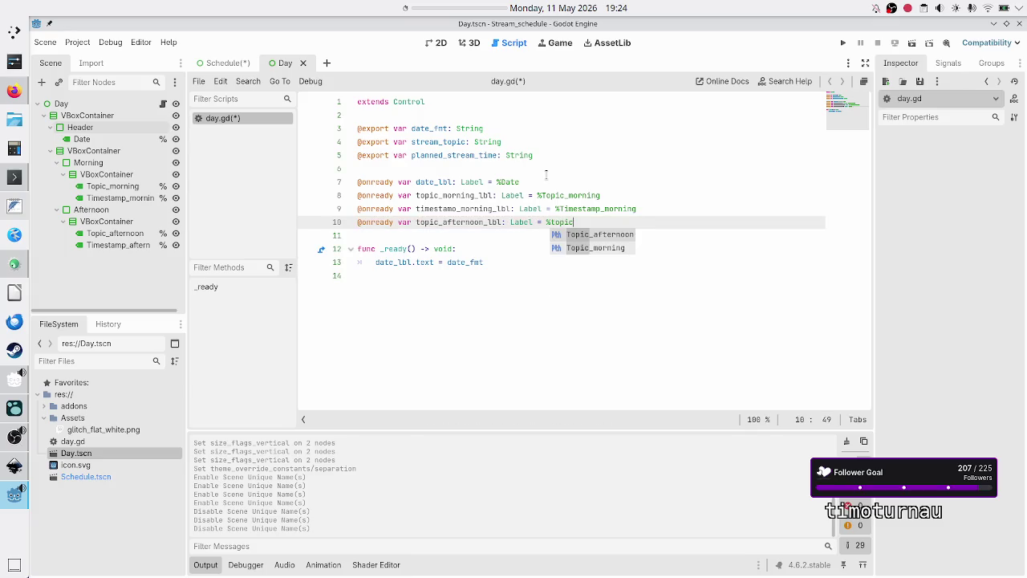
pyautogui.press('Return')
pyautogui.press('Return')
pyautogui.write('@')
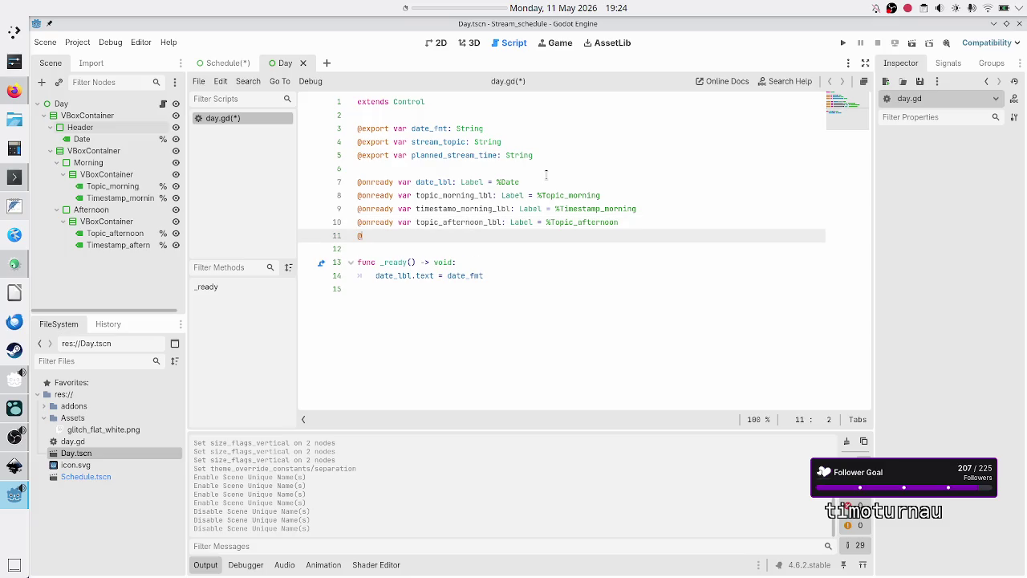
pyautogui.write('onready var time')
pyautogui.write('stamp_')
pyautogui.write('afternoon')
pyautogui.write('_lb')
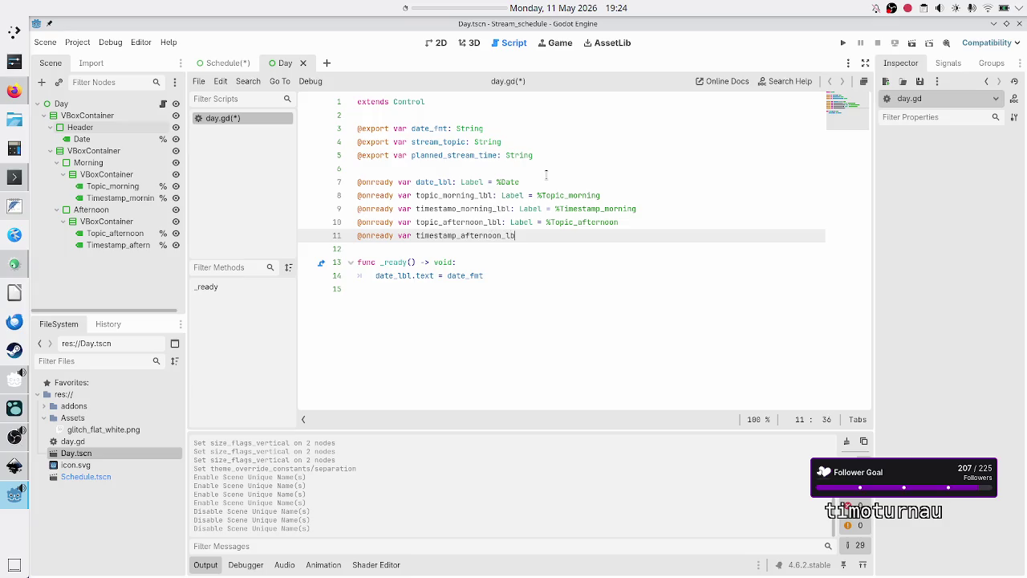
pyautogui.write('l: Label = %')
pyautogui.write('times')
pyautogui.press('Return')
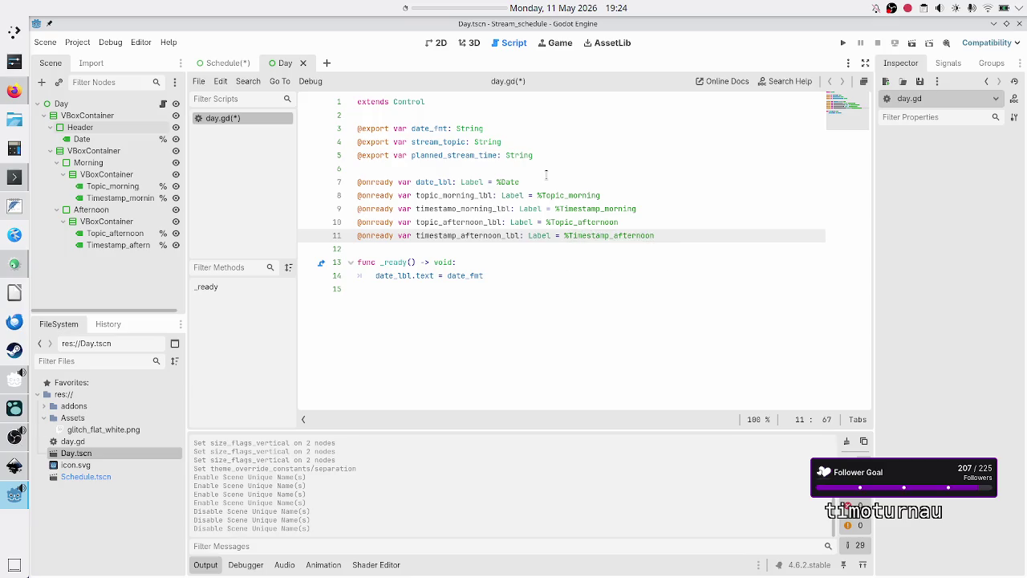
pyautogui.press('Down')
pyautogui.press('Down')
pyautogui.press('Down')
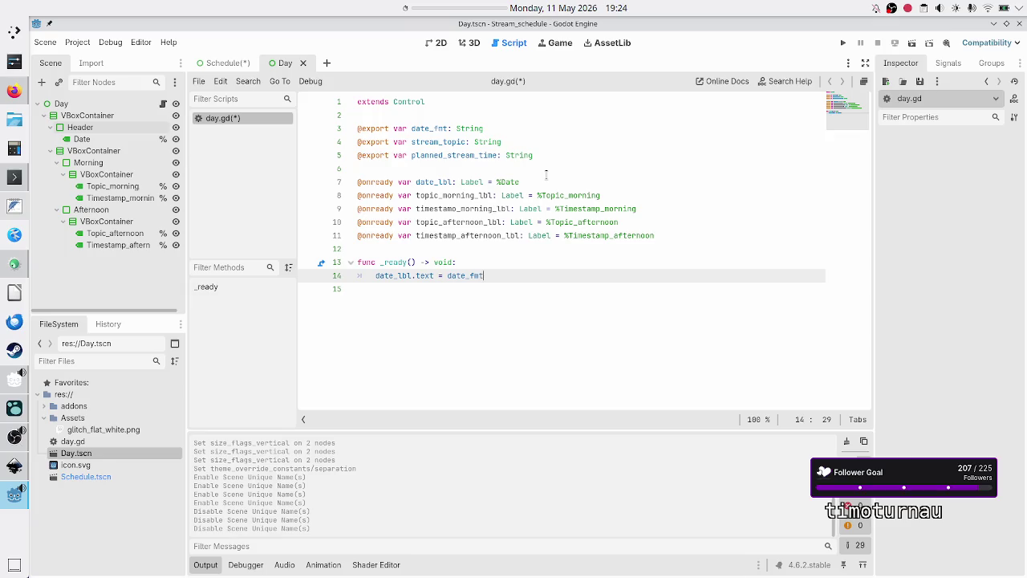
# Start a topic_morning_lbl line inside the _ready function
pyautogui.press('Return')
pyautogui.write('to')
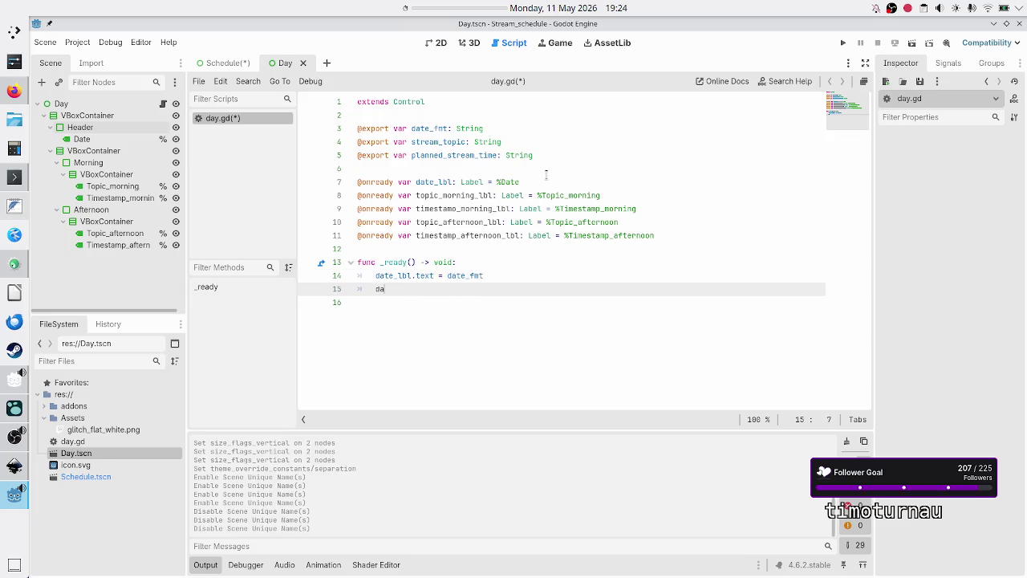
pyautogui.press('BackSpace')
pyautogui.press('BackSpace')
pyautogui.write('topic_m')
pyautogui.press('Return')
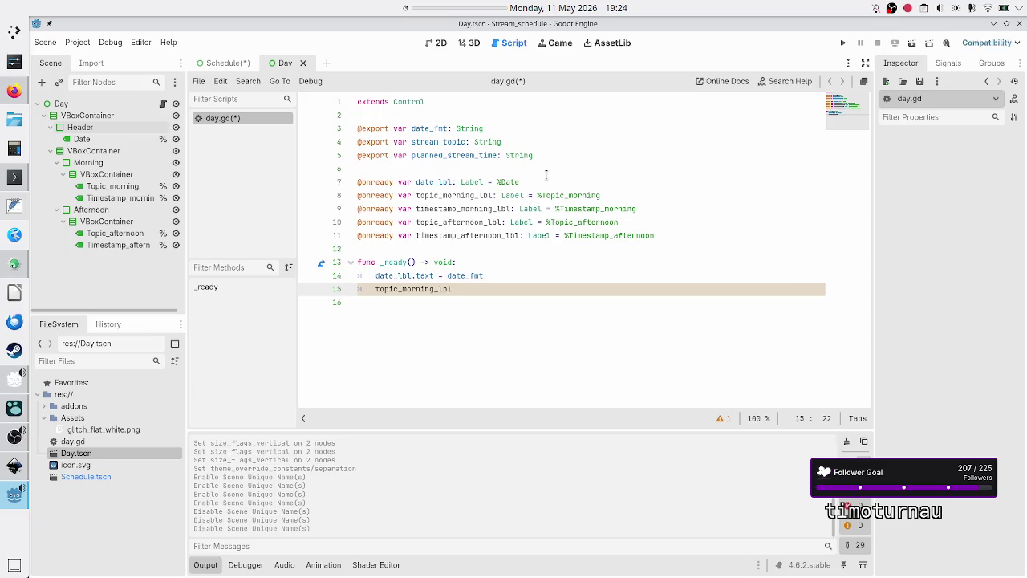
# Rename exports stream_topic to topic_morning and planned_stream_time to timestamp_morning
pyautogui.press('Up')
pyautogui.press('Up')
pyautogui.press('Up')
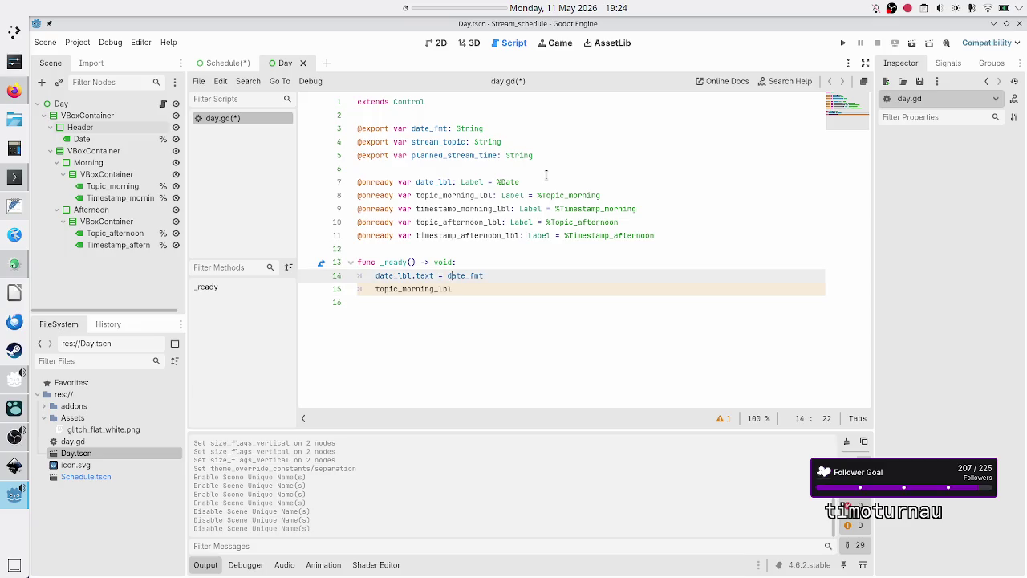
pyautogui.press('Up')
pyautogui.press('Up')
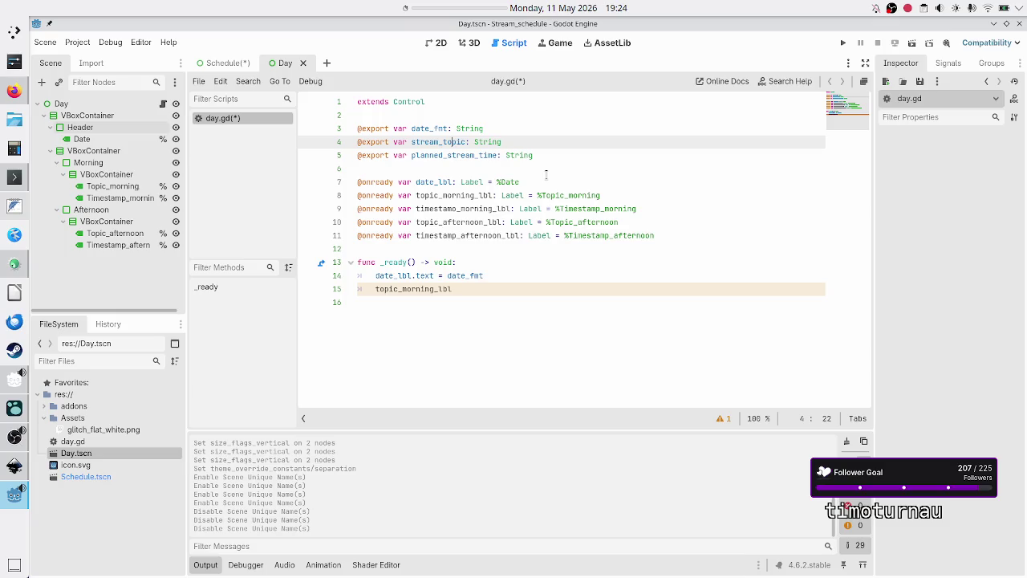
pyautogui.press('Down')
pyautogui.press('Down')
pyautogui.press('Down')
pyautogui.press('Down')
pyautogui.press('Down')
pyautogui.press('Down')
pyautogui.press('Up')
pyautogui.press('Up')
pyautogui.press('Up')
pyautogui.press('Up')
pyautogui.press('Up')
pyautogui.press('Up')
pyautogui.press('BackSpace')
pyautogui.press('BackSpace')
pyautogui.press('BackSpace')
pyautogui.press('BackSpace')
pyautogui.write('topic_morn')
pyautogui.write('ing')
pyautogui.press('Down')
pyautogui.press('Right')
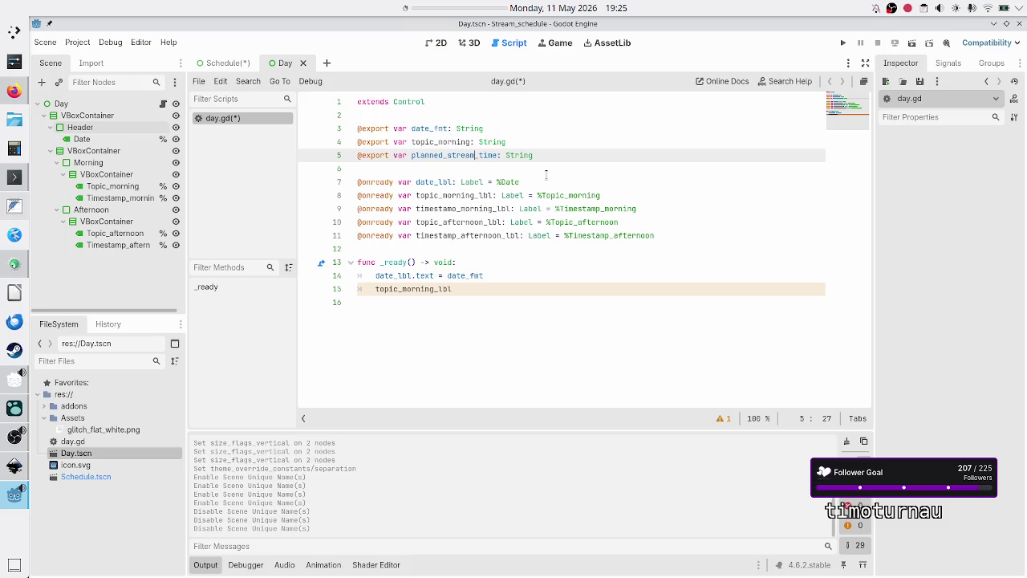
pyautogui.press('BackSpace')
pyautogui.press('BackSpace')
pyautogui.press('BackSpace')
pyautogui.press('BackSpace')
pyautogui.press('BackSpace')
pyautogui.press('BackSpace')
pyautogui.write('timestamp_morning')
pyautogui.press('End')
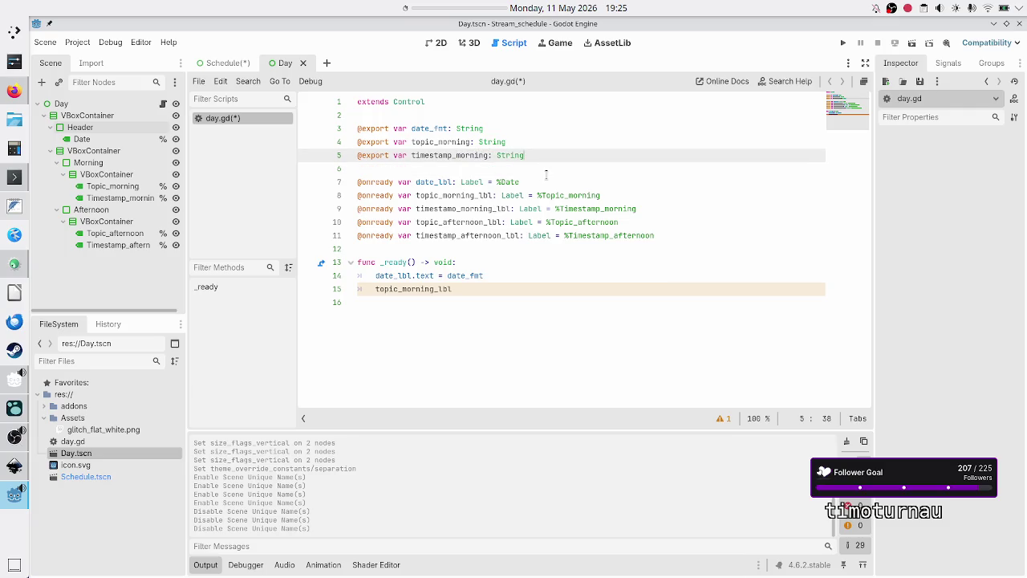
pyautogui.press('Return')
pyautogui.write('@export var topic_afternoon: ')
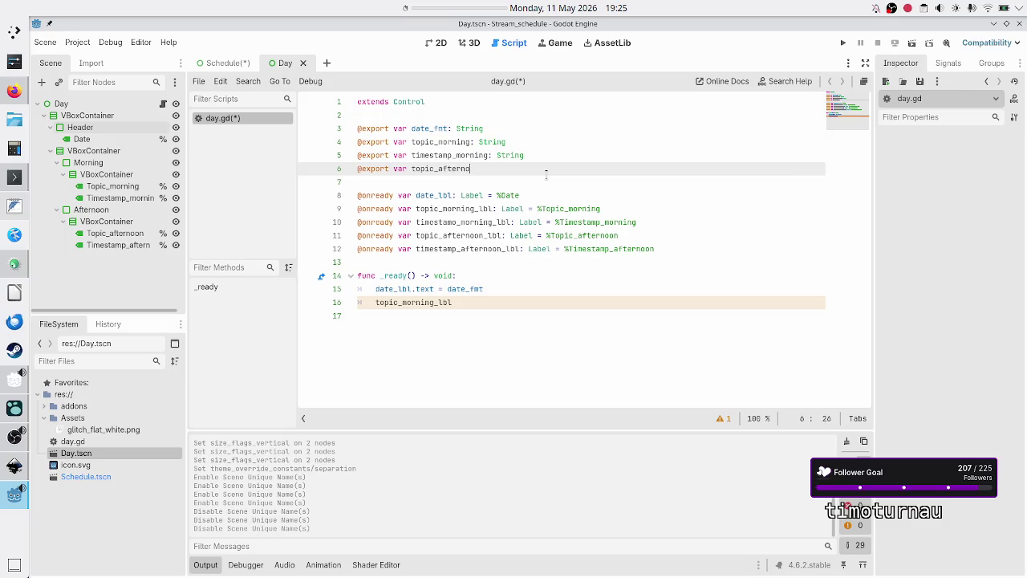
pyautogui.write('String')
pyautogui.press('Return')
pyautogui.write('@e')
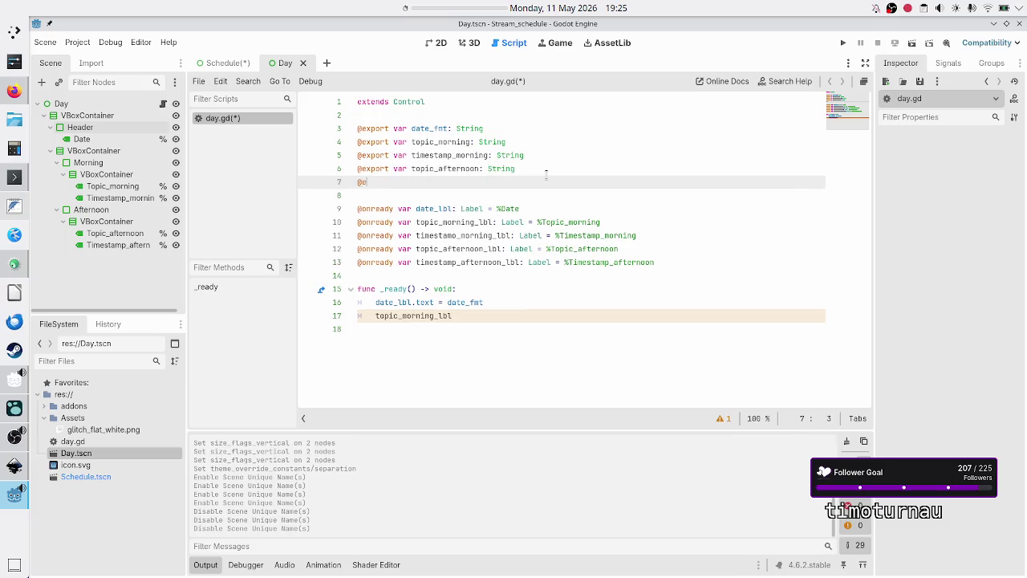
pyautogui.write('xport var time')
pyautogui.press('BackSpace')
pyautogui.write('stamp_')
pyautogui.write('afternoon: ')
pyautogui.write('String')
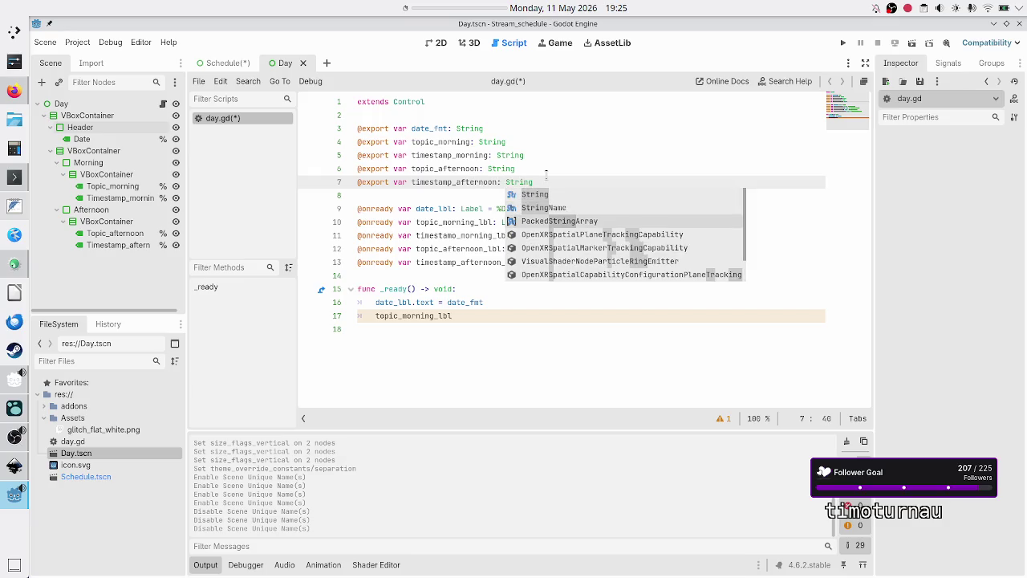
pyautogui.press('Escape')
pyautogui.press('Down')
pyautogui.press('Down')
pyautogui.press('Down')
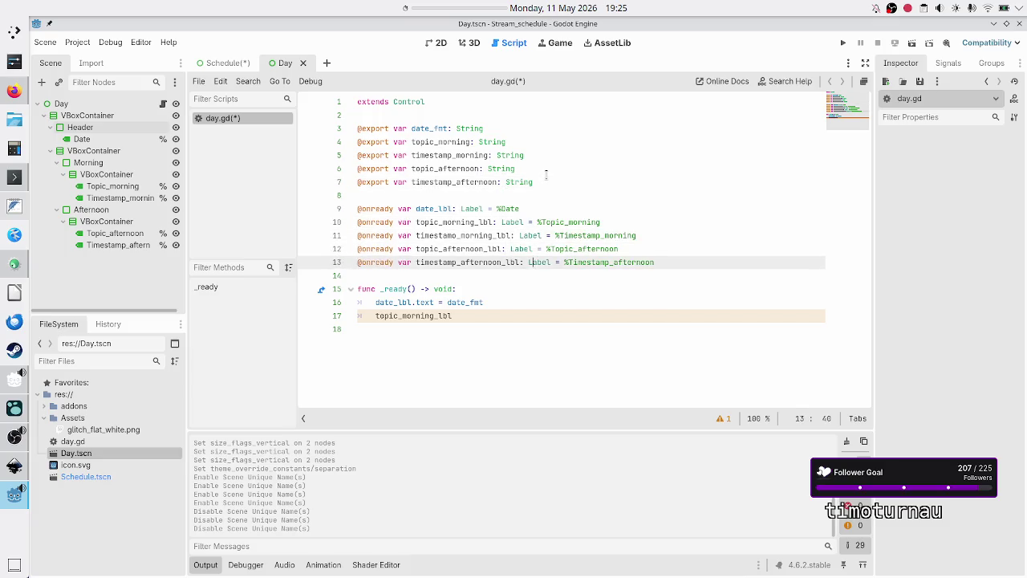
pyautogui.press('Down')
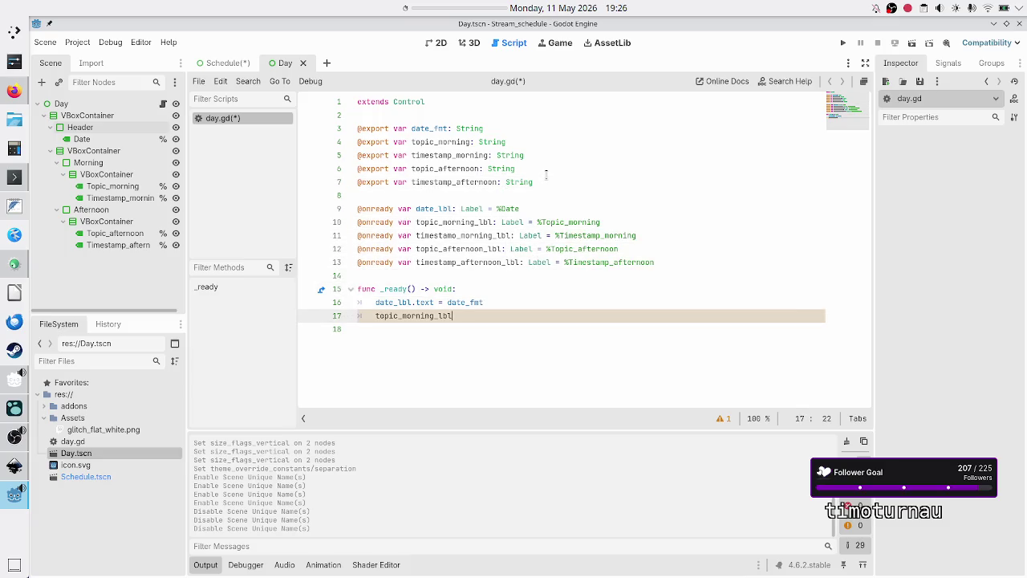
# Assign topic_morning and timestamp_morning to the morning topic and timestamp labels' text
pyautogui.write('.')
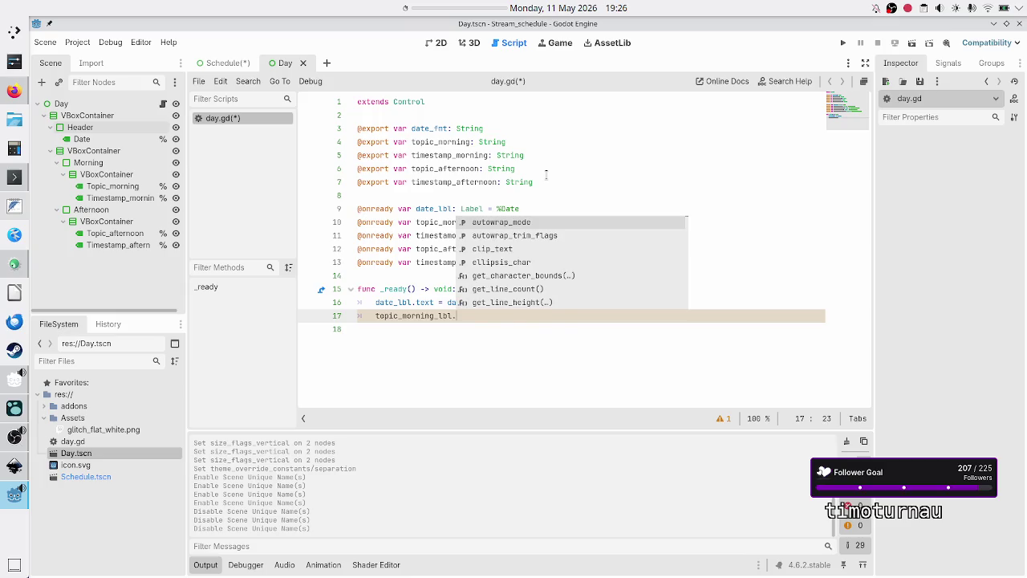
pyautogui.write('text')
pyautogui.press('Escape')
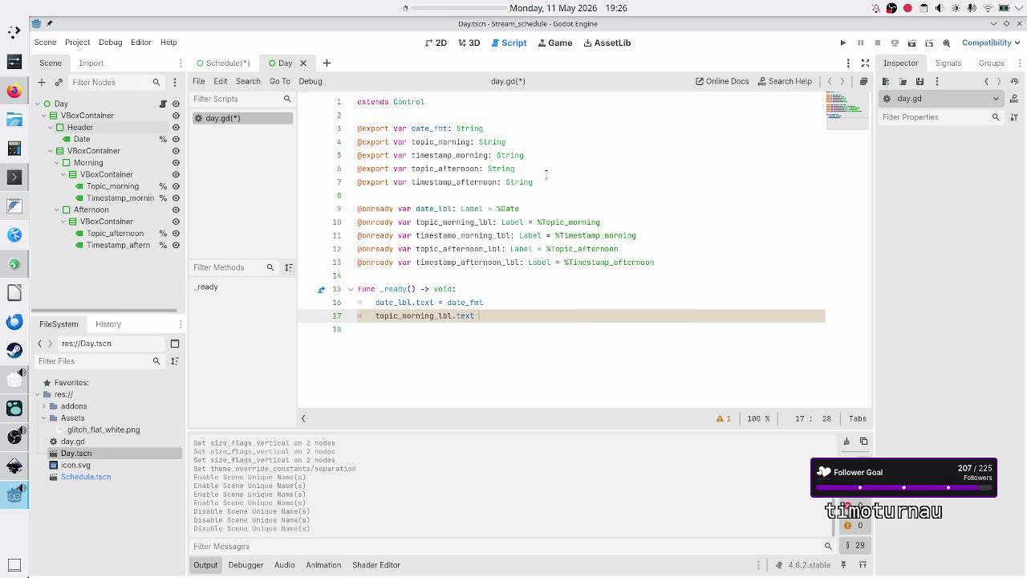
pyautogui.write('top')
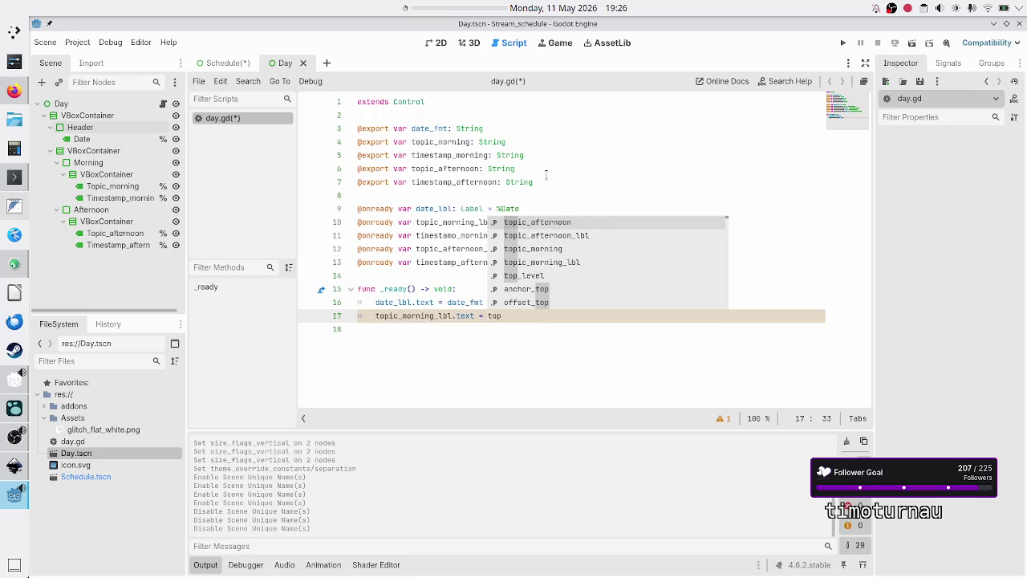
pyautogui.press('Down')
pyautogui.press('Down')
pyautogui.press('Return')
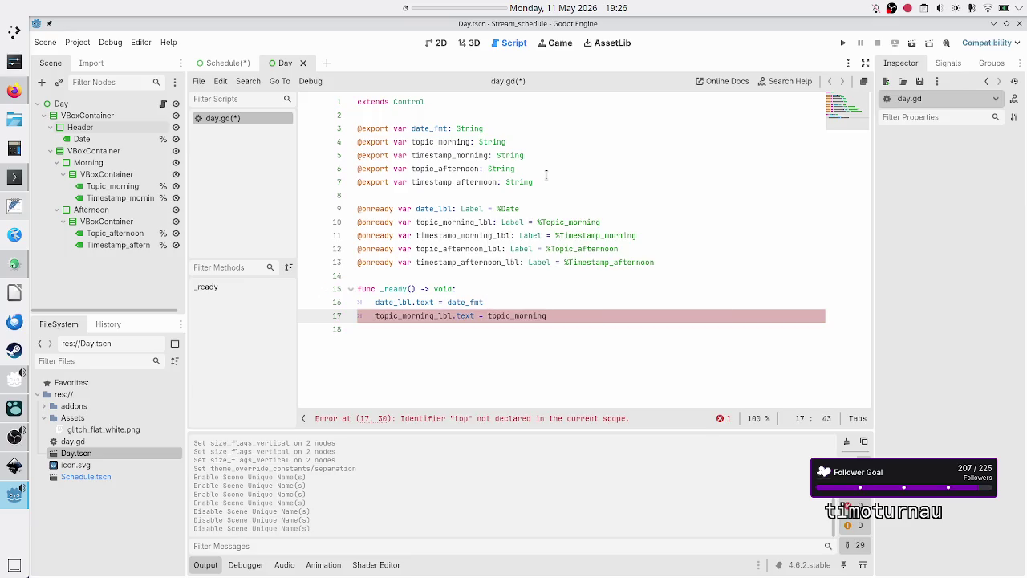
pyautogui.press('Return')
pyautogui.write('topi')
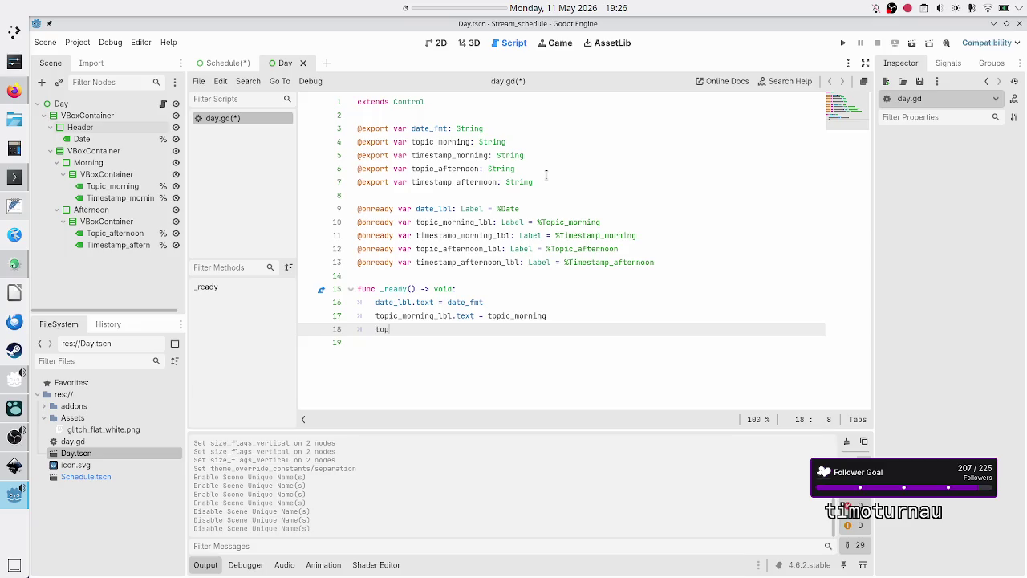
pyautogui.press('BackSpace')
pyautogui.press('BackSpace')
pyautogui.press('BackSpace')
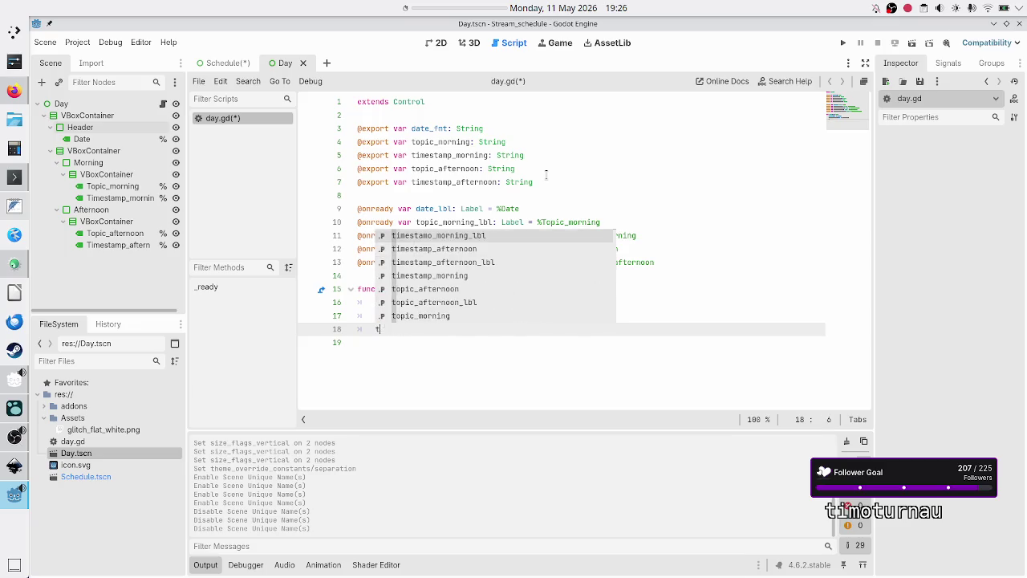
pyautogui.write('imesta')
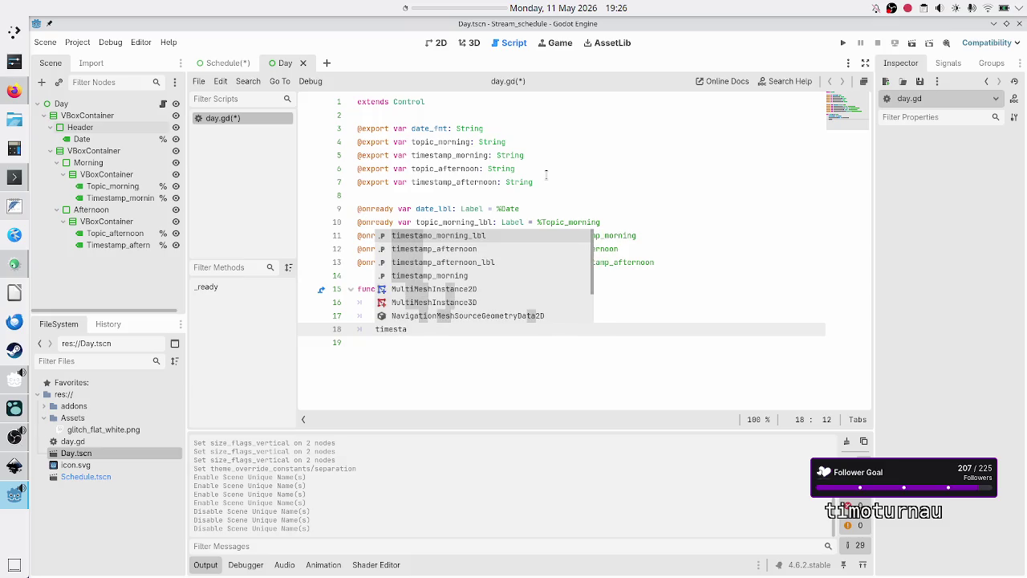
pyautogui.press('Return')
pyautogui.write('.text = tim')
pyautogui.press('Down')
pyautogui.press('Down')
pyautogui.press('Down')
pyautogui.press('Return')
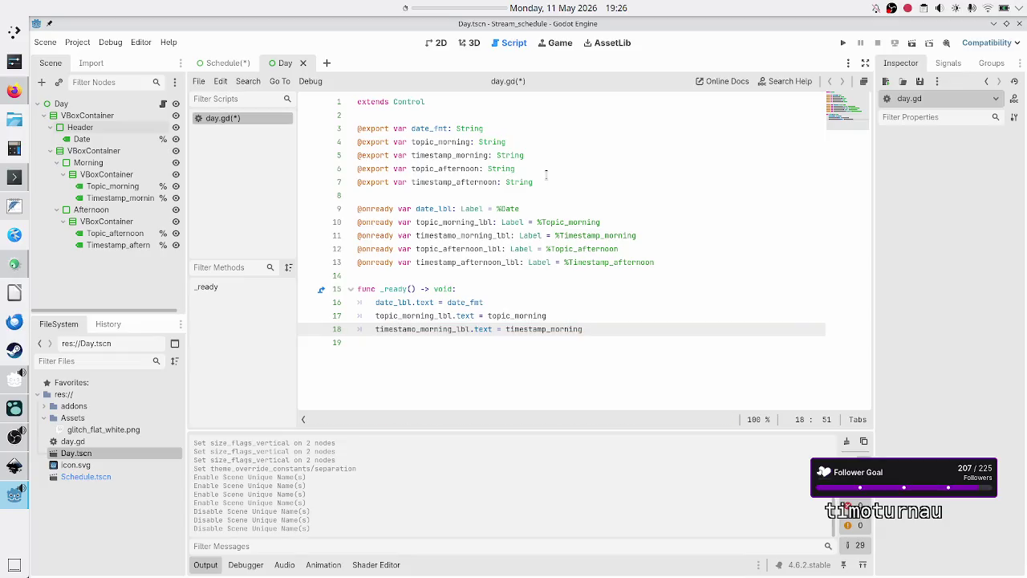
# Fix the 'timestamo' typo to 'timestamp' in the morning timestamp label name
pyautogui.press('Home')
pyautogui.press('Right')
pyautogui.press('Right')
pyautogui.press('Right')
pyautogui.press('BackSpace')
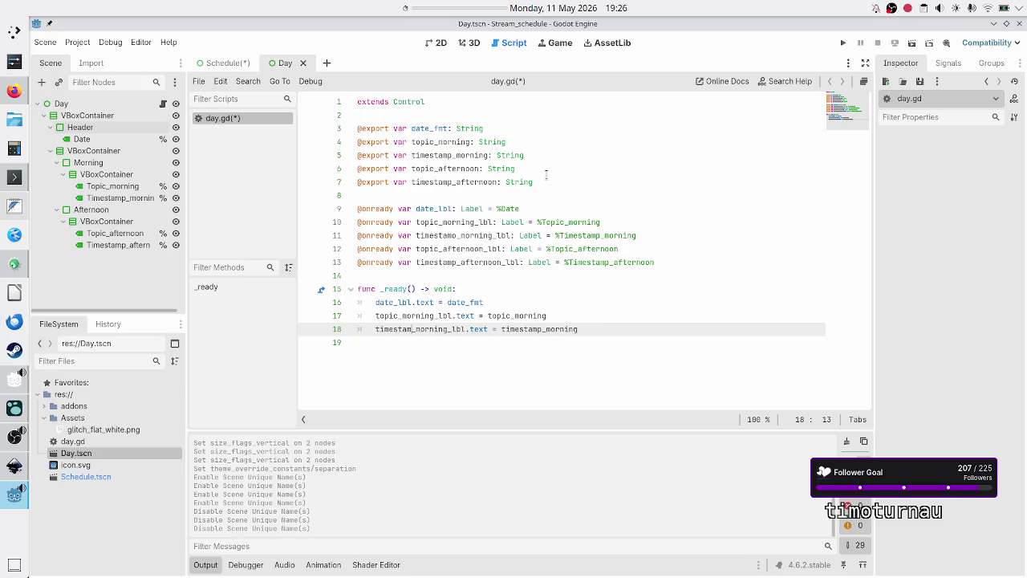
pyautogui.write('p')
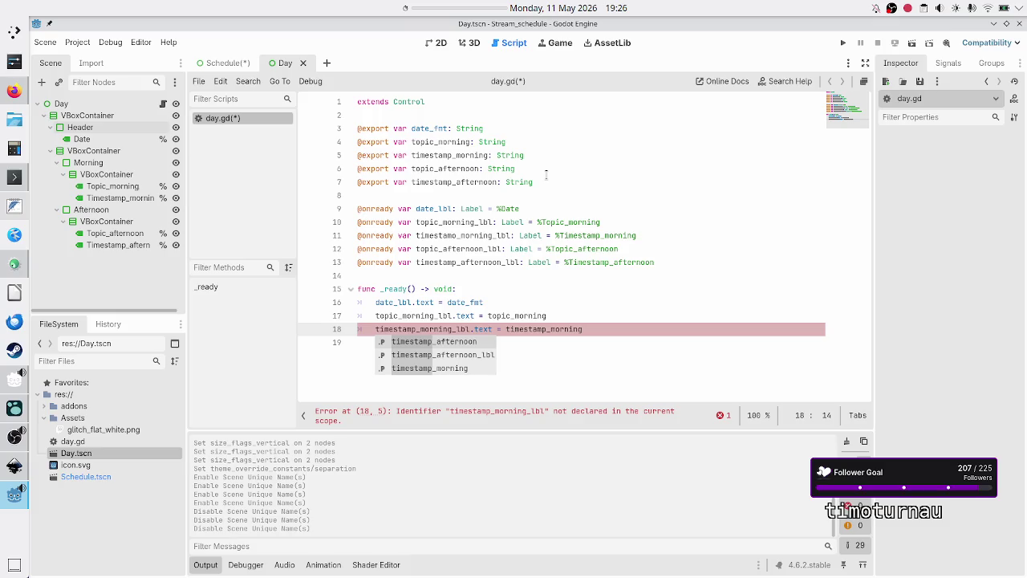
pyautogui.press('Escape')
pyautogui.press('Up')
pyautogui.press('Up')
pyautogui.press('Up')
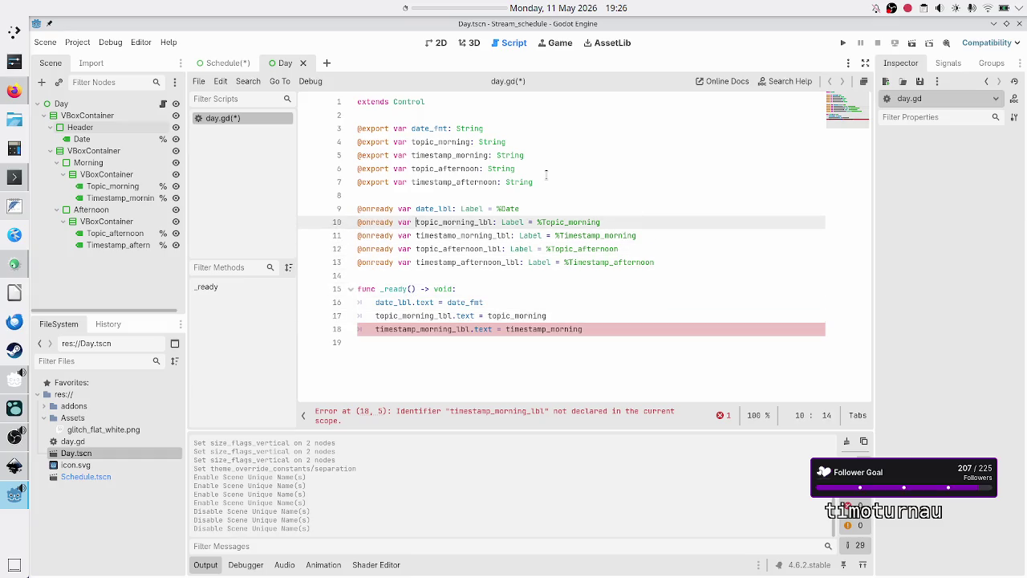
pyautogui.press('Right')
pyautogui.press('Right')
pyautogui.press('Right')
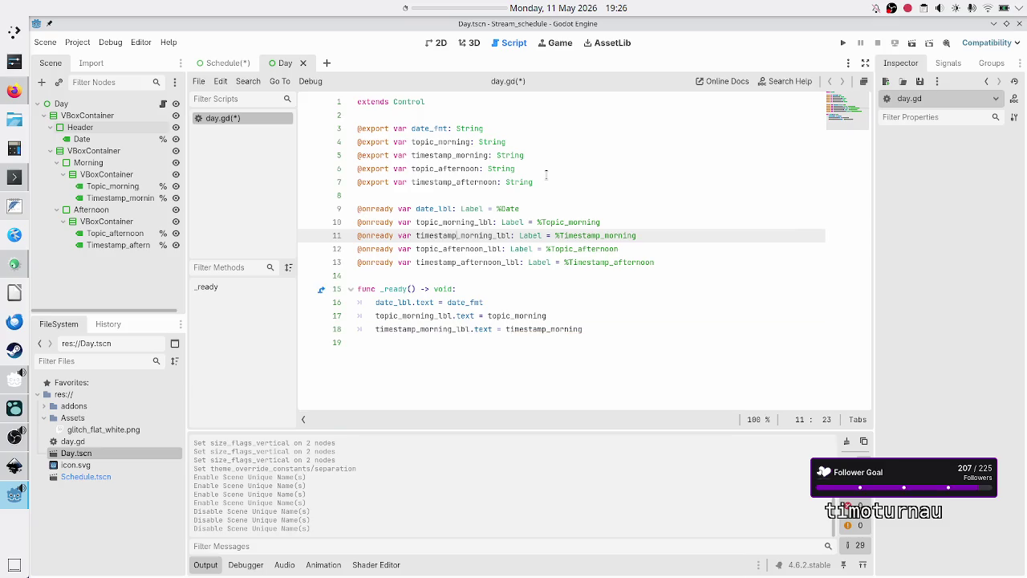
pyautogui.press('Down')
pyautogui.press('Down')
pyautogui.press('Down')
pyautogui.press('Down')
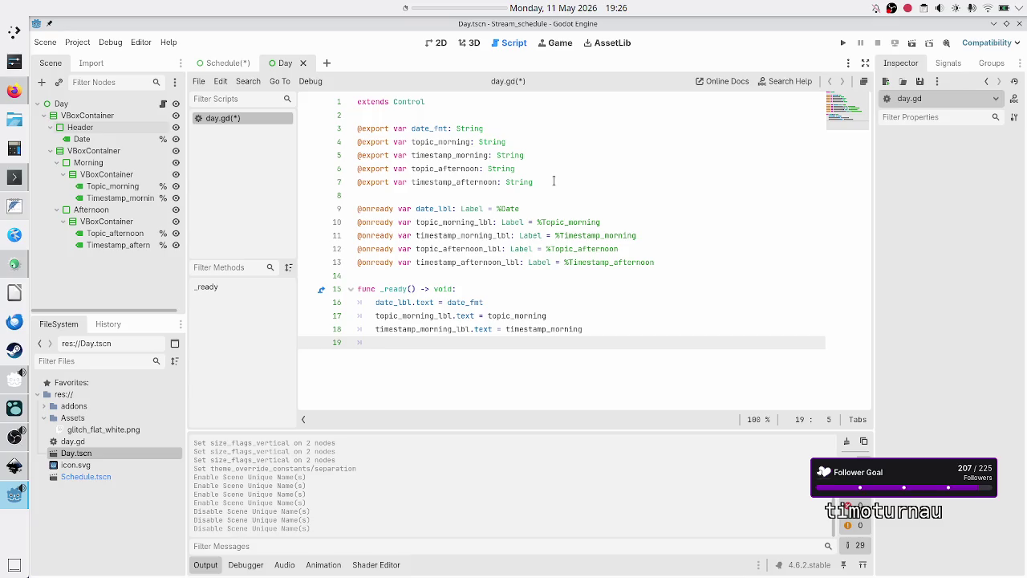
# Assign topic_afternoon and timestamp_afternoon to the afternoon labels' text
pyautogui.write('topic_aft')
pyautogui.press('BackSpace')
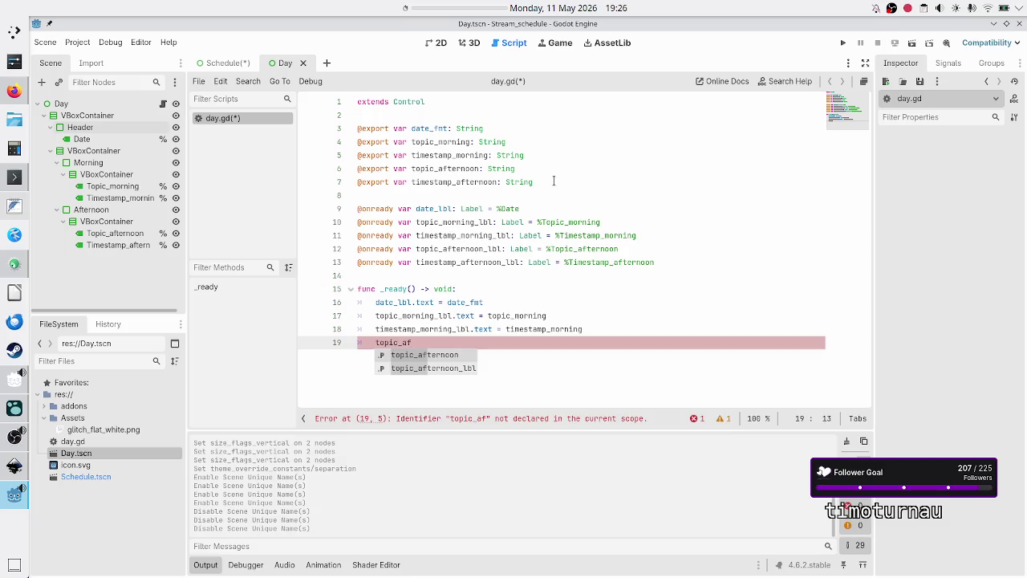
pyautogui.press('Down')
pyautogui.press('Return')
pyautogui.write('.tex')
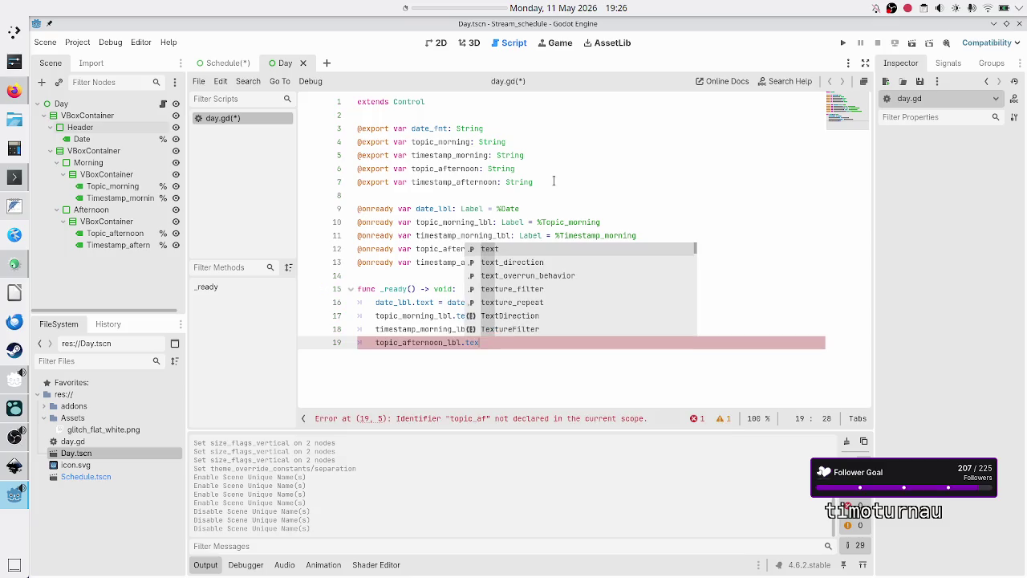
pyautogui.write('t = topi')
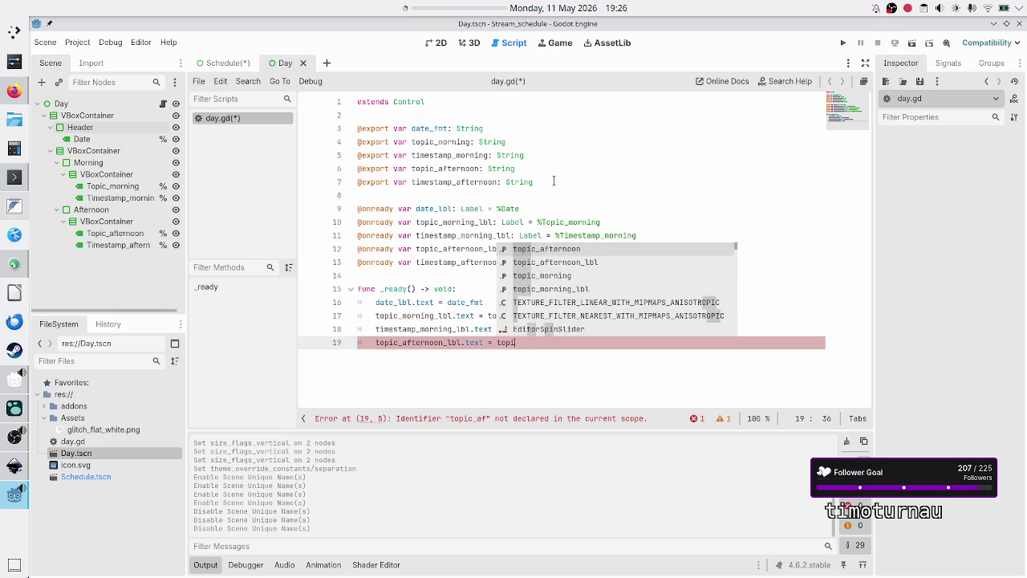
pyautogui.write('c_af')
pyautogui.press('Return')
pyautogui.press('Return')
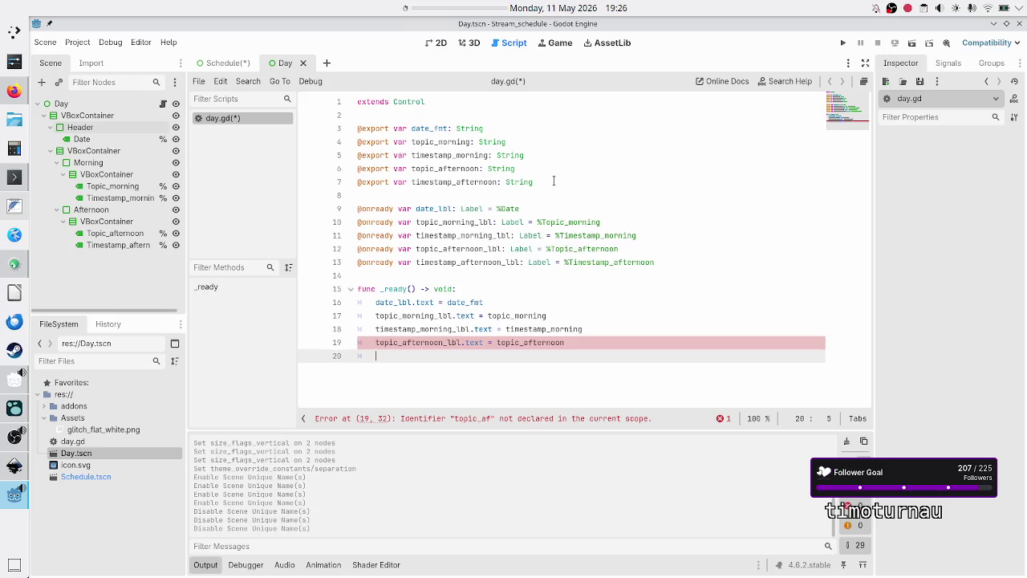
pyautogui.write('timestam')
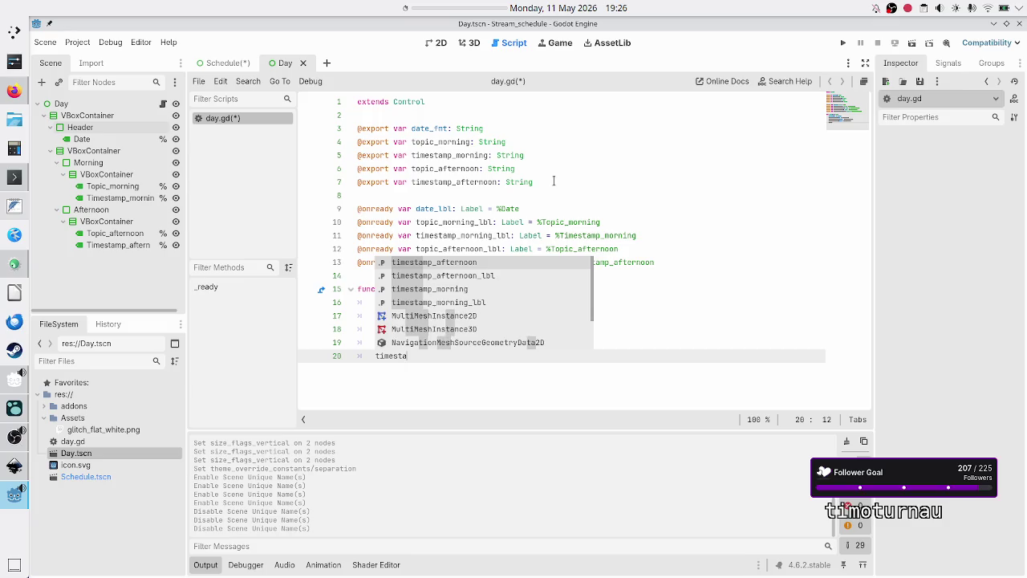
pyautogui.press('Down')
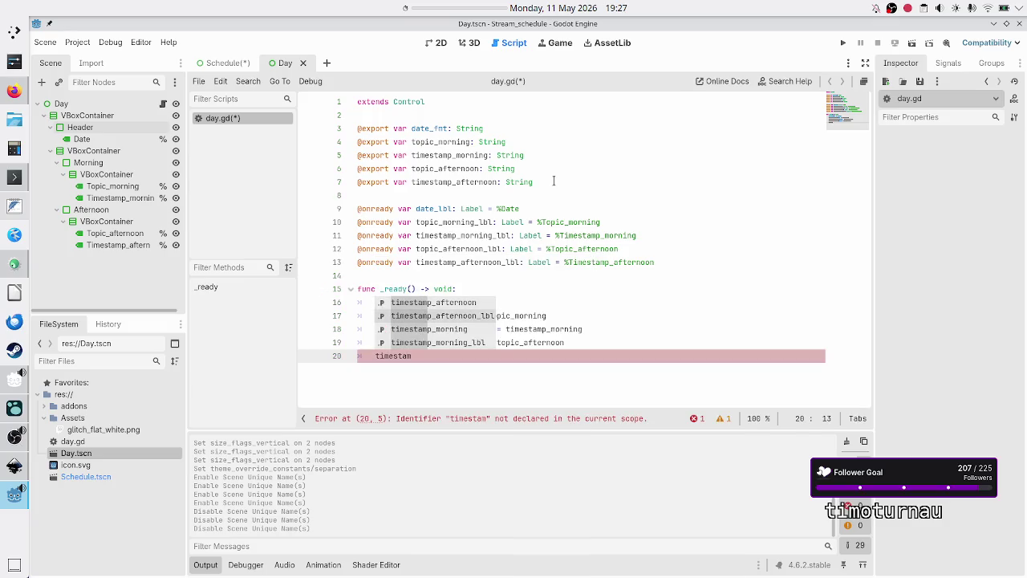
pyautogui.press('Return')
pyautogui.write('.')
pyautogui.write('.tex')
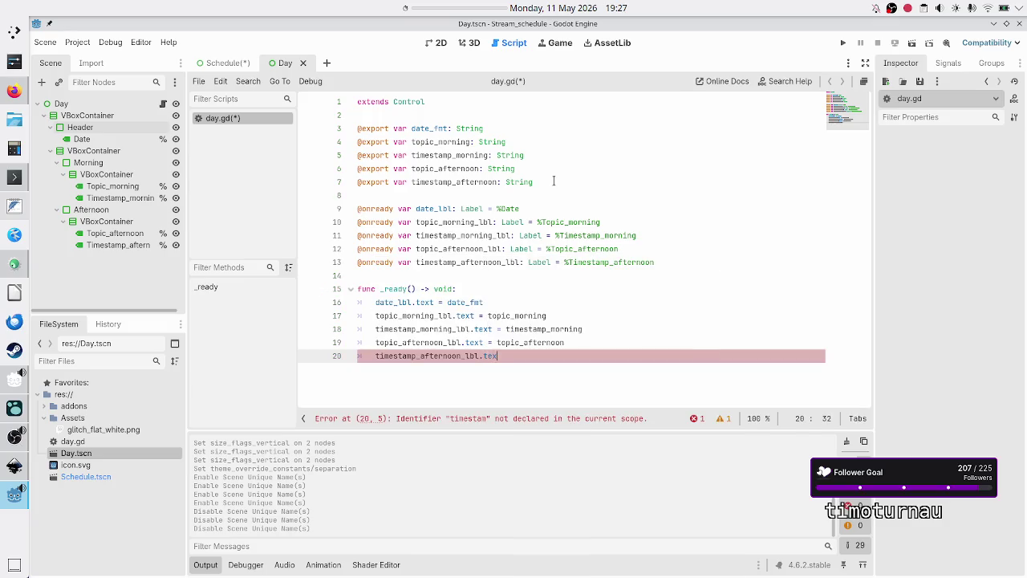
pyautogui.write('t = times')
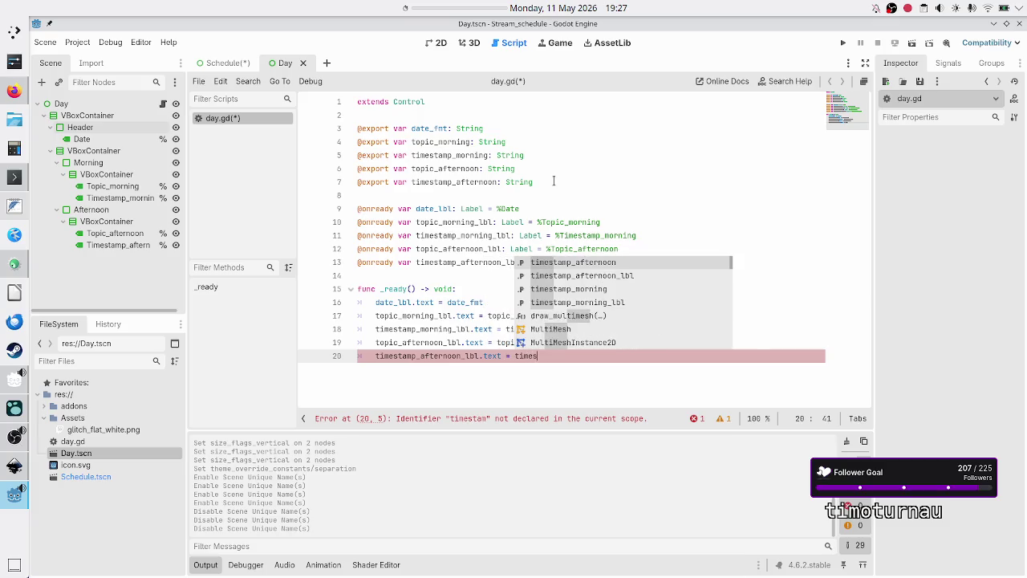
pyautogui.press('Return')
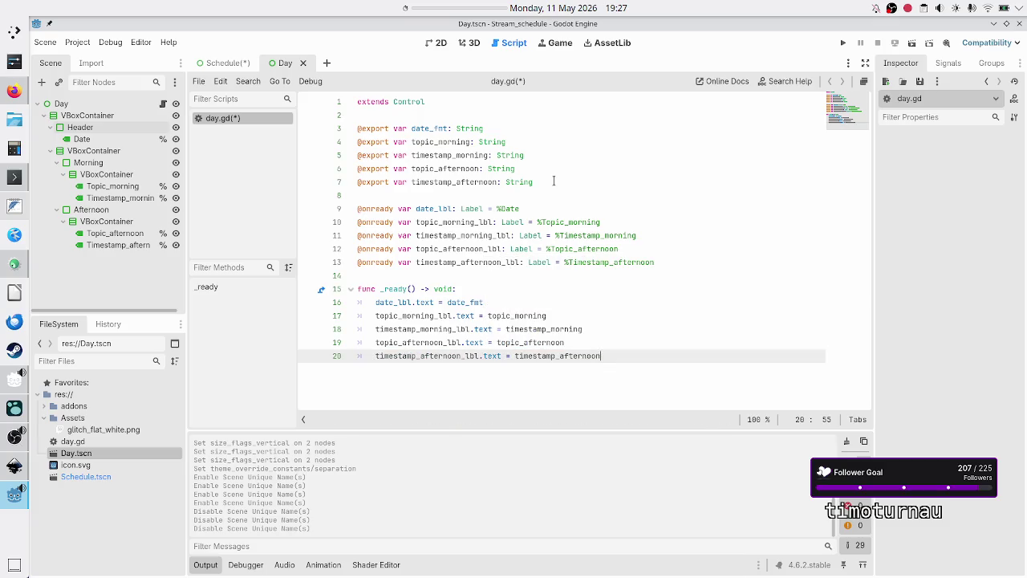
# Save day.gd and switch to the Schedule scene
pyautogui.press('Return')
pyautogui.press('BackSpace')
pyautogui.hotkey('ctrl', 's')
pyautogui.moveTo(226, 63)
pyautogui.mouseDown()
pyautogui.moveTo(230, 74)
pyautogui.moveTo(229, 64)
pyautogui.mouseUp()
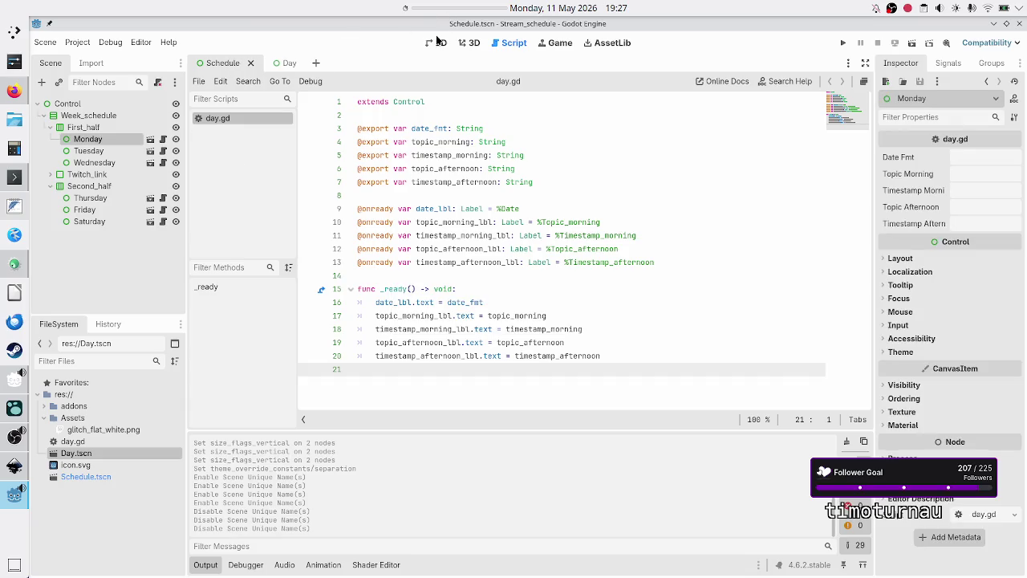
# In the 2D view, set Monday's Date Fmt to Monday, 11th May
pyautogui.click(437, 42)
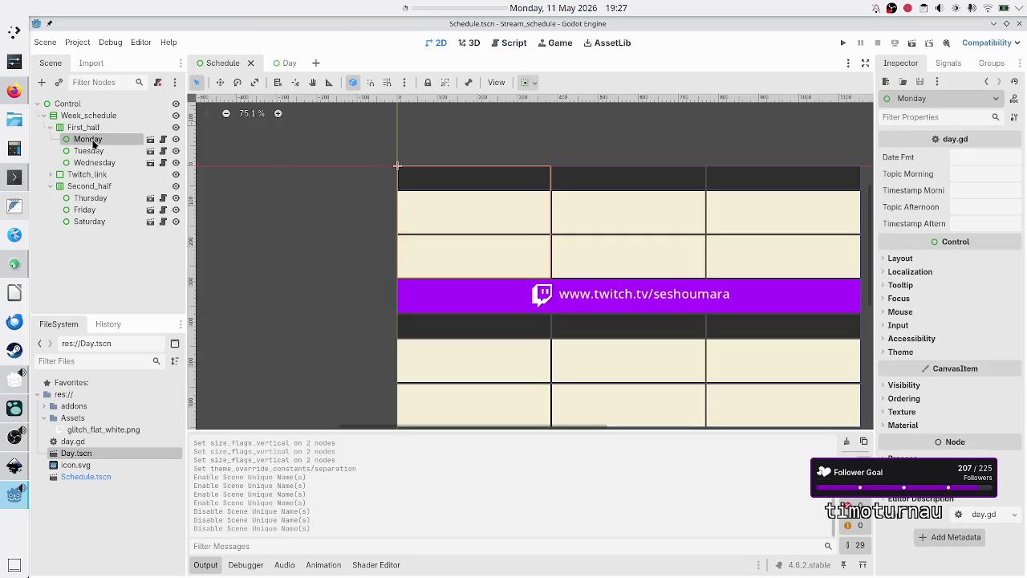
pyautogui.click(970, 158)
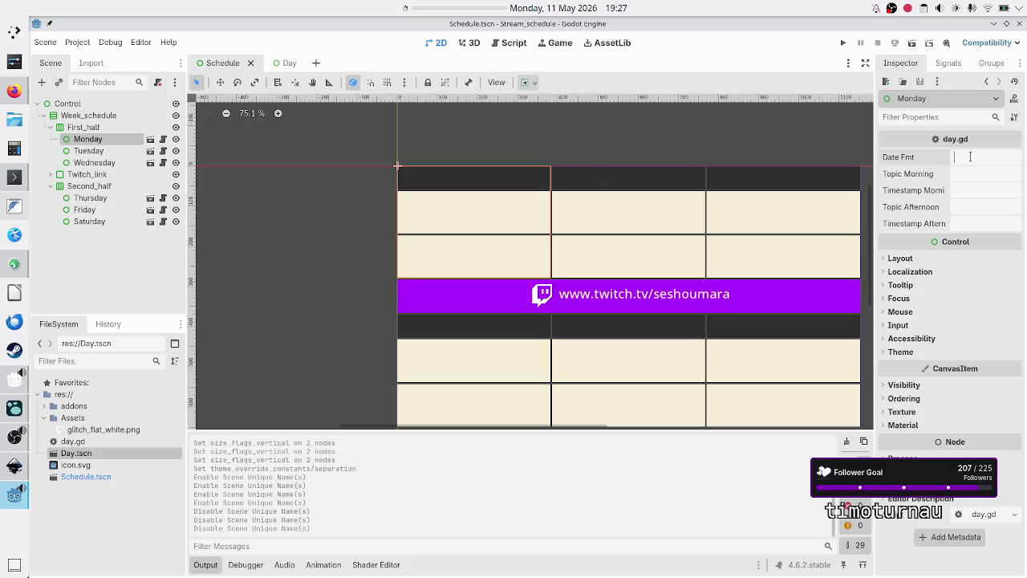
pyautogui.write('Monda')
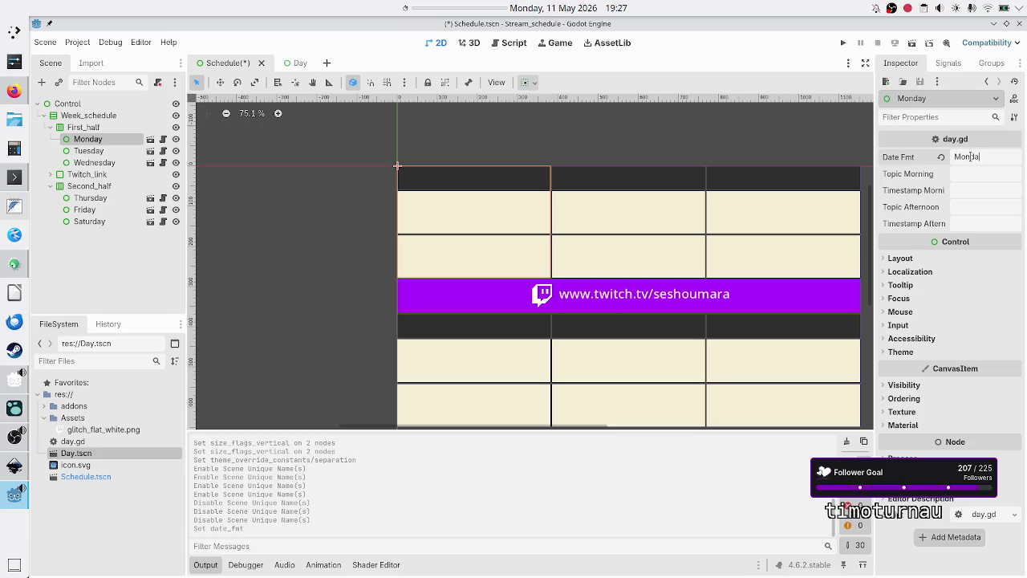
pyautogui.write('y,11th')
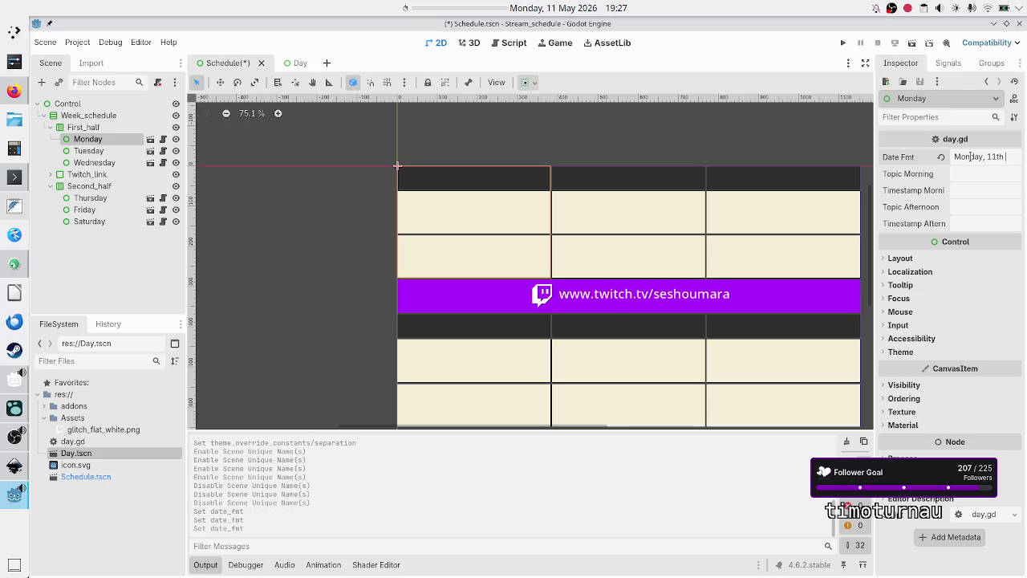
pyautogui.write(' May')
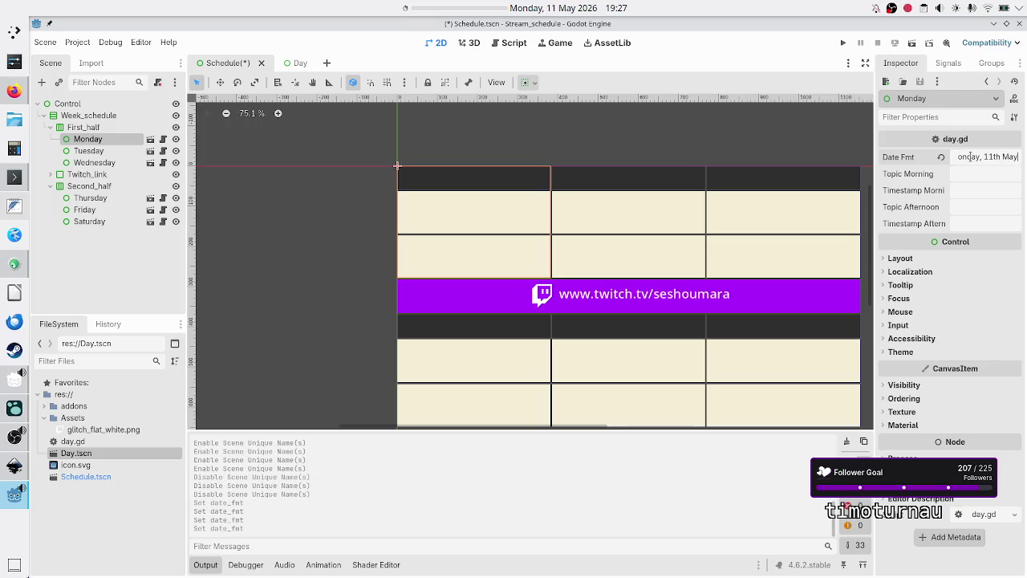
# Set Monday's morning topic to Level UI and morning timestamp to 07:00 EEST
pyautogui.click(978, 173)
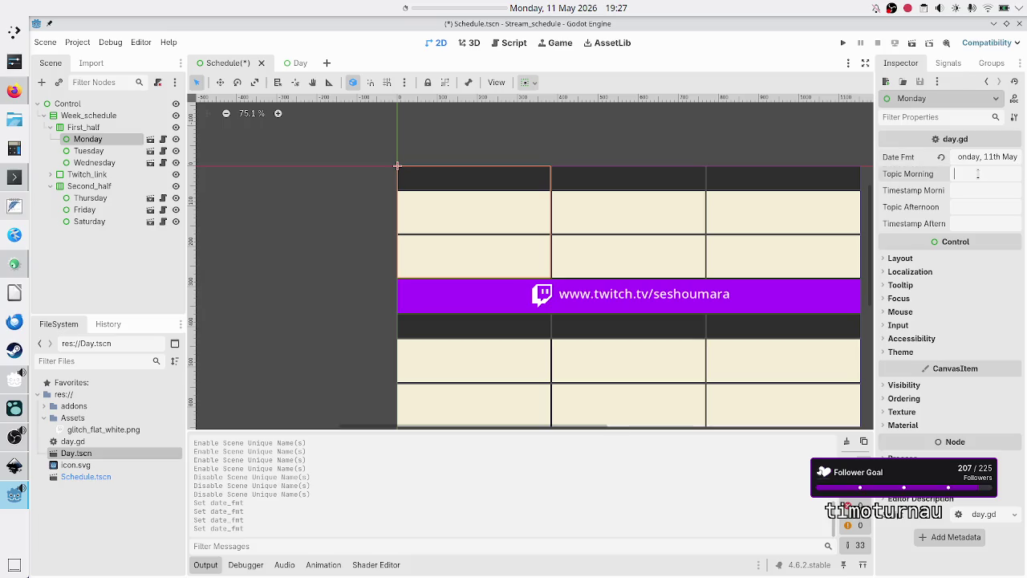
pyautogui.write('G')
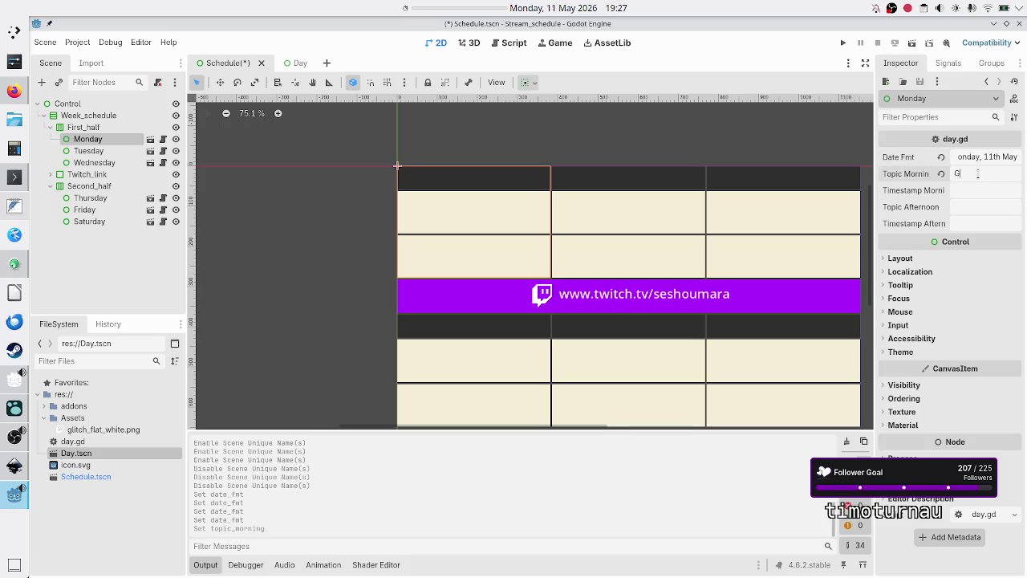
pyautogui.press('BackSpace')
pyautogui.write('Label')
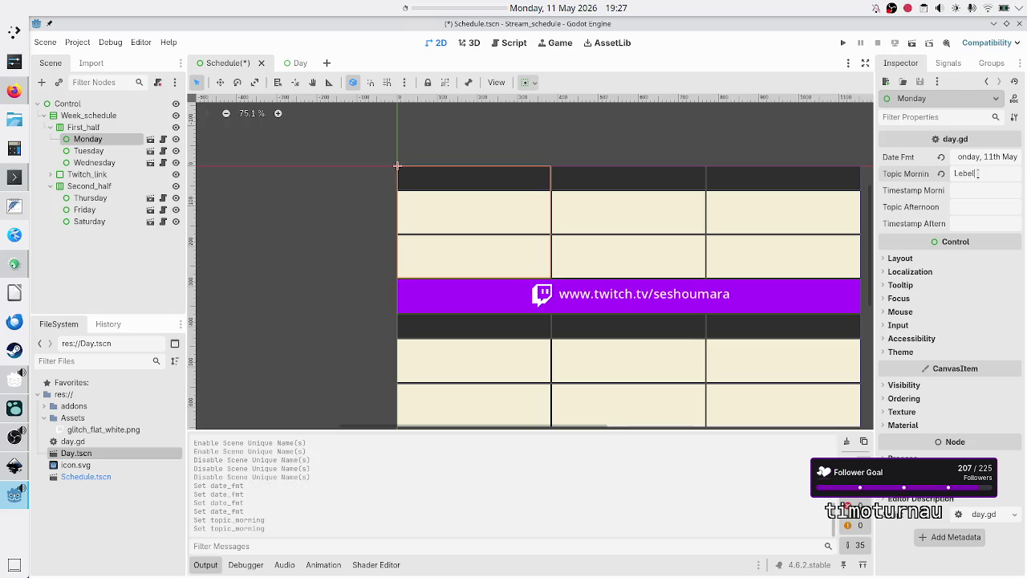
pyautogui.press('BackSpace')
pyautogui.press('BackSpace')
pyautogui.press('BackSpace')
pyautogui.write('vel U')
pyautogui.write('I')
pyautogui.click(992, 189)
pyautogui.write('07:00')
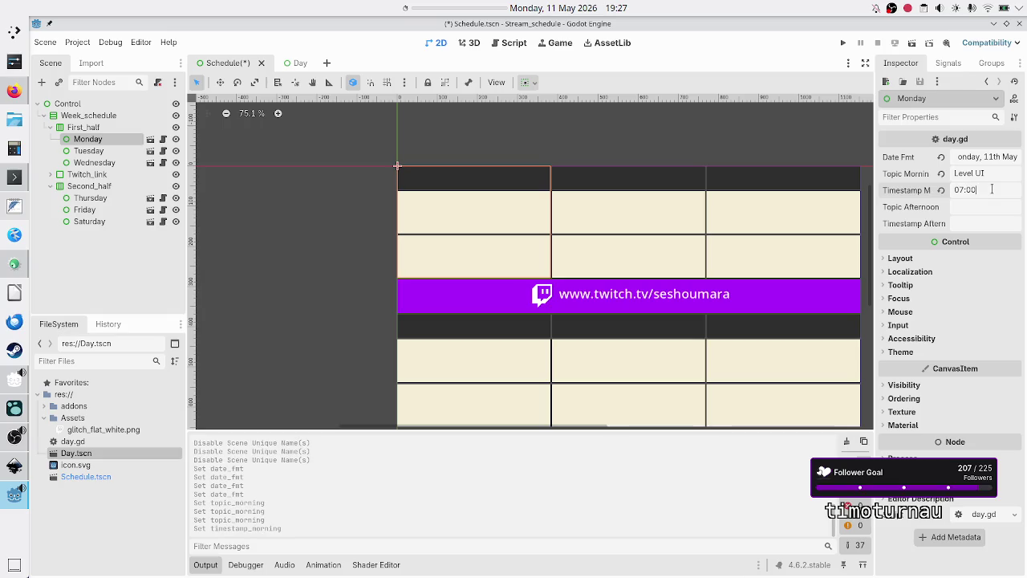
pyautogui.write(' EEST')
pyautogui.hotkey('alt', 'Tab')
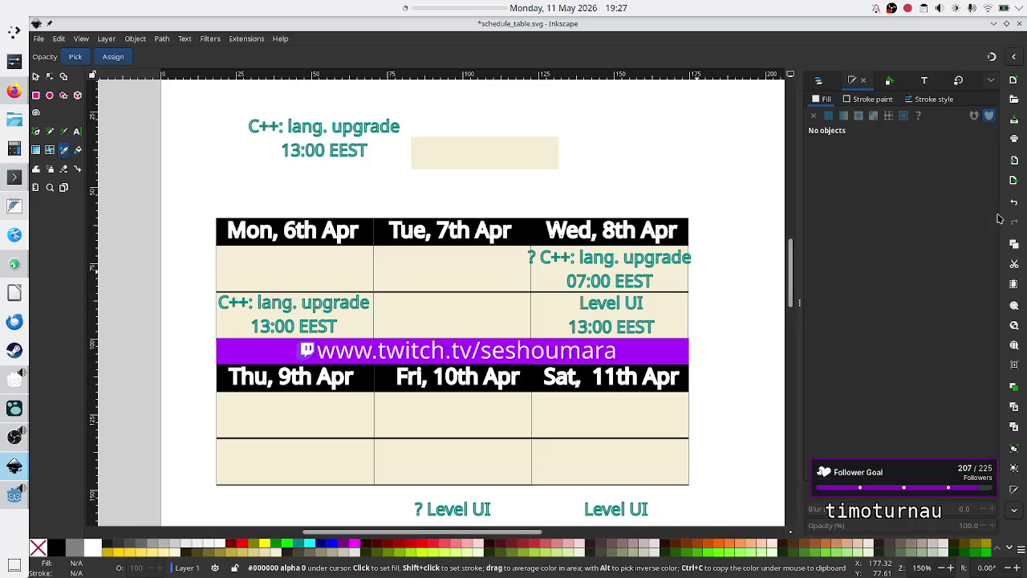
pyautogui.hotkey('alt', 'Tab')
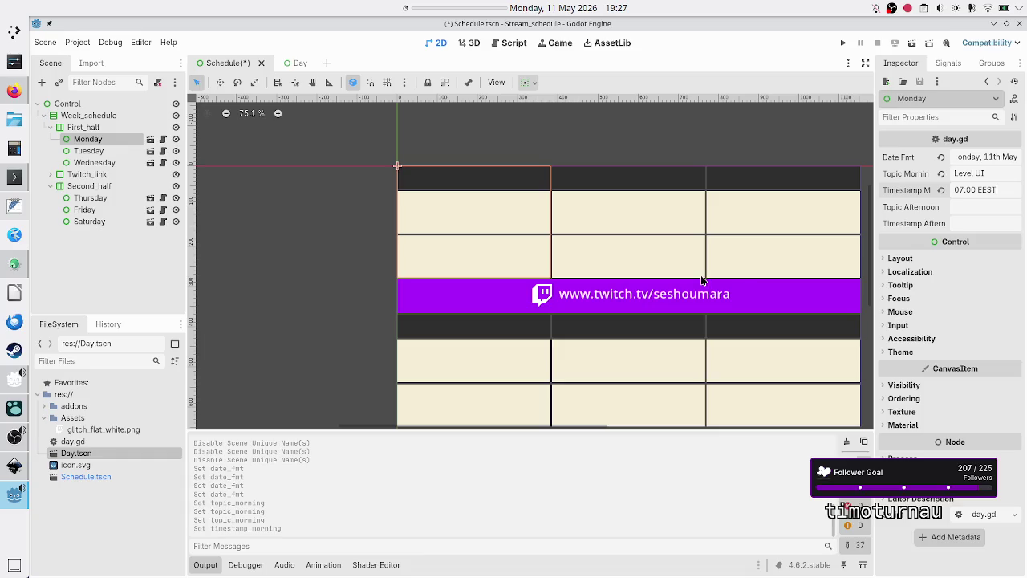
# Set Monday's afternoon to C++ ANTLR4 at 13:00 EEST and run the current scene
pyautogui.click(970, 207)
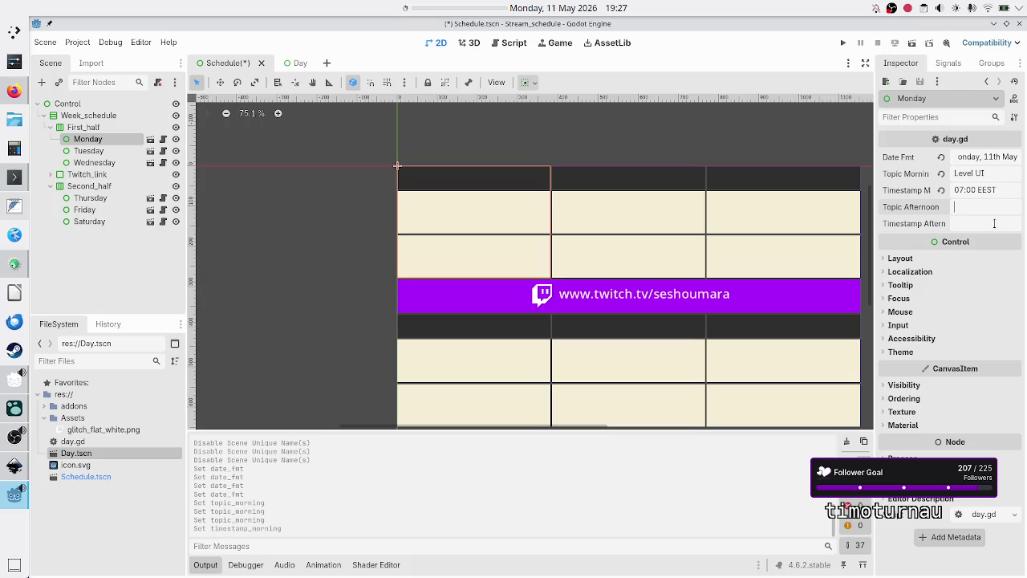
pyautogui.write('C++ ANTLR4')
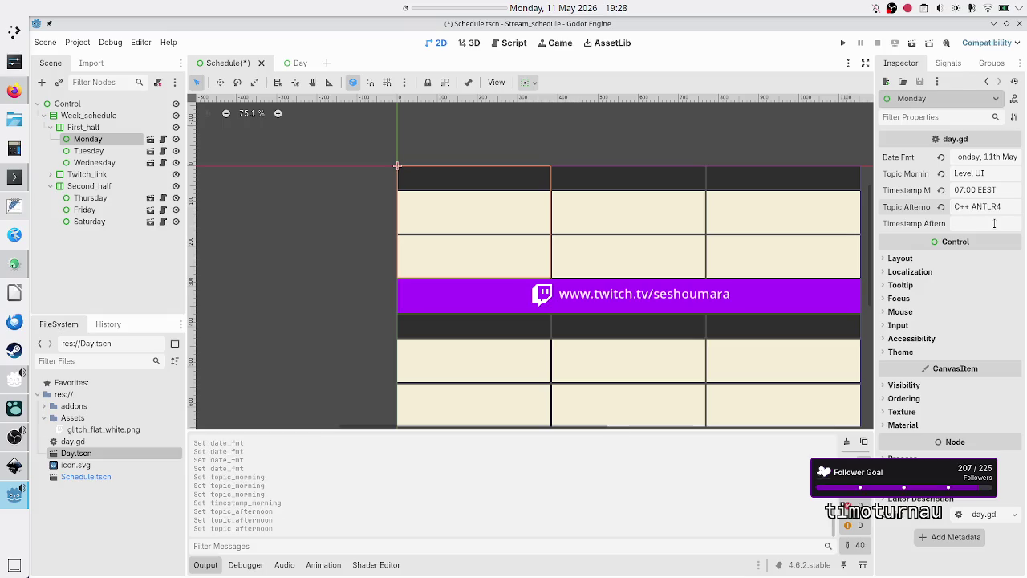
pyautogui.click(977, 224)
pyautogui.write('13:00 EEST')
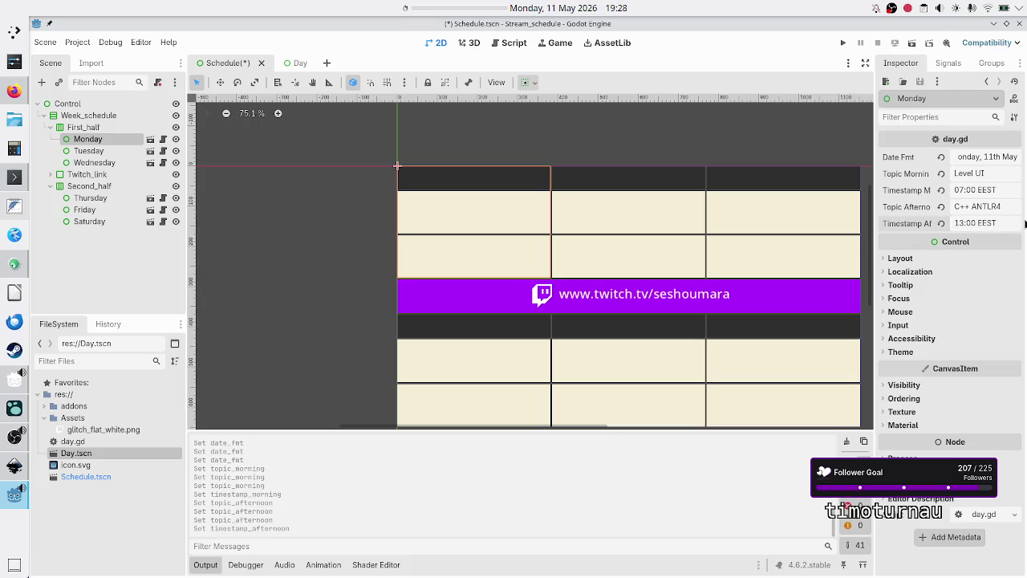
pyautogui.click(910, 44)
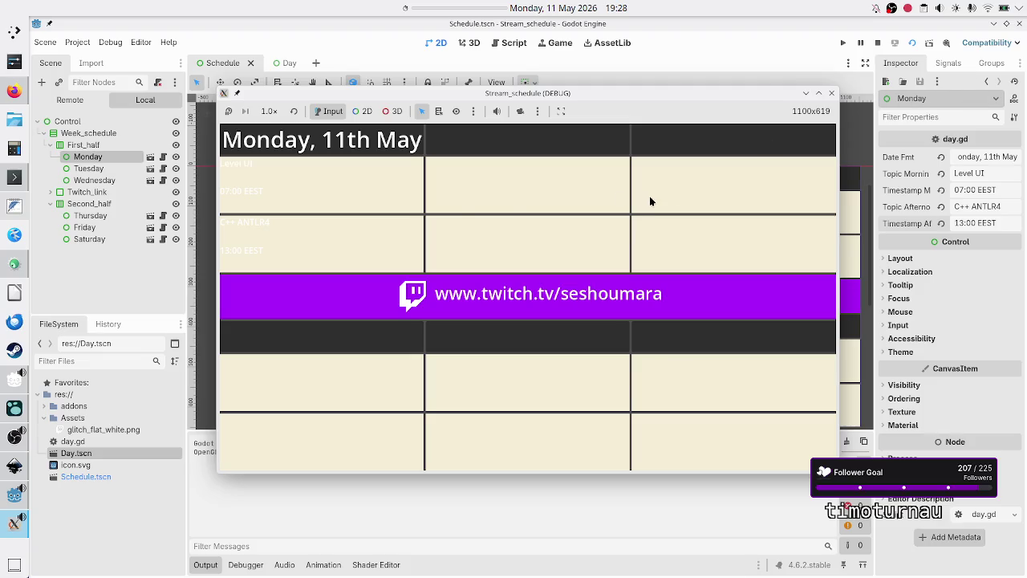
# Close the DEBUG game window and return to the Day scene
pyautogui.click(833, 94)
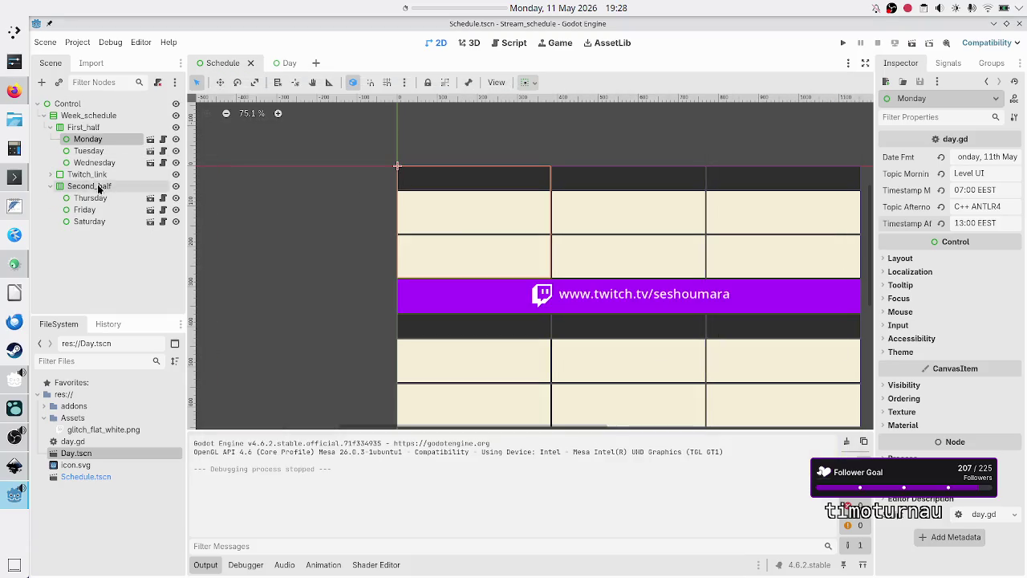
pyautogui.click(285, 63)
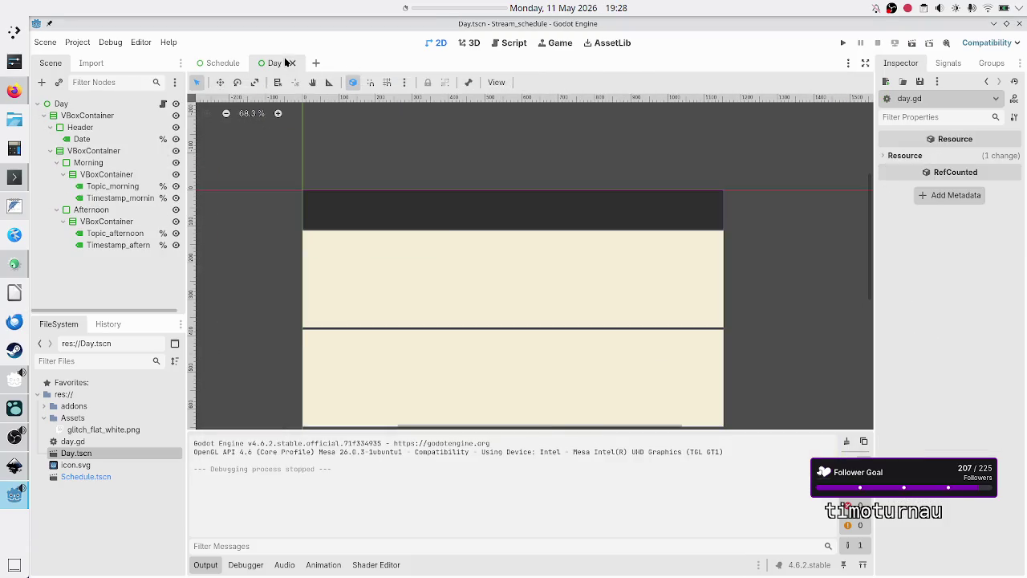
# Select the four topic and timestamp labels and set horizontal and vertical alignment to Center
pyautogui.click(116, 190)
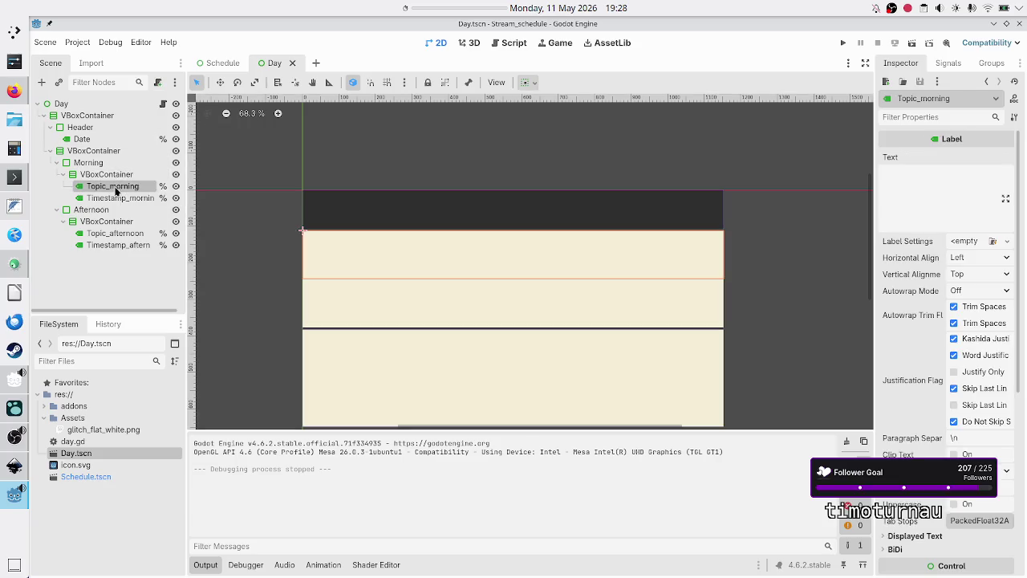
pyautogui.keyDown('shift'); pyautogui.click(120, 233); pyautogui.keyUp('shift')
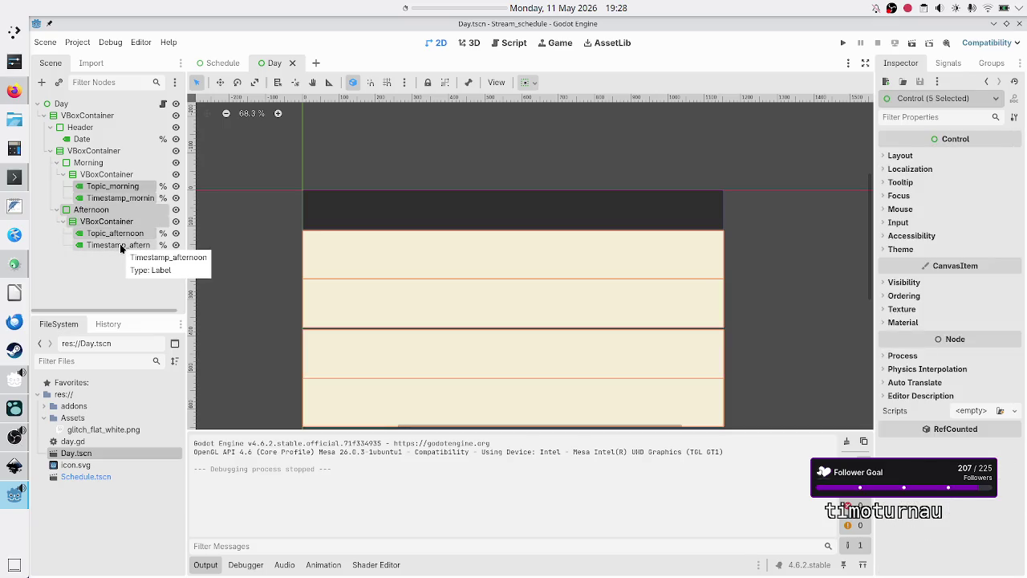
pyautogui.click(110, 274)
pyautogui.click(114, 244)
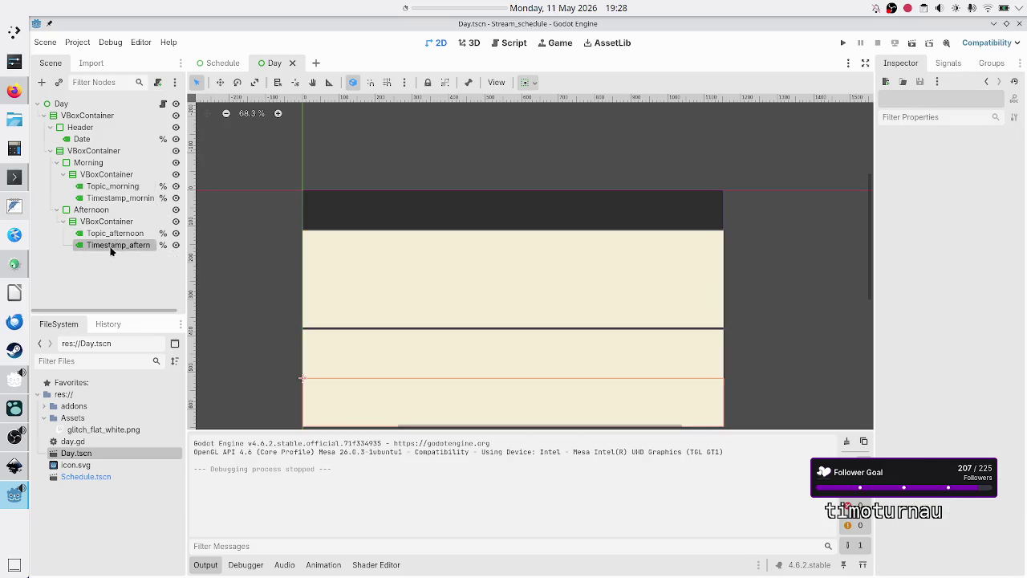
pyautogui.keyDown('shift'); pyautogui.click(121, 233); pyautogui.keyUp('shift')
pyautogui.keyDown('ctrl'); pyautogui.click(120, 199); pyautogui.keyUp('ctrl')
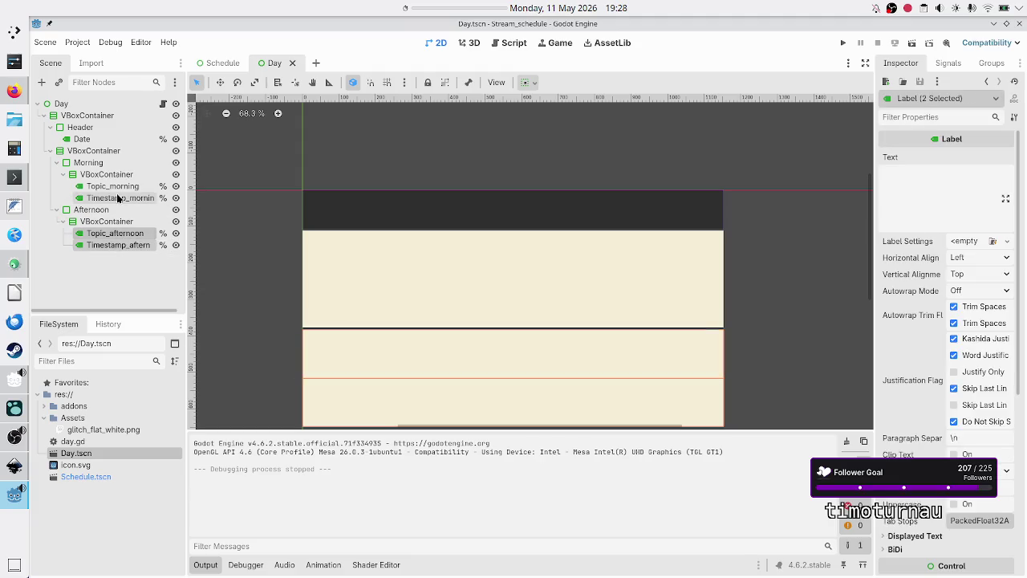
pyautogui.keyDown('ctrl'); pyautogui.click(118, 187); pyautogui.keyUp('ctrl')
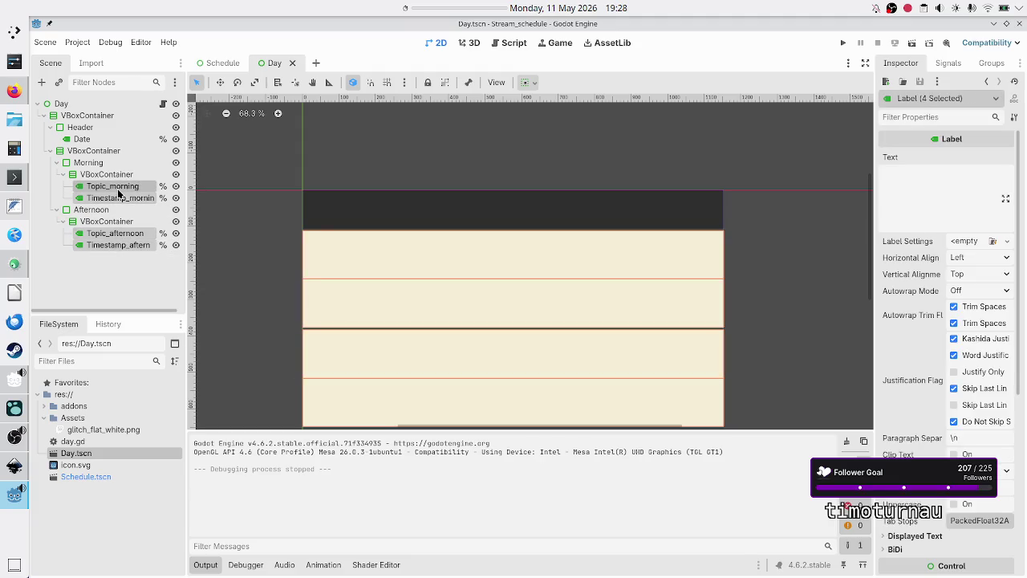
pyautogui.click(970, 257)
pyautogui.click(974, 287)
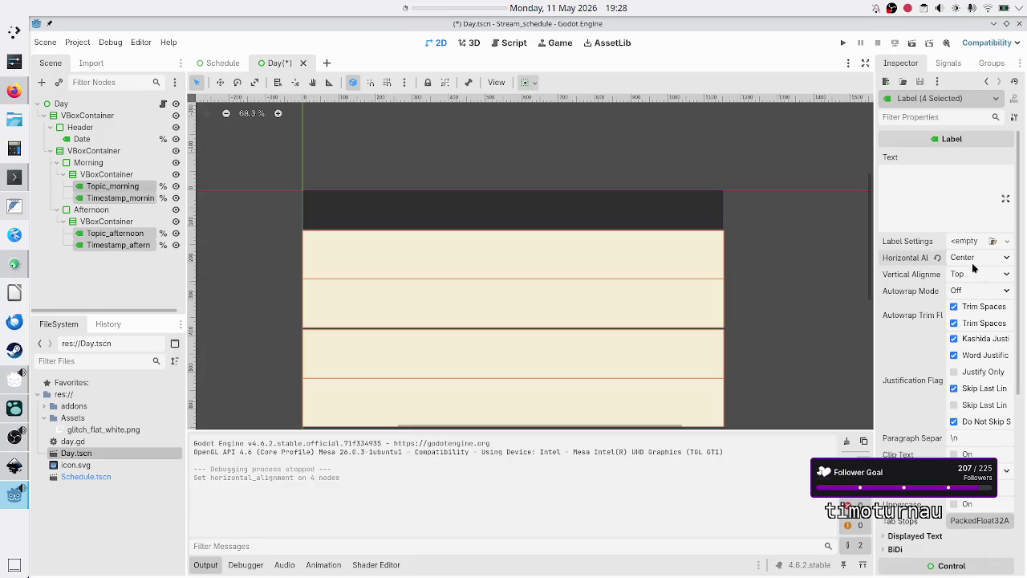
pyautogui.click(971, 274)
pyautogui.click(973, 304)
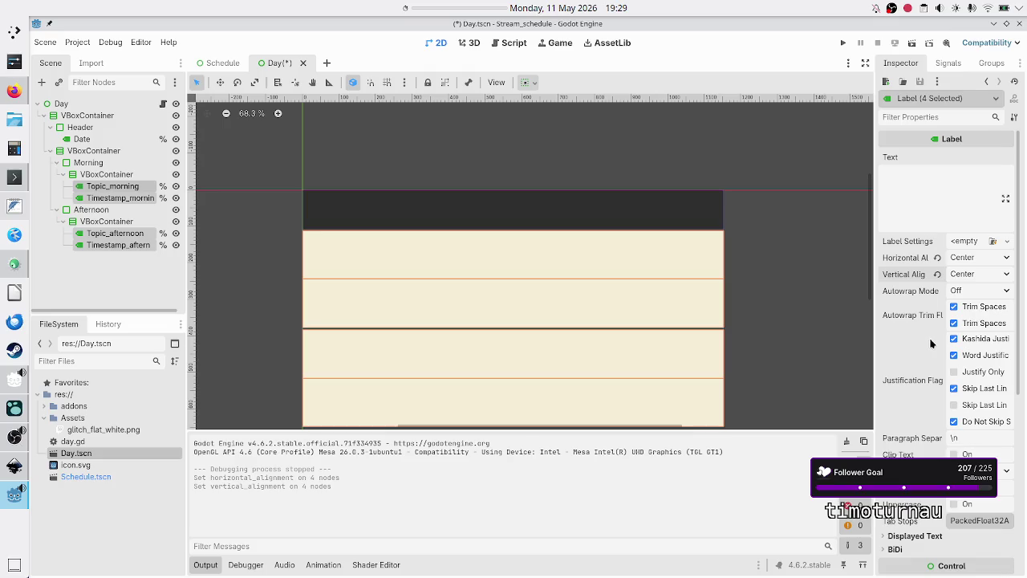
pyautogui.scroll(-5, 930, 337)
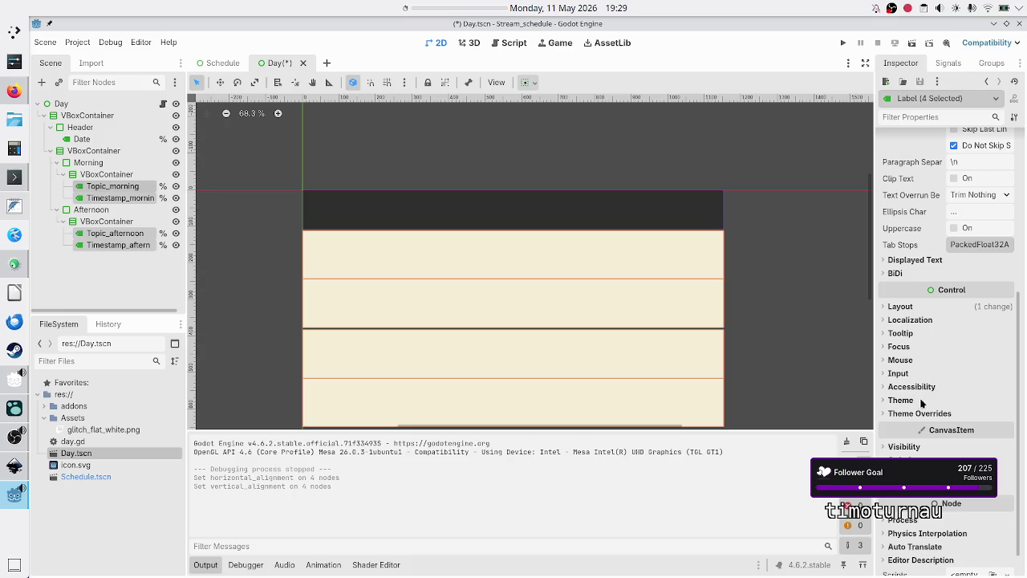
# Enable a 24 px Font Size theme override on the four labels, then view the Inkscape reference
pyautogui.click(920, 414)
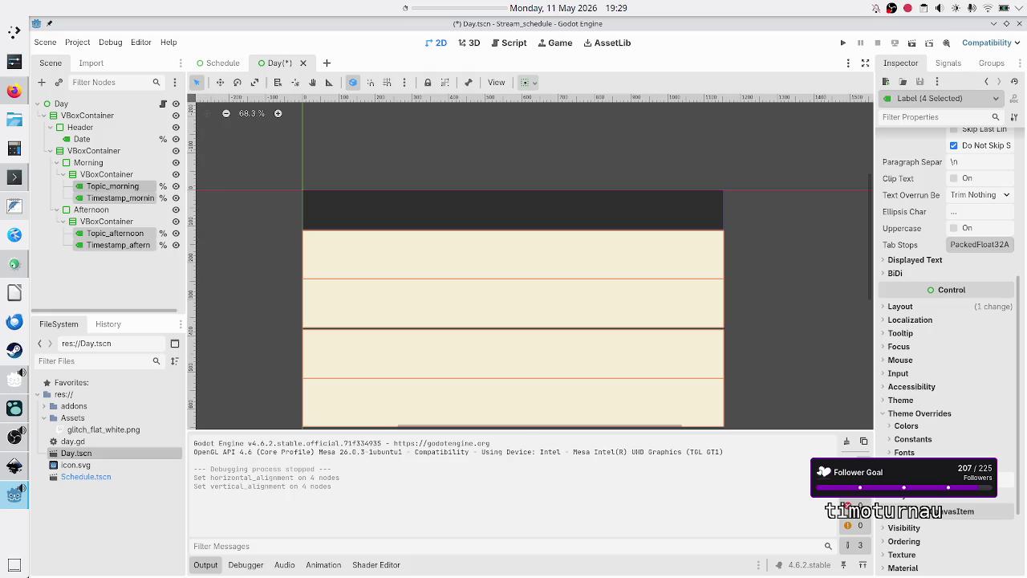
pyautogui.click(1006, 479)
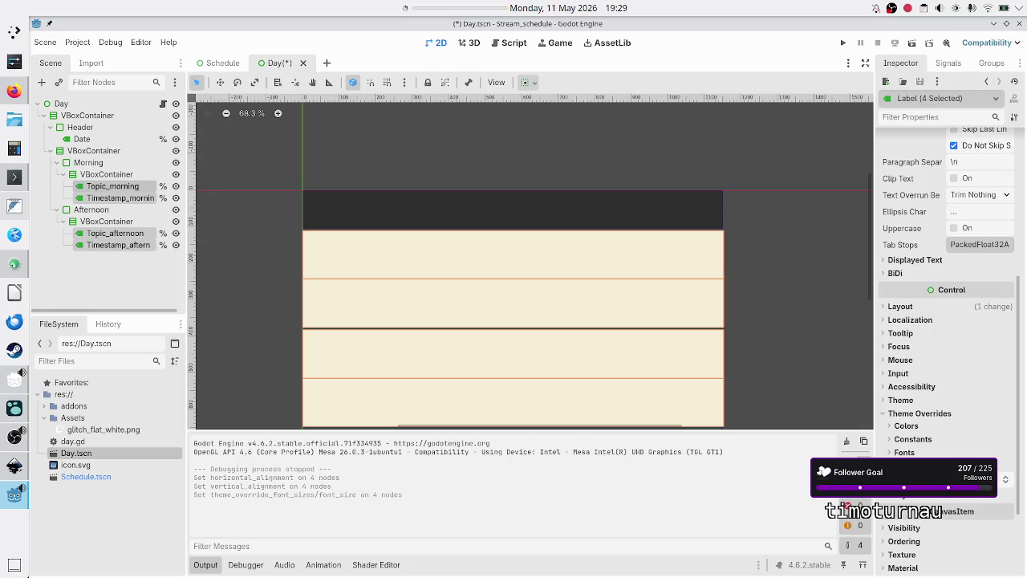
pyautogui.click(917, 426)
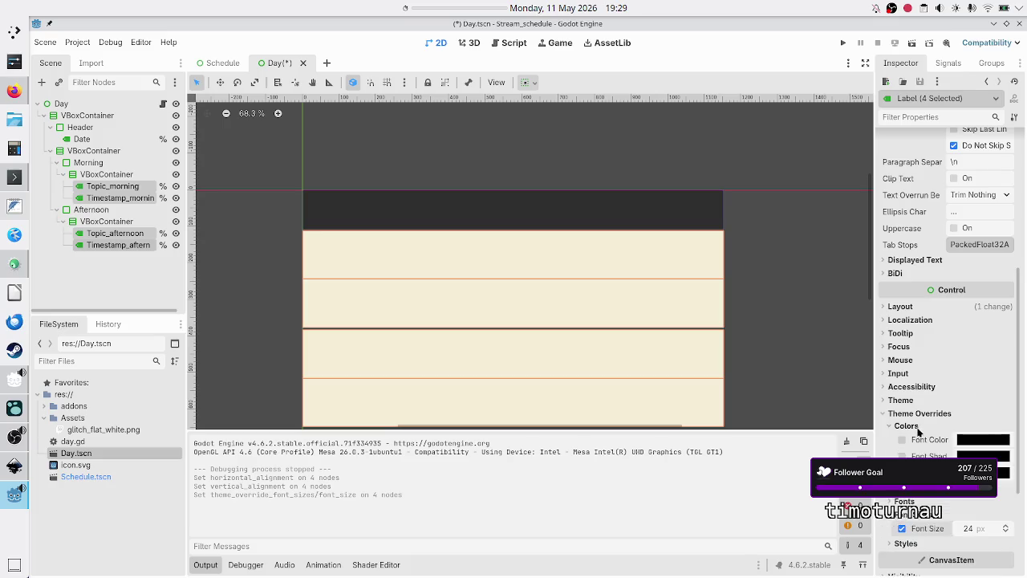
pyautogui.moveTo(983, 442)
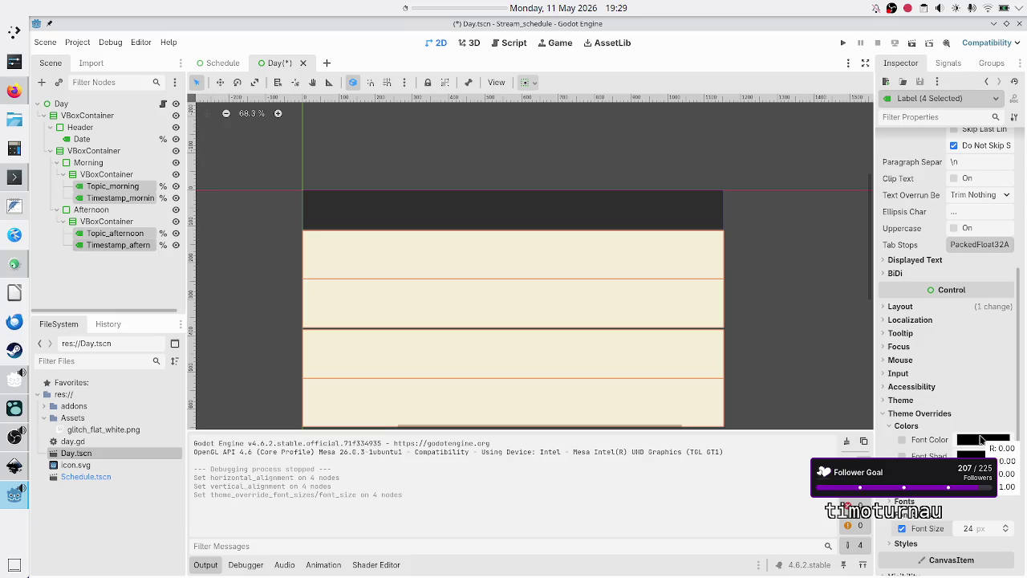
pyautogui.hotkey('alt', 'Tab')
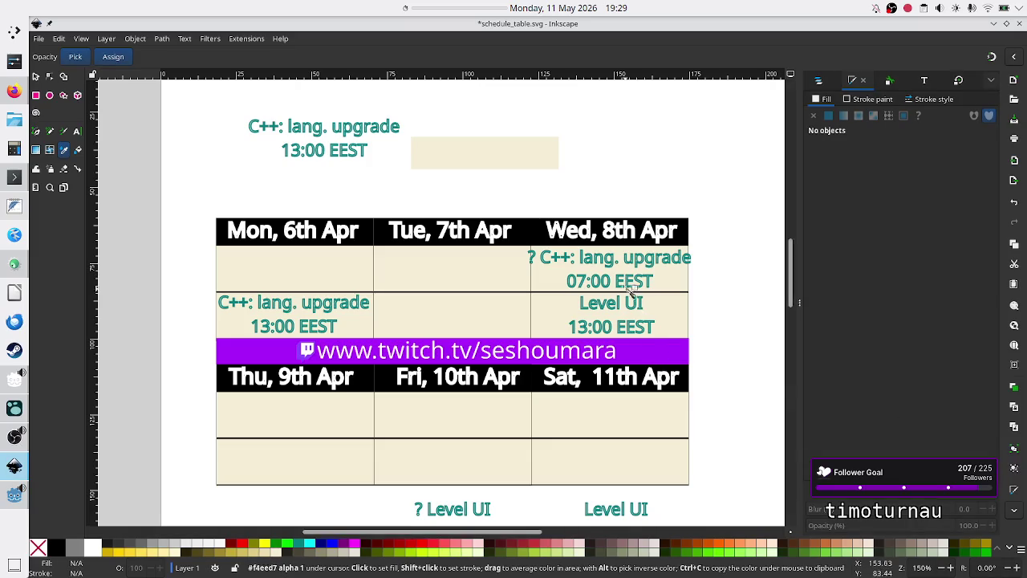
# Zoom into the 07:00 EEST text to check its #008080 teal, then return to Godot
pyautogui.keyDown('ctrl'); pyautogui.scroll(6, 639, 278); pyautogui.keyUp('ctrl')
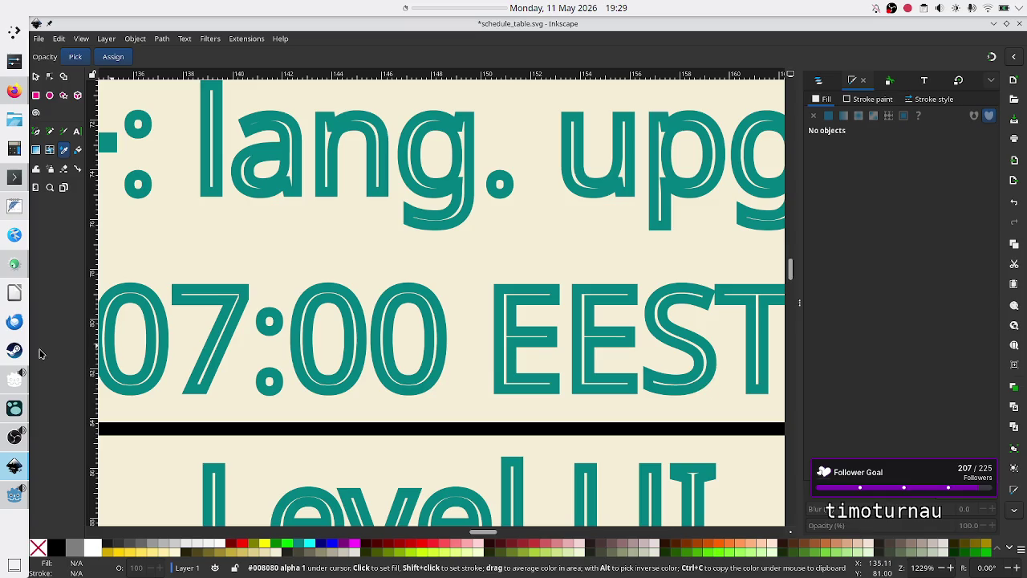
pyautogui.click(12, 468)
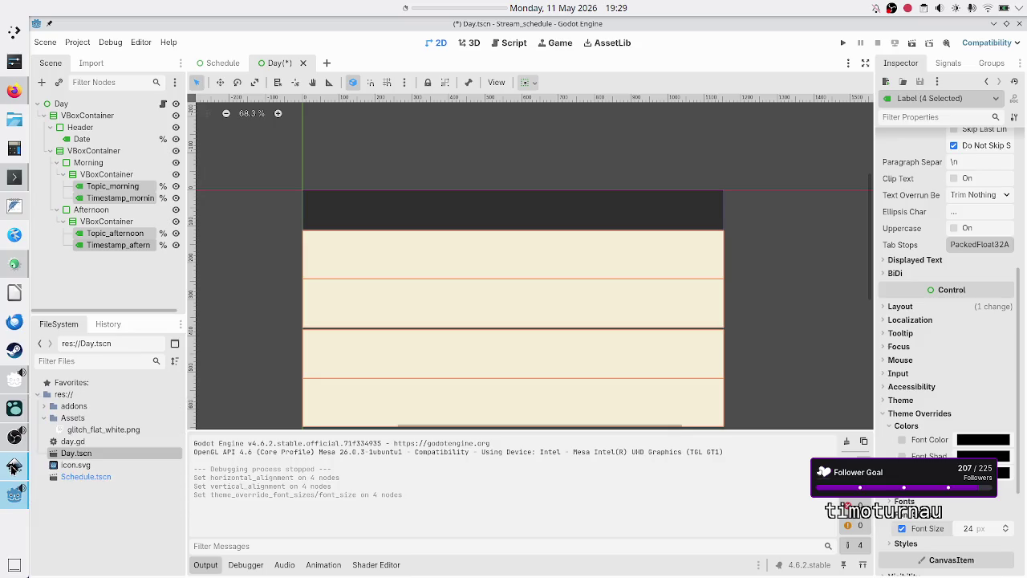
# Set the four labels' font colour to teal 008080ff, then deselect them
pyautogui.click(976, 441)
pyautogui.click(967, 374)
pyautogui.write('008080ff')
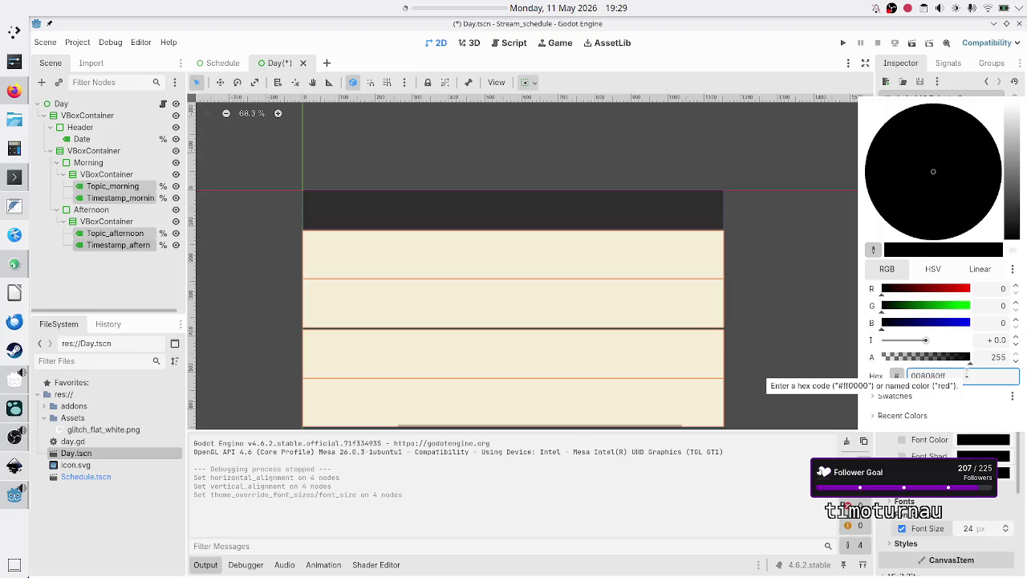
pyautogui.press('Return')
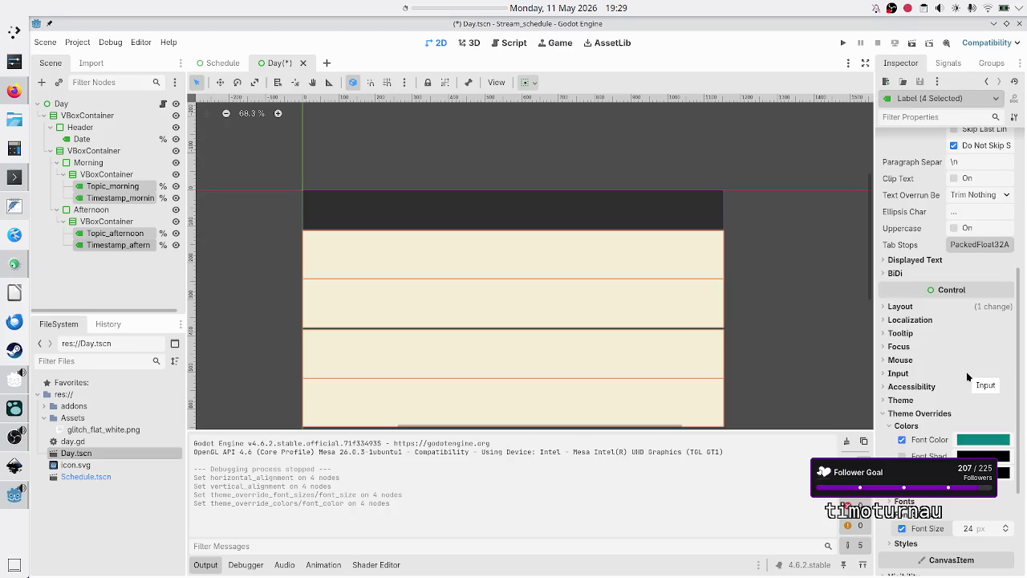
pyautogui.click(146, 276)
# Save the Day scene, run the project, and switch back to the Inkscape reference
pyautogui.hotkey('ctrl', 's')
pyautogui.press('F5')
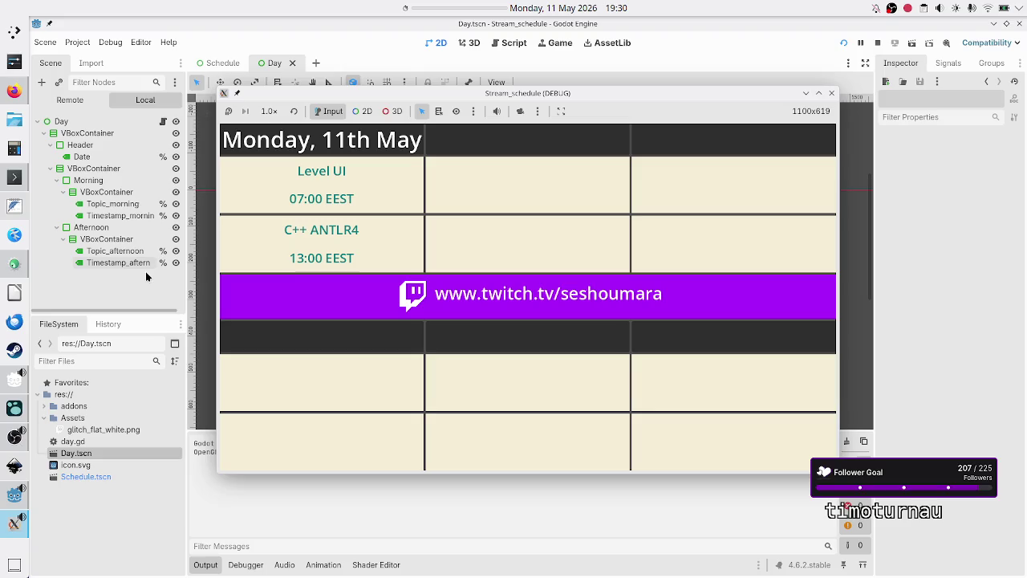
pyautogui.hotkey('alt', 'Tab')
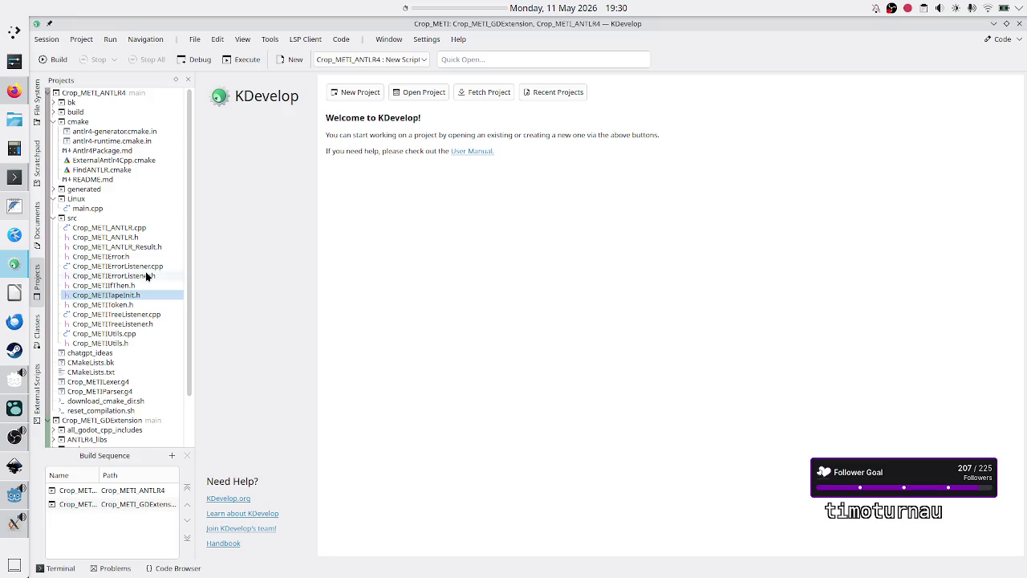
pyautogui.hotkey('alt', 'Tab')
pyautogui.press('Tab')
pyautogui.press('Tab')
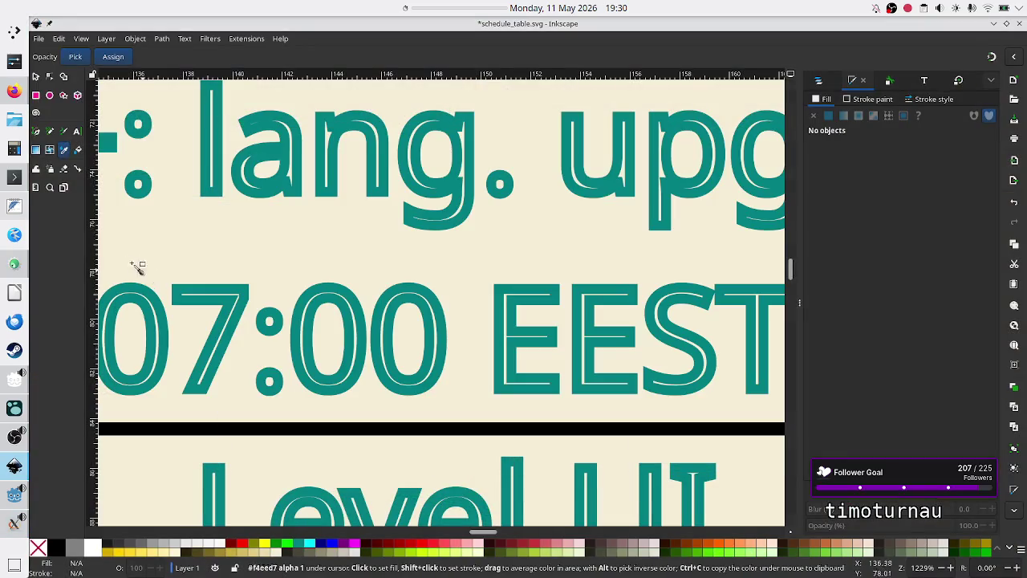
pyautogui.scroll(-5, 433, 243)
pyautogui.scroll(2, 438, 246)
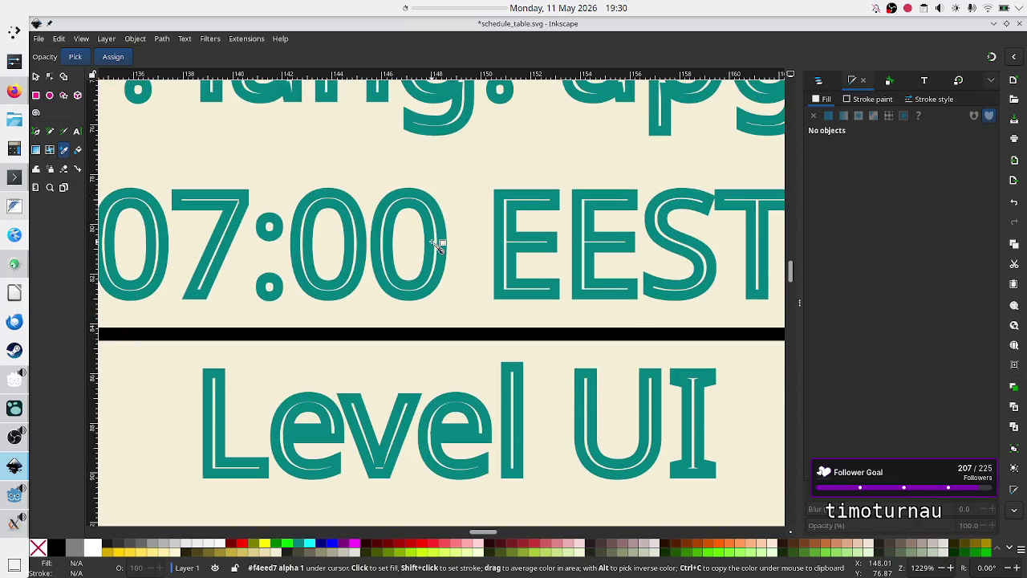
pyautogui.keyDown('ctrl'); pyautogui.scroll(-7, 437, 245); pyautogui.keyUp('ctrl')
pyautogui.keyDown('ctrl'); pyautogui.scroll(-2, 437, 245); pyautogui.keyUp('ctrl')
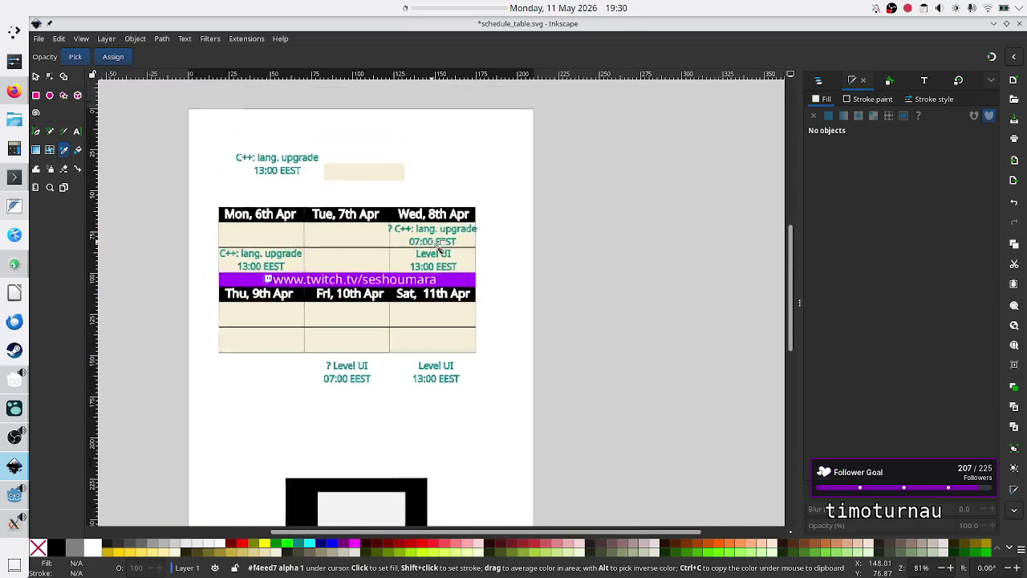
pyautogui.keyDown('ctrl'); pyautogui.scroll(10, 438, 245); pyautogui.keyUp('ctrl')
pyautogui.keyDown('ctrl'); pyautogui.scroll(3, 437, 243); pyautogui.keyUp('ctrl')
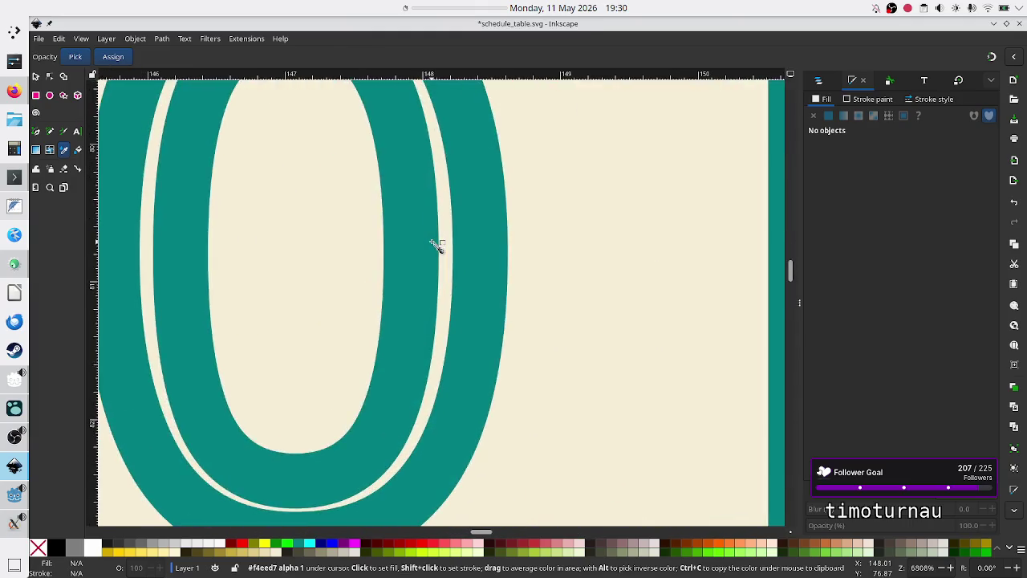
pyautogui.keyDown('ctrl'); pyautogui.scroll(-2, 436, 241); pyautogui.keyUp('ctrl')
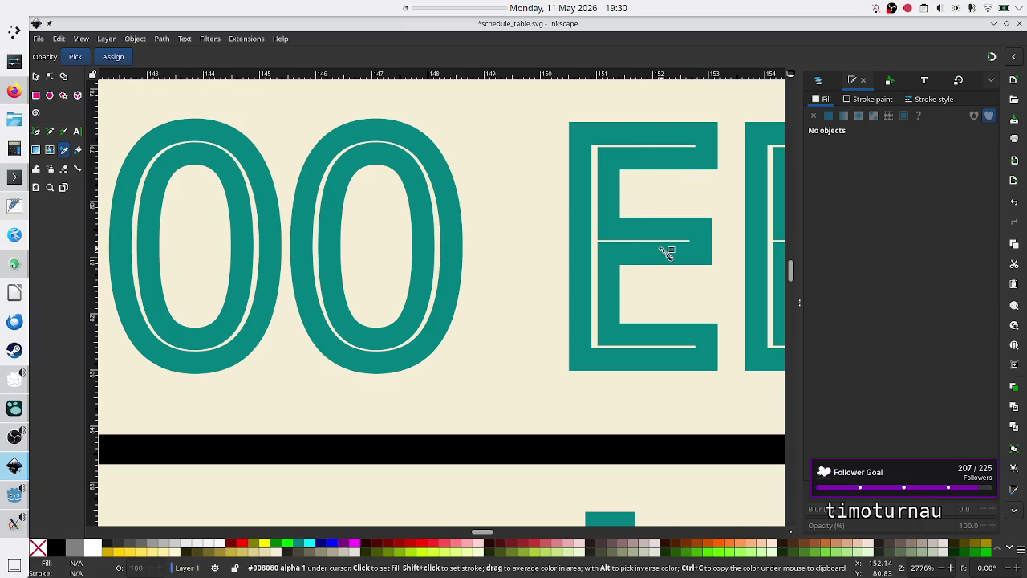
pyautogui.scroll(-3, 578, 233)
pyautogui.scroll(-5, 578, 233)
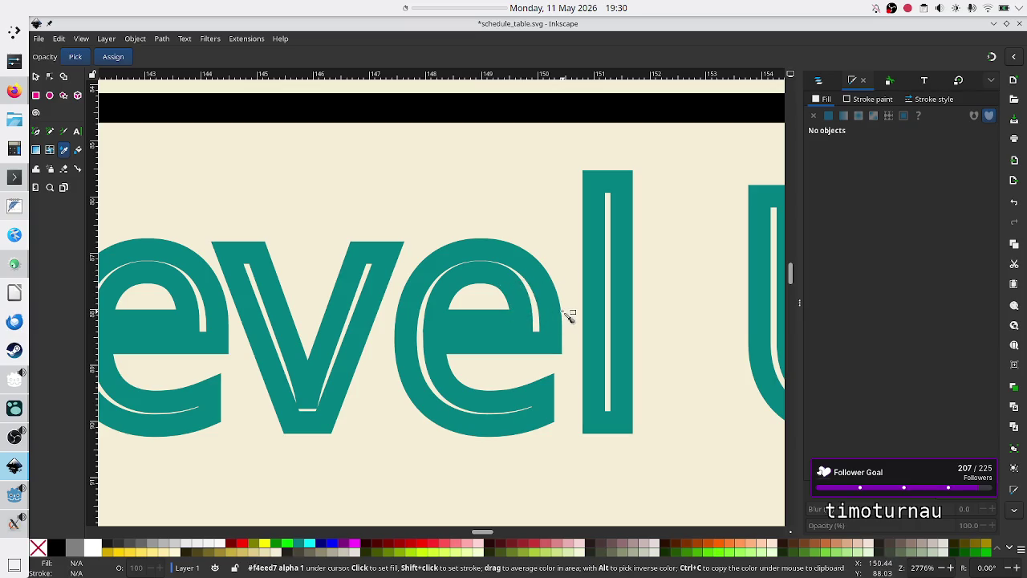
pyautogui.scroll(-7, 559, 277)
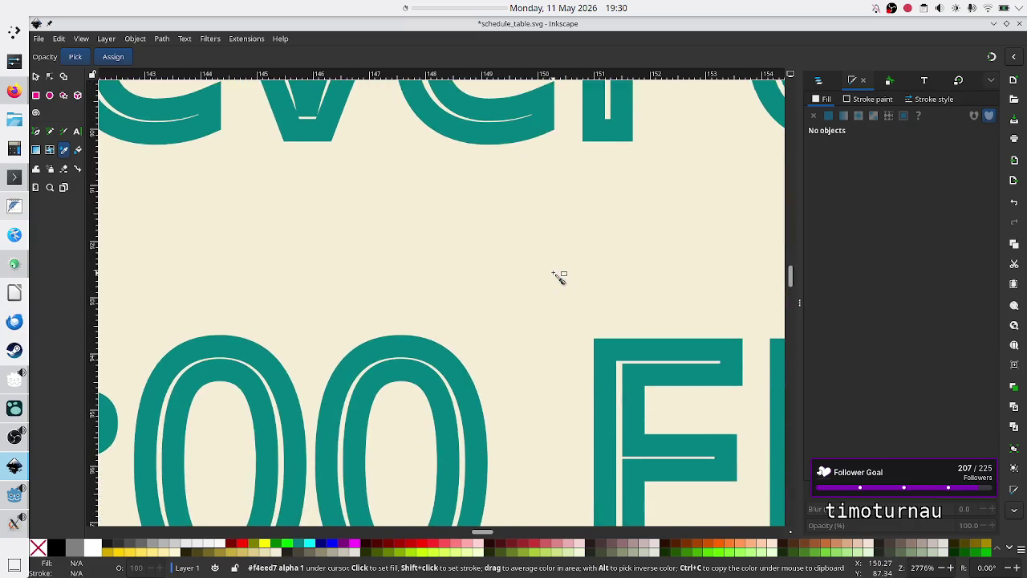
pyautogui.scroll(-1, 559, 277)
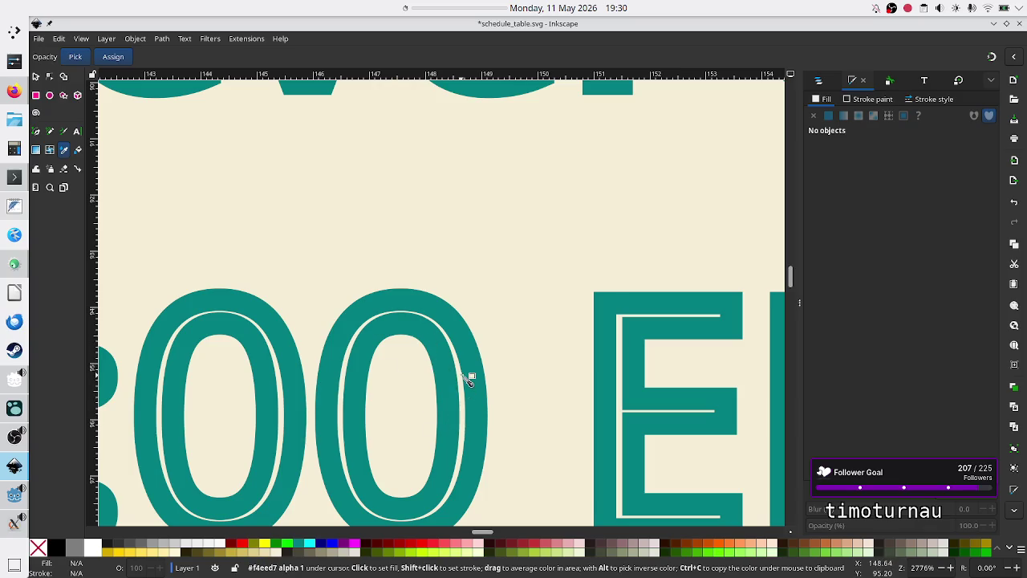
pyautogui.scroll(-5, 550, 219)
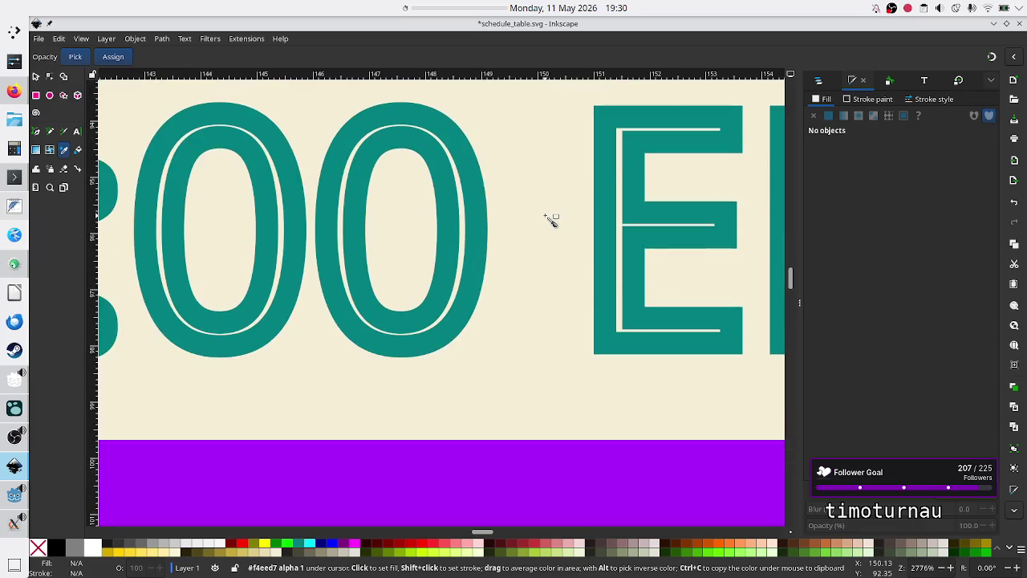
pyautogui.scroll(14, 551, 219)
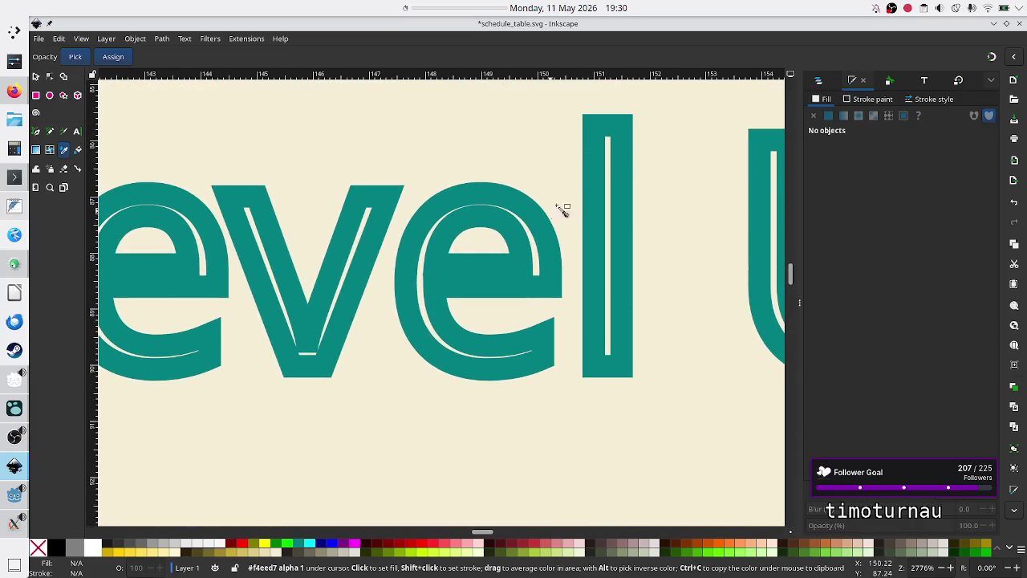
pyautogui.scroll(-6, 576, 196)
pyautogui.scroll(-5, 579, 197)
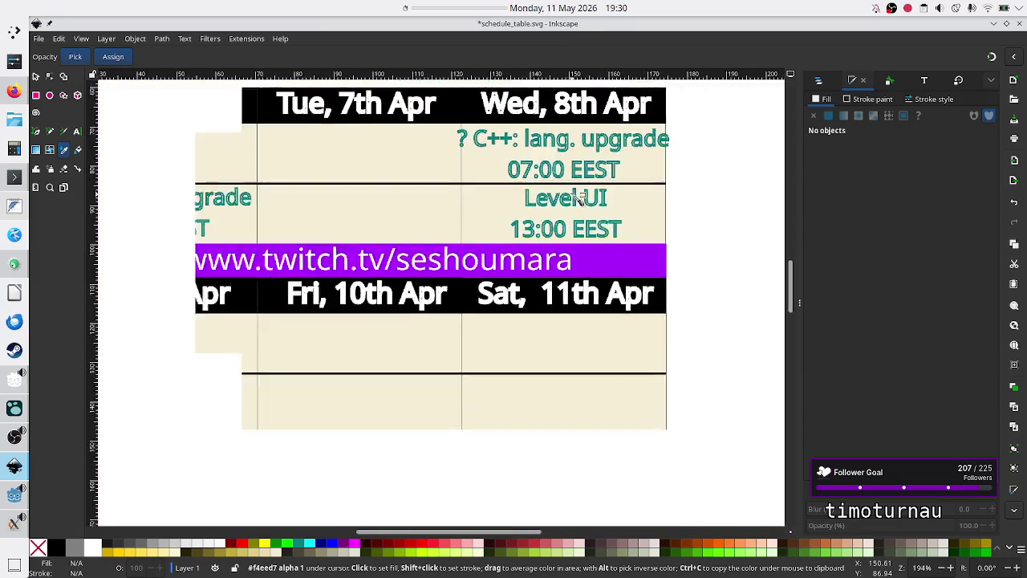
pyautogui.scroll(3, 579, 197)
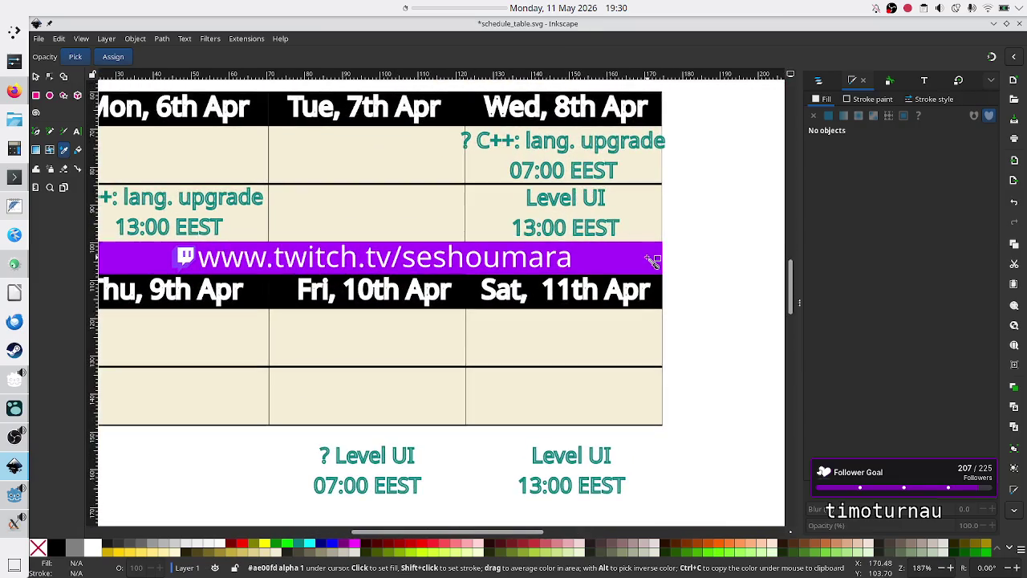
pyautogui.hscroll(-3, 654, 261)
pyautogui.scroll(2, 654, 260)
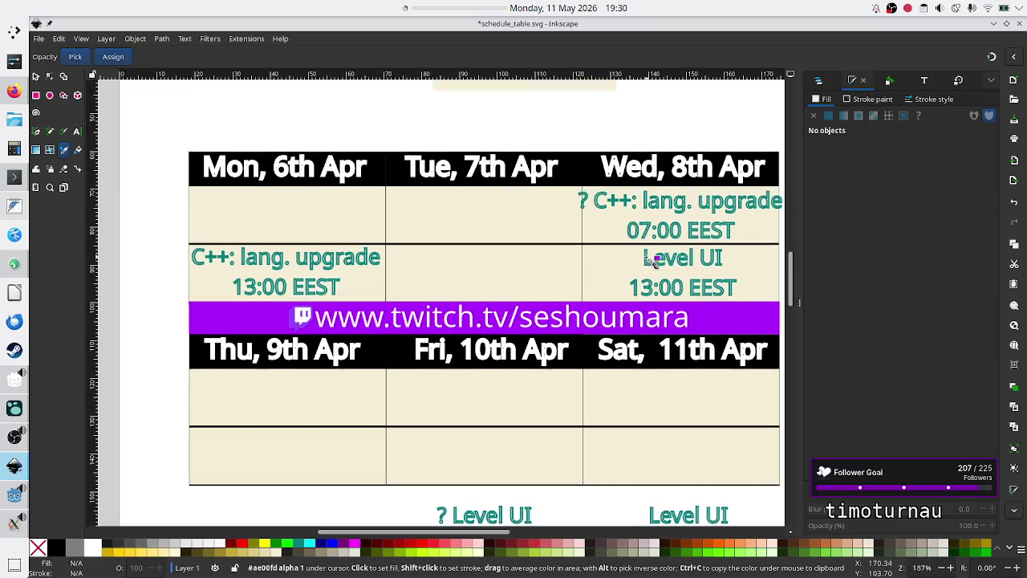
pyautogui.hscroll(1, 654, 261)
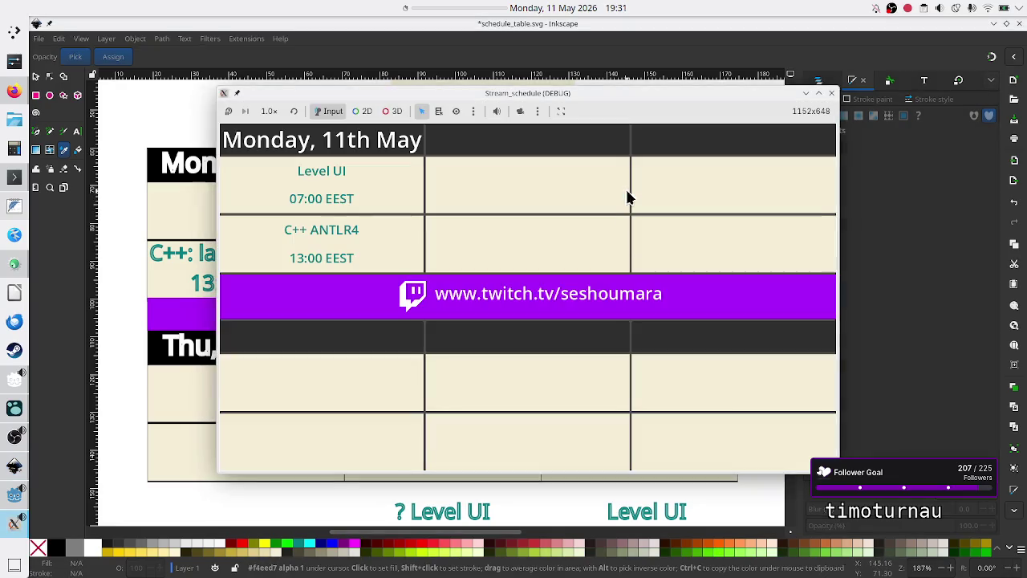
# Move the Stream_schedule (DEBUG) window to the right, beside the Inkscape reference table
pyautogui.moveTo(559, 93)
pyautogui.mouseDown()
pyautogui.moveTo(727, 90)
pyautogui.moveTo(756, 118)
pyautogui.mouseUp()
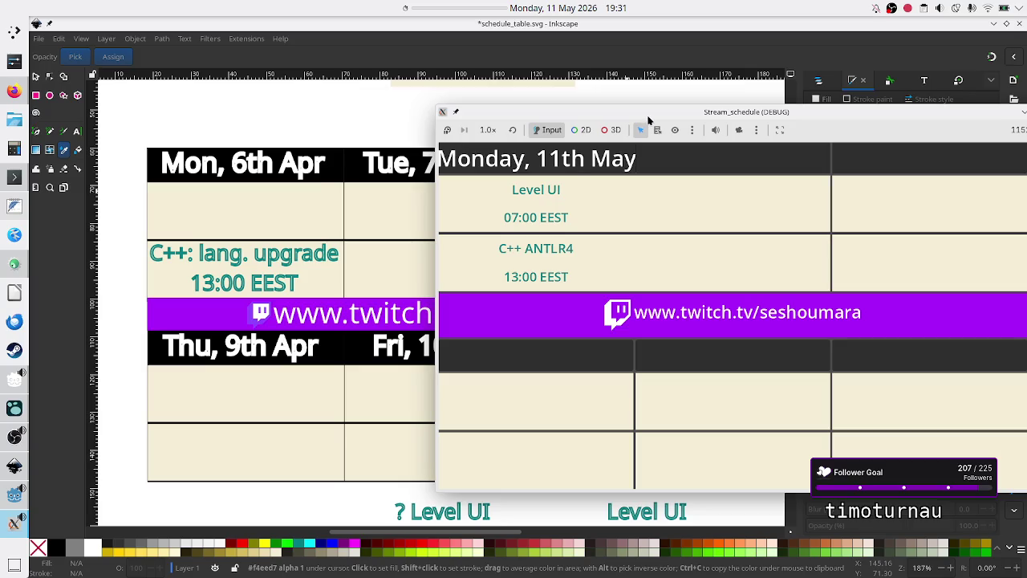
pyautogui.moveTo(649, 119)
pyautogui.mouseDown()
pyautogui.moveTo(695, 120)
pyautogui.moveTo(678, 105)
pyautogui.moveTo(542, 124)
pyautogui.moveTo(628, 118)
pyautogui.mouseUp()
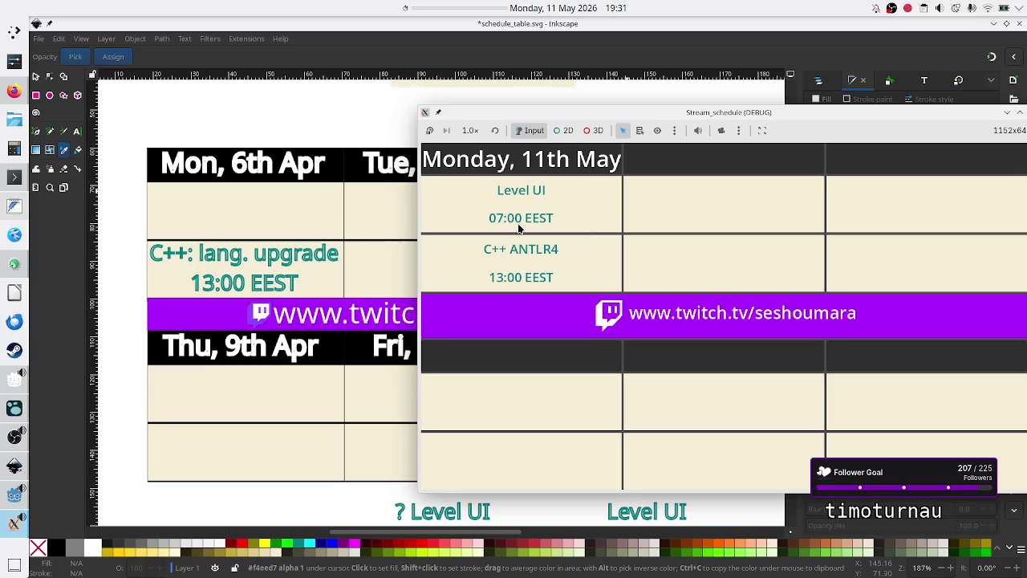
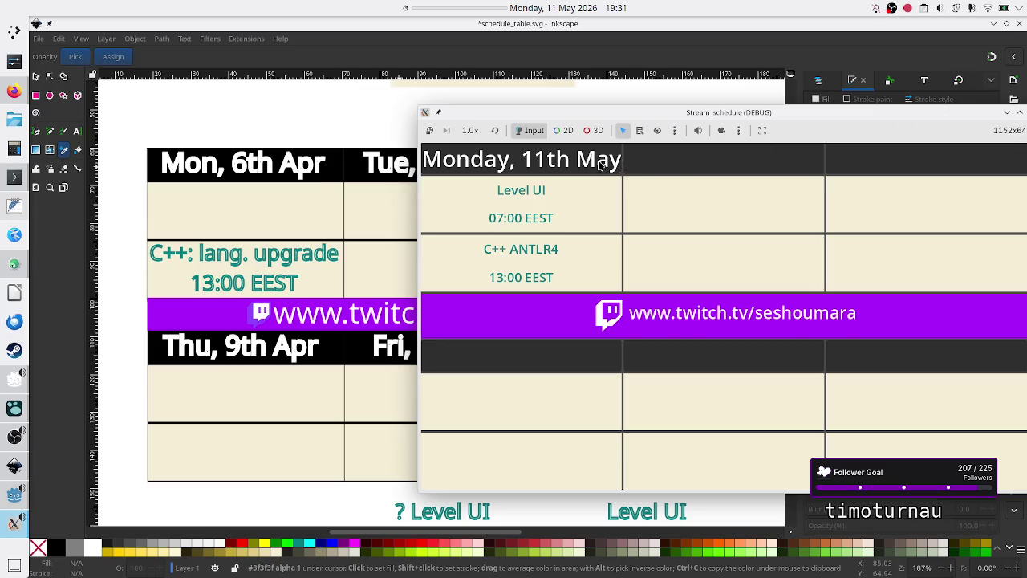
# Move the Stream_schedule preview aside and close it, then minimise Inkscape
pyautogui.moveTo(784, 111); pyautogui.dragTo(671, 103)
pyautogui.click(920, 105)
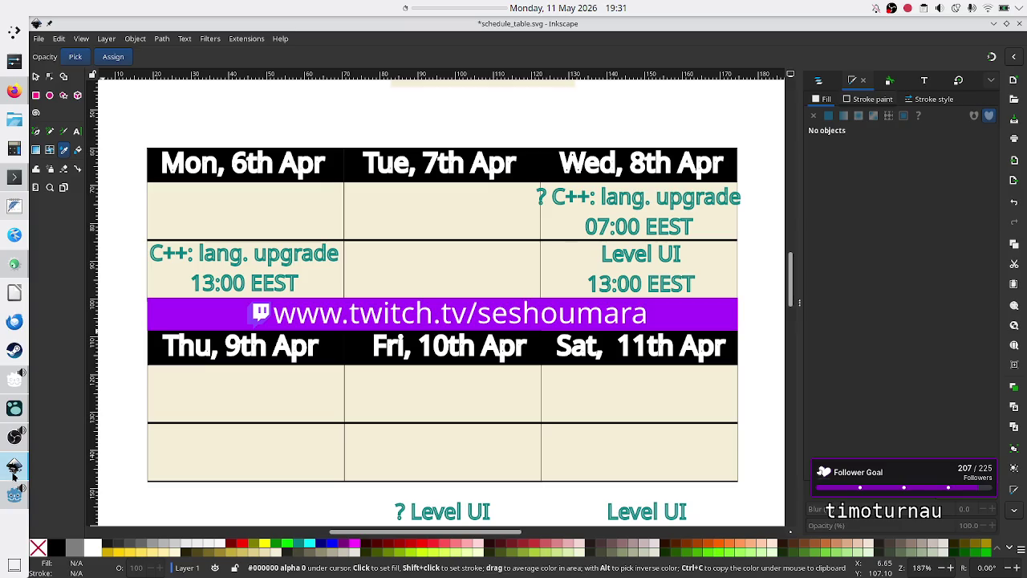
pyautogui.click(14, 474)
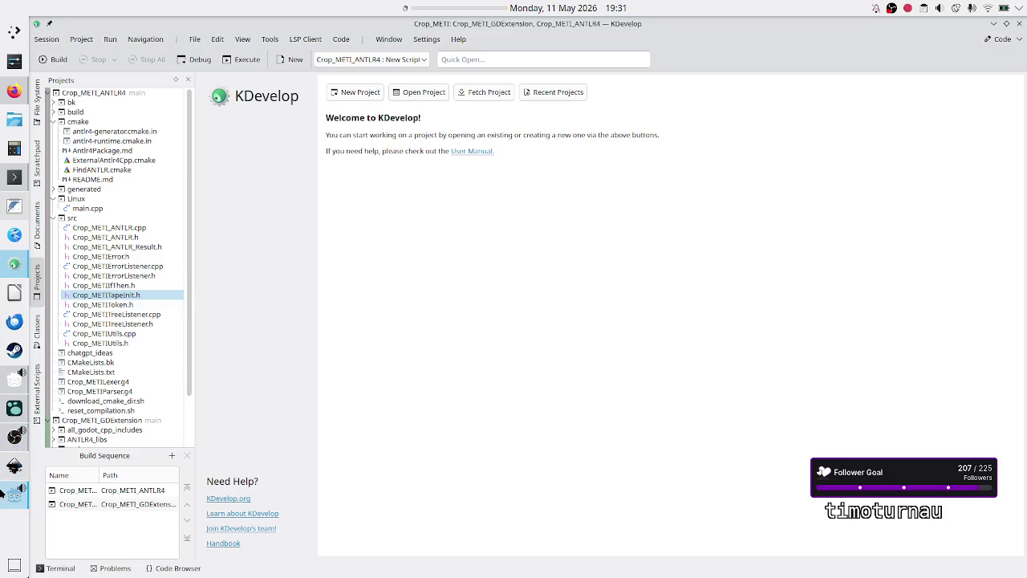
# In the Schedule scene, set Monday's Date Fmt to 'Mon, 11th May' and save Schedule.tscn
pyautogui.click(4, 498)
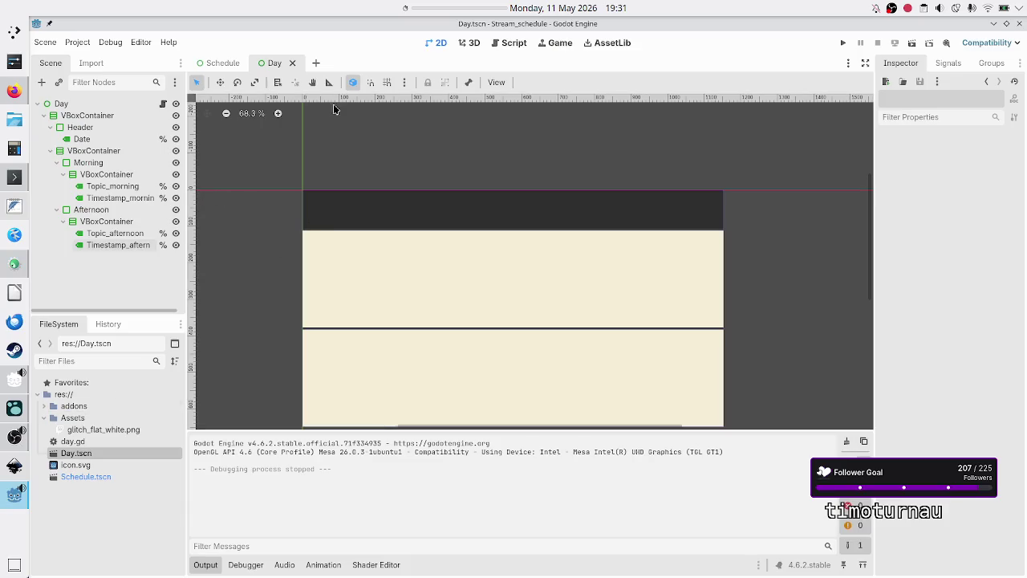
pyautogui.click(210, 62)
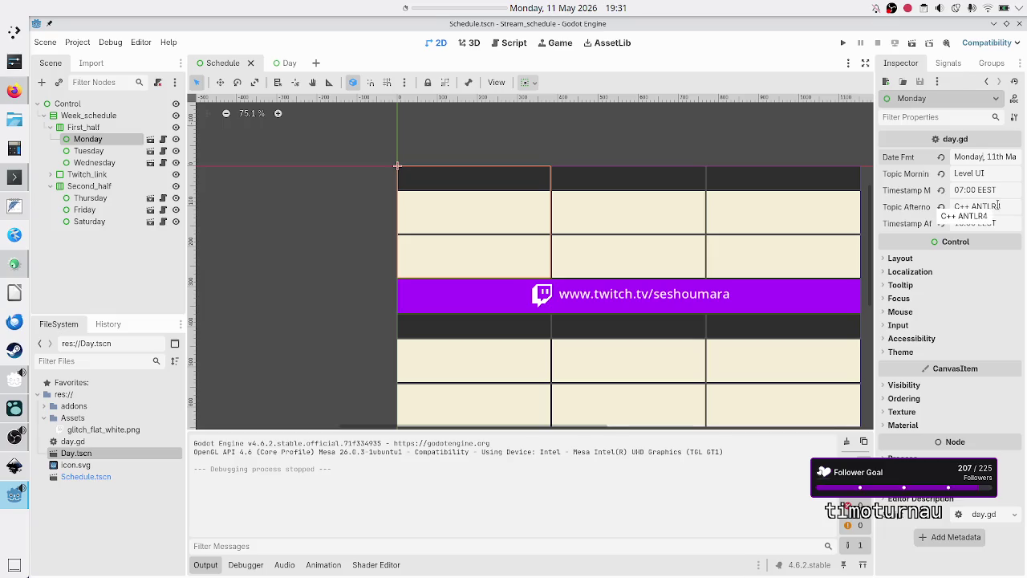
pyautogui.press('BackSpace')
pyautogui.press('BackSpace')
pyautogui.press('BackSpace')
pyautogui.write('n')
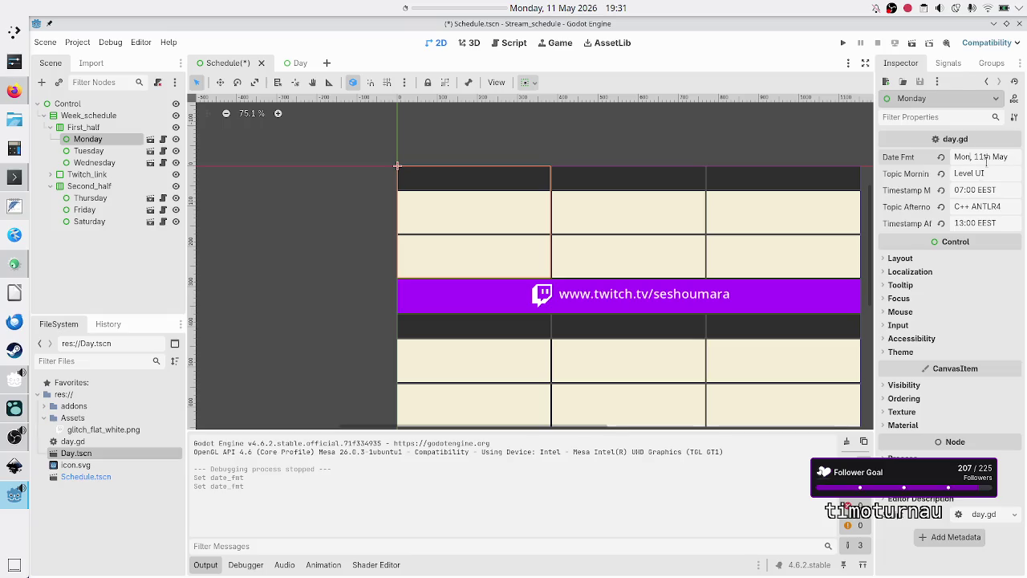
pyautogui.press('Return')
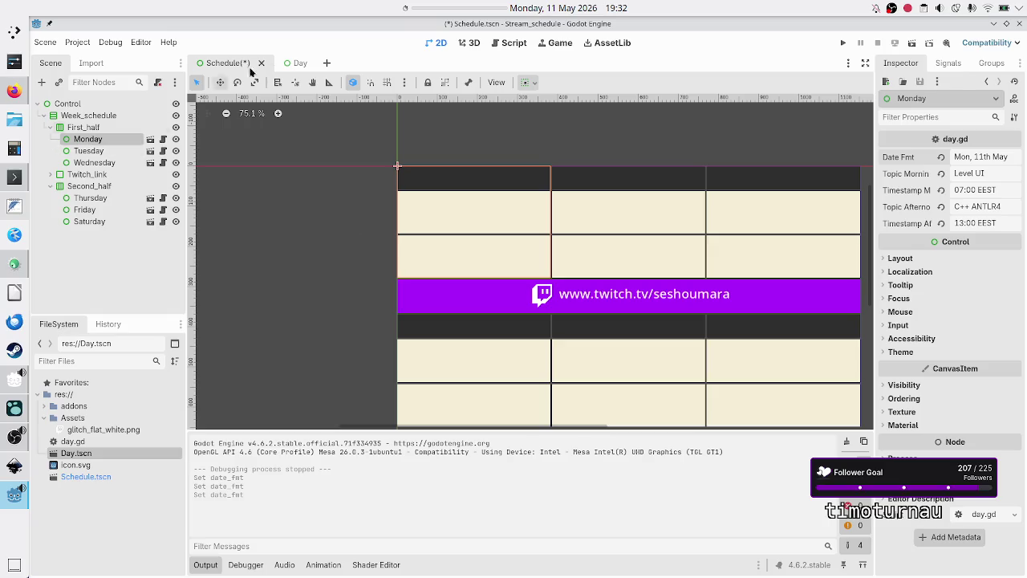
pyautogui.hotkey('ctrl', 's')
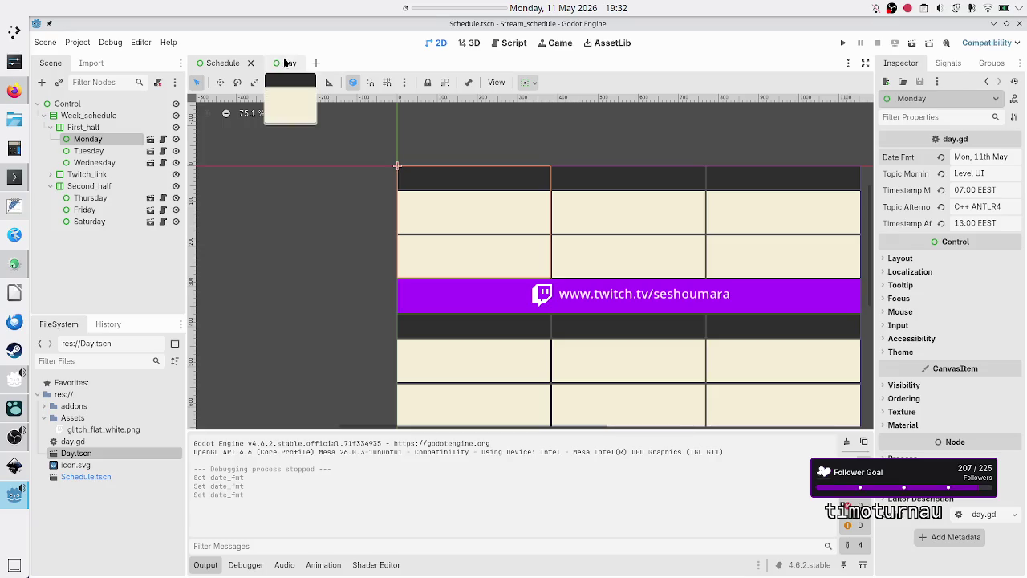
# Switch to the Day scene and inspect the Topic_morning label's properties, then deselect it
pyautogui.click(285, 62)
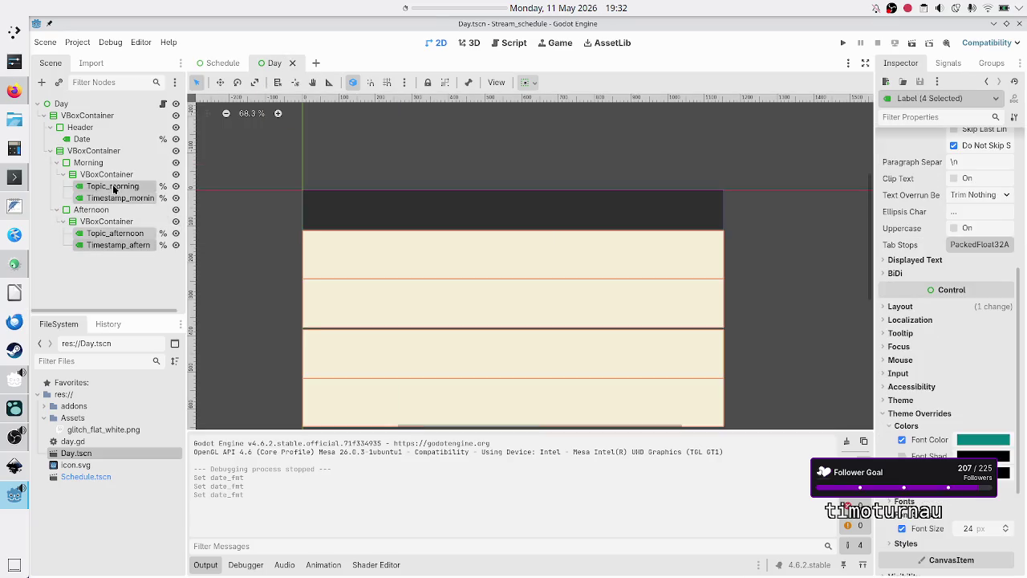
pyautogui.click(110, 276)
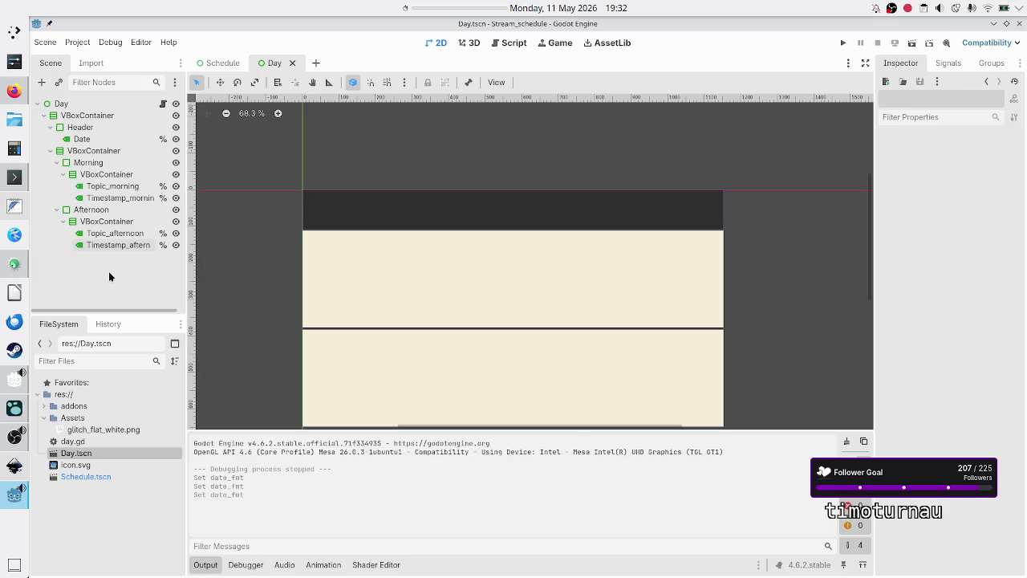
pyautogui.click(114, 189)
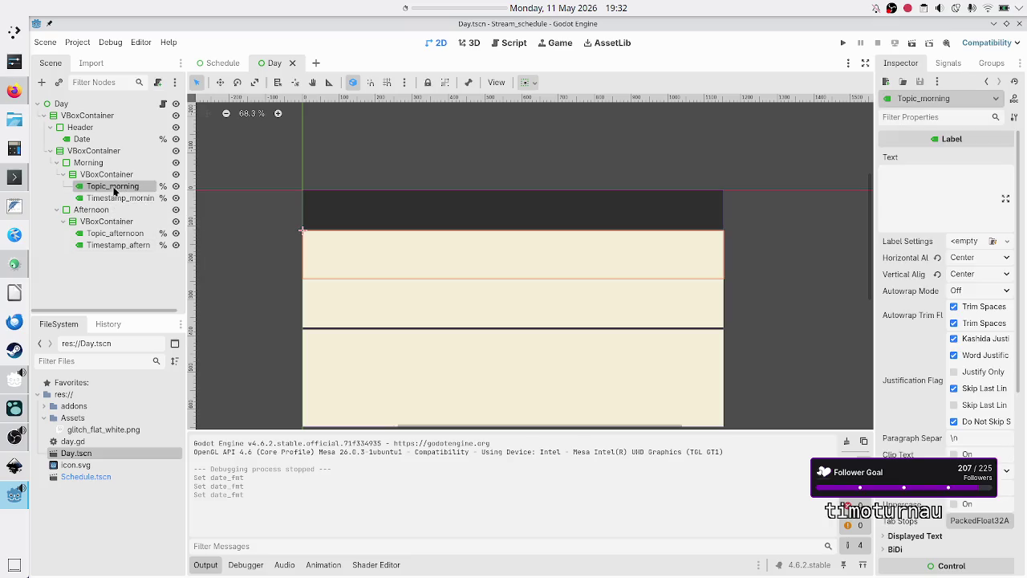
pyautogui.click(108, 279)
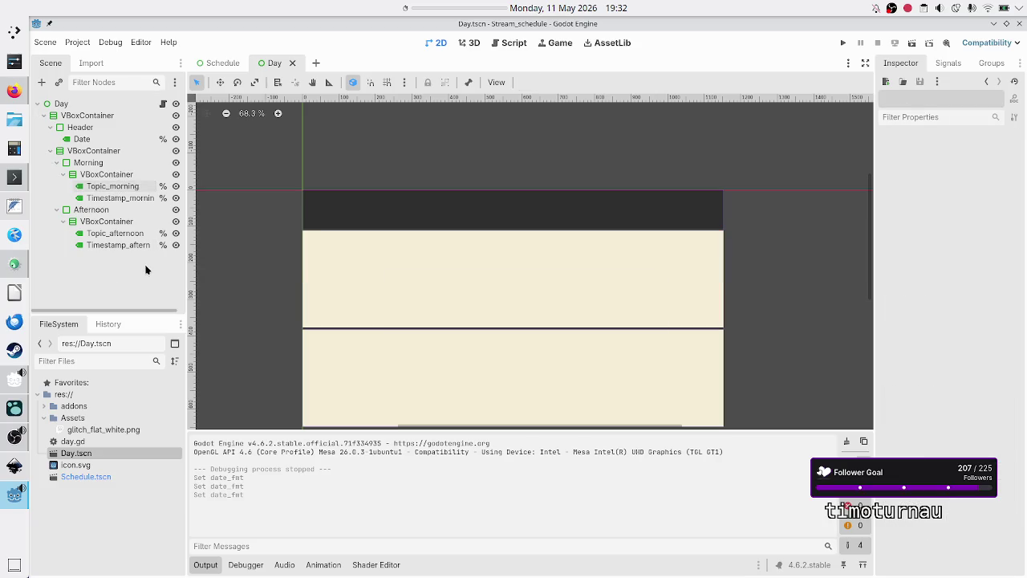
pyautogui.moveTo(11, 181)
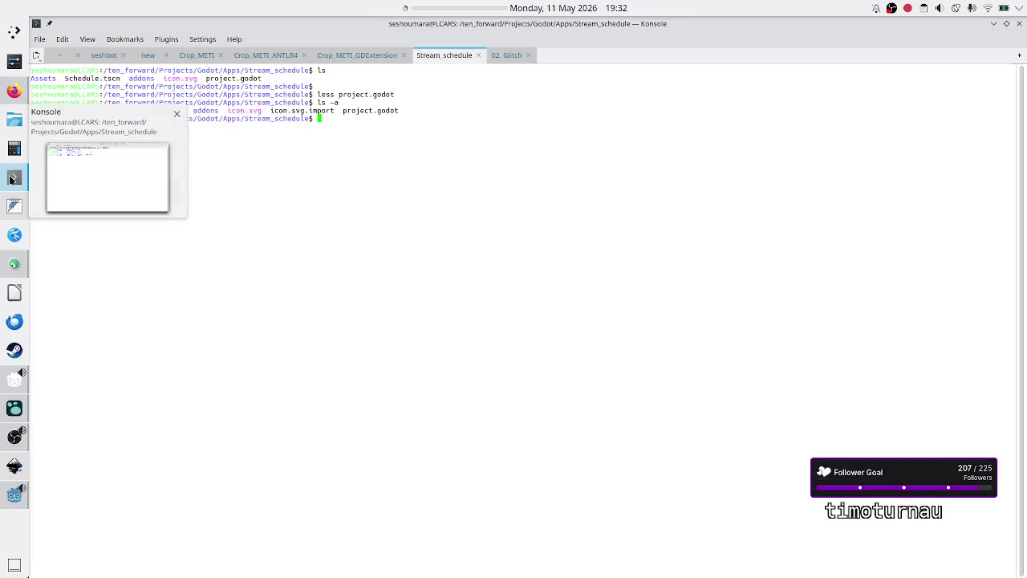
# In Konsole, list the project folder's files with ls
pyautogui.click(11, 179)
pyautogui.press('Return')
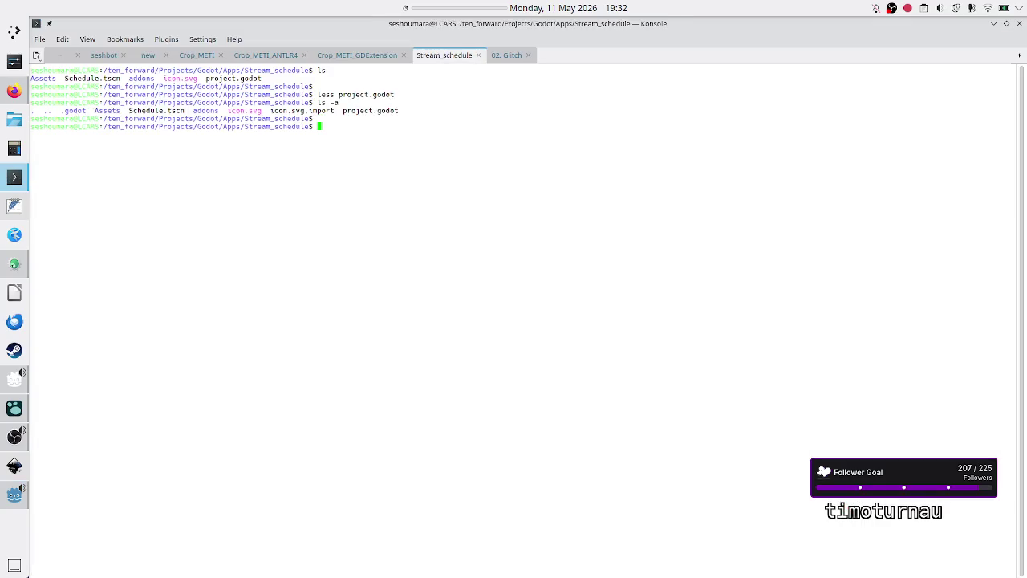
pyautogui.write('ls')
pyautogui.press('Return')
pyautogui.press('Return')
pyautogui.press('Return')
# Type the command cp -r ../../Games/Low-Level-Hero/Fonts/ . and return to Godot
pyautogui.write('cp -r ..')
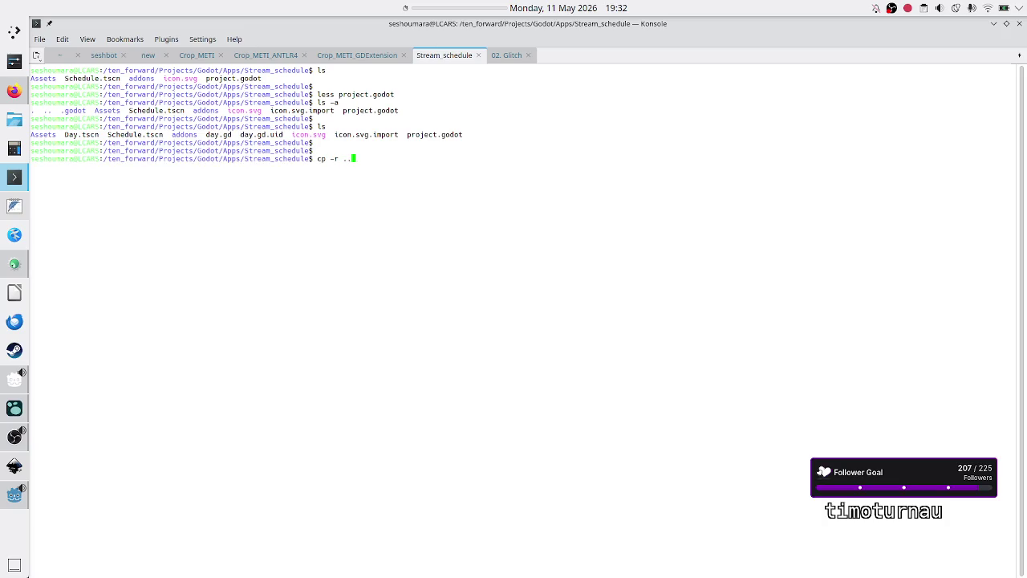
pyautogui.write('/..')
pyautogui.write('/Games/Lo')
pyautogui.press('Tab')
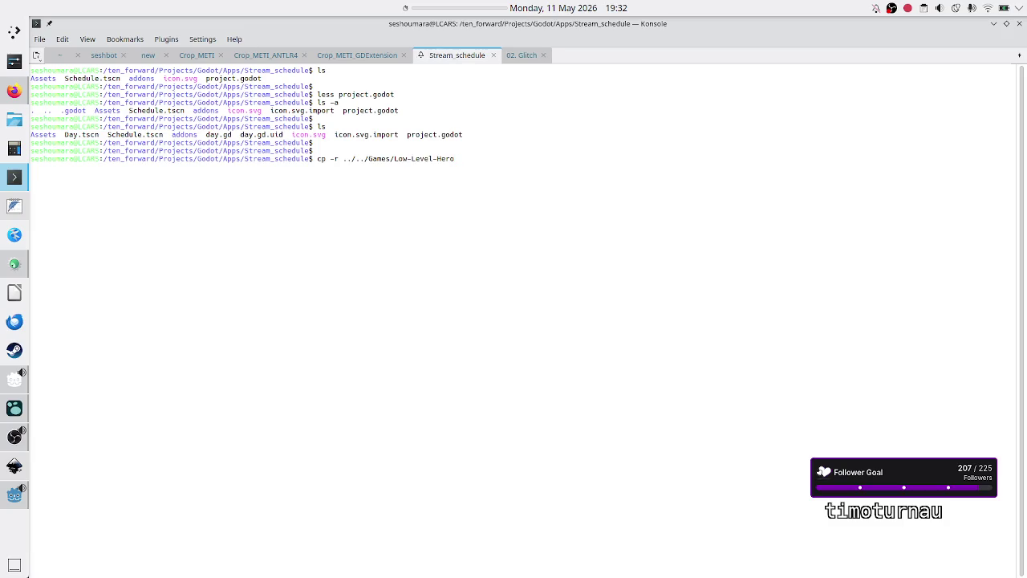
pyautogui.write('/F')
pyautogui.press('Tab')
pyautogui.write('.')
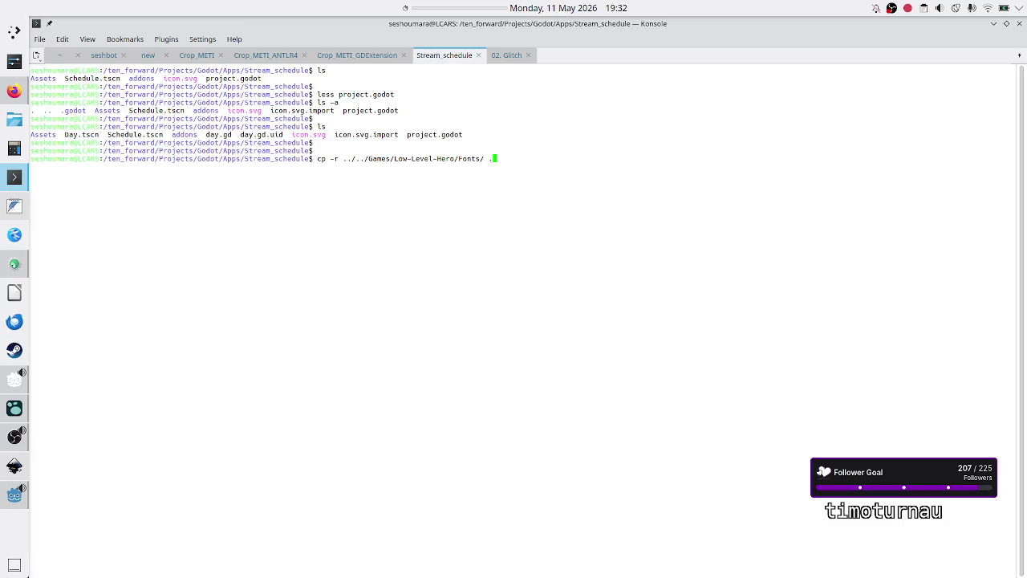
pyautogui.hotkey('alt', 'Tab')
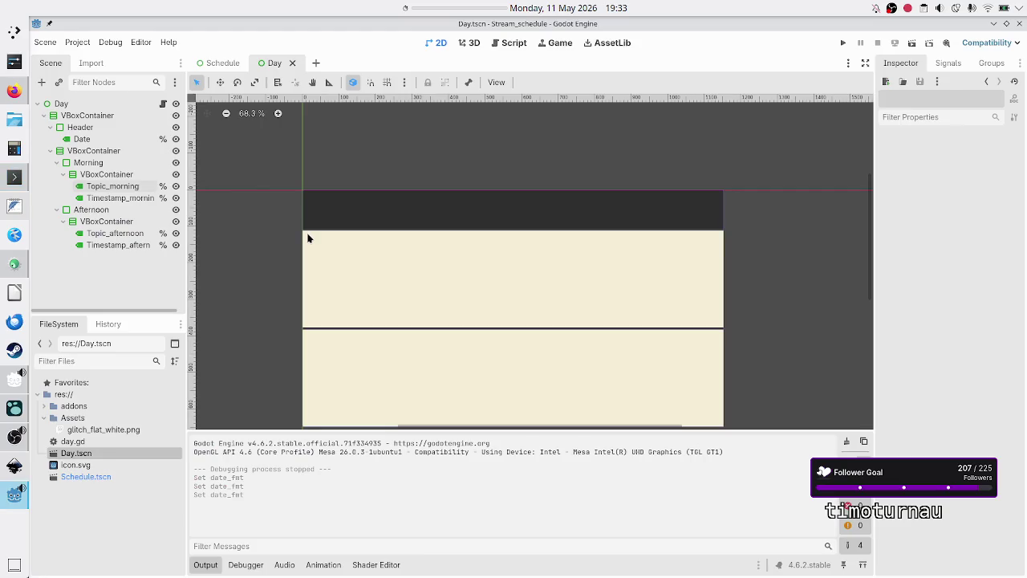
# Open day.gd in the script editor, then run the Fonts copy in Konsole and confirm it with ls
pyautogui.click(211, 565)
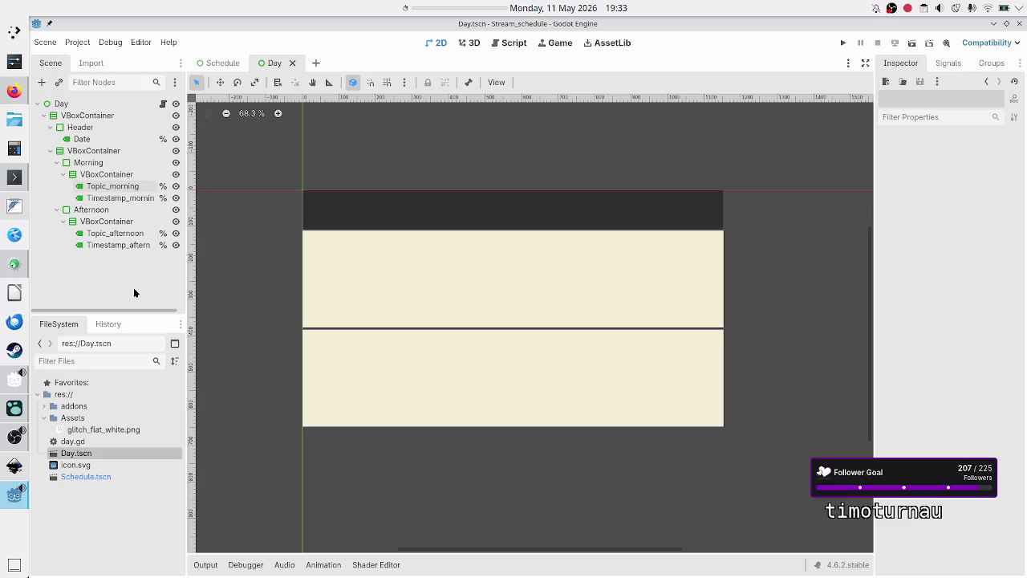
pyautogui.click(514, 45)
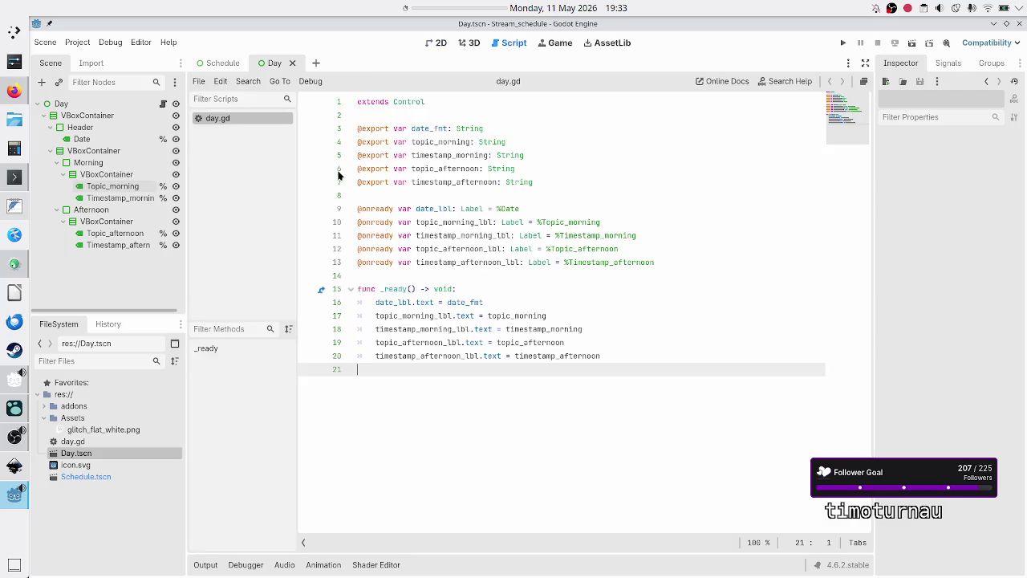
pyautogui.hotkey('alt', 'Tab')
pyautogui.press('Return')
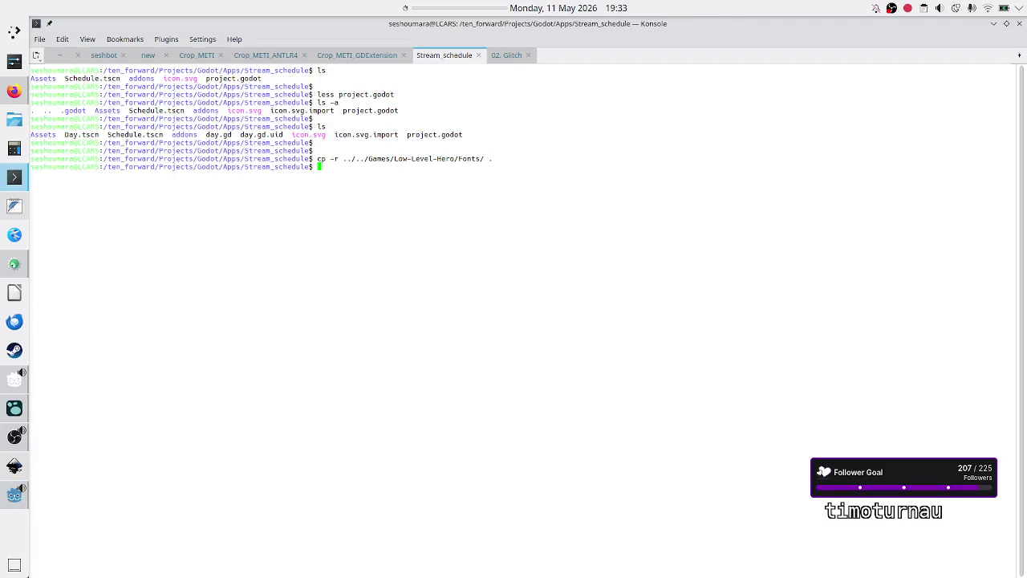
pyautogui.write('ls')
pyautogui.press('Return')
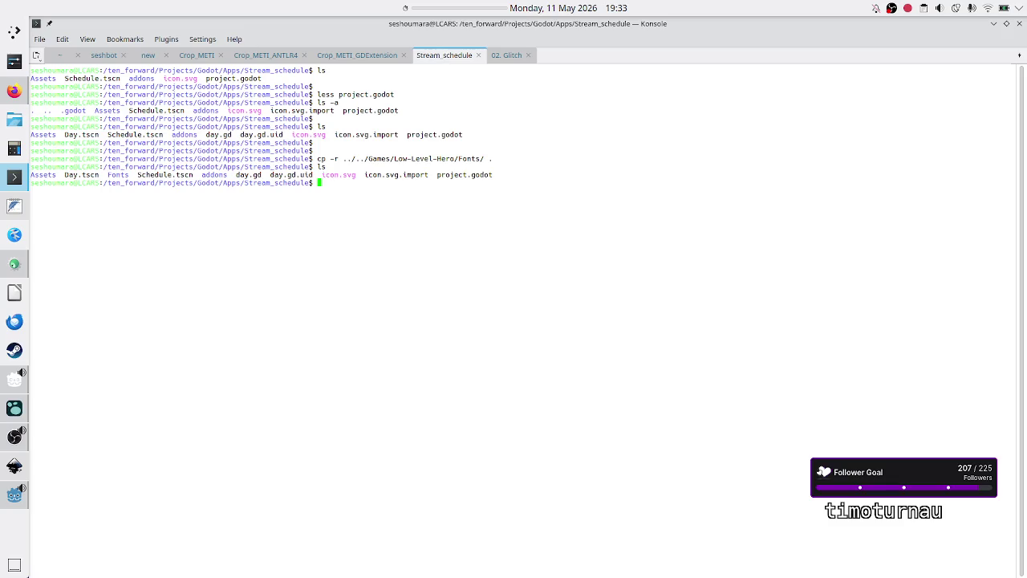
pyautogui.hotkey('alt', 'Tab')
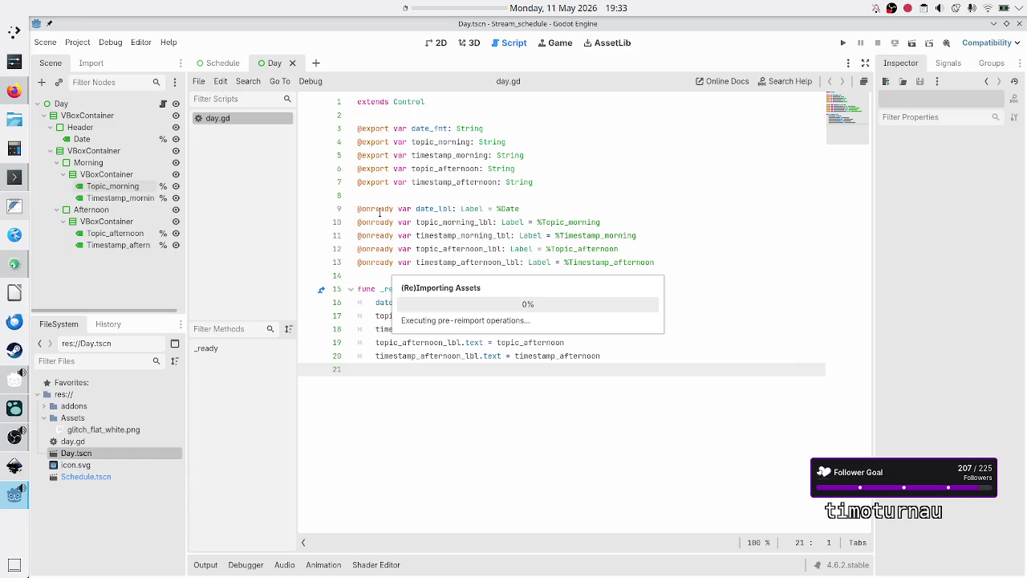
pyautogui.hotkey('alt', 'Tab')
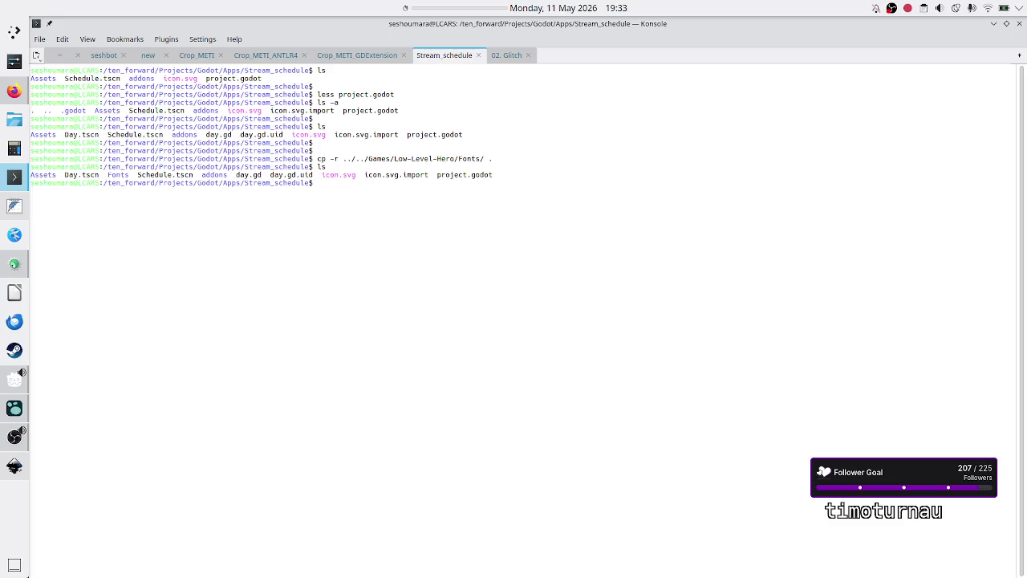
# List the project files, cd into Fonts/, and list the JetBrainsMono font files
pyautogui.press('Return')
pyautogui.press('Return')
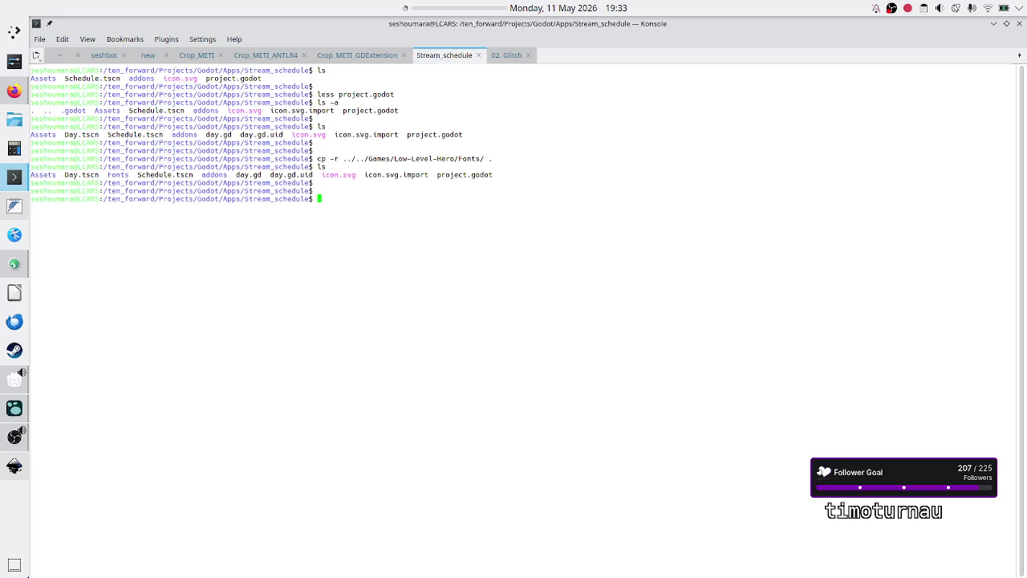
pyautogui.write('ls')
pyautogui.press('Return')
pyautogui.write('cd Fo')
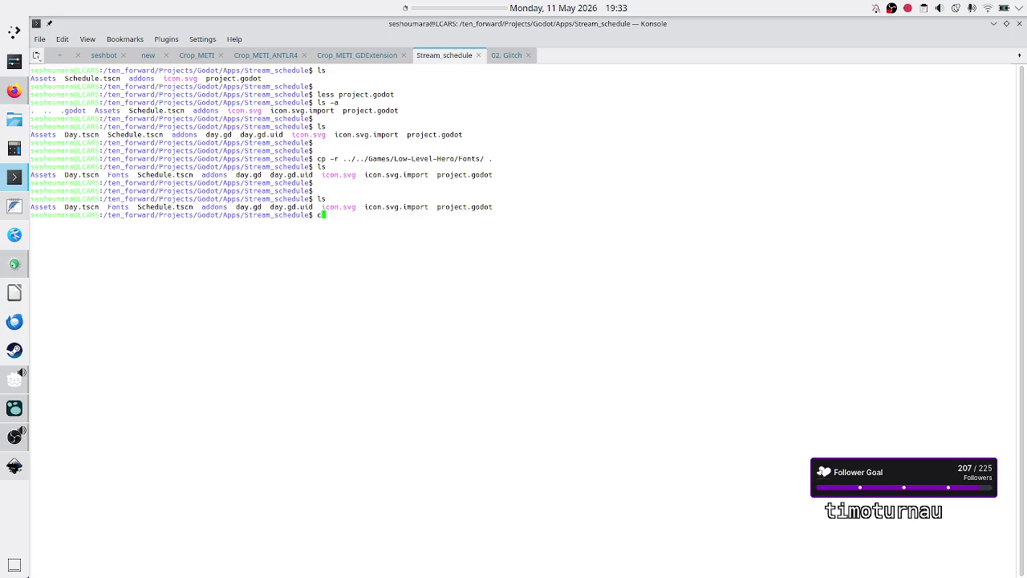
pyautogui.press('Tab')
pyautogui.press('Return')
pyautogui.write('ls')
pyautogui.press('Return')
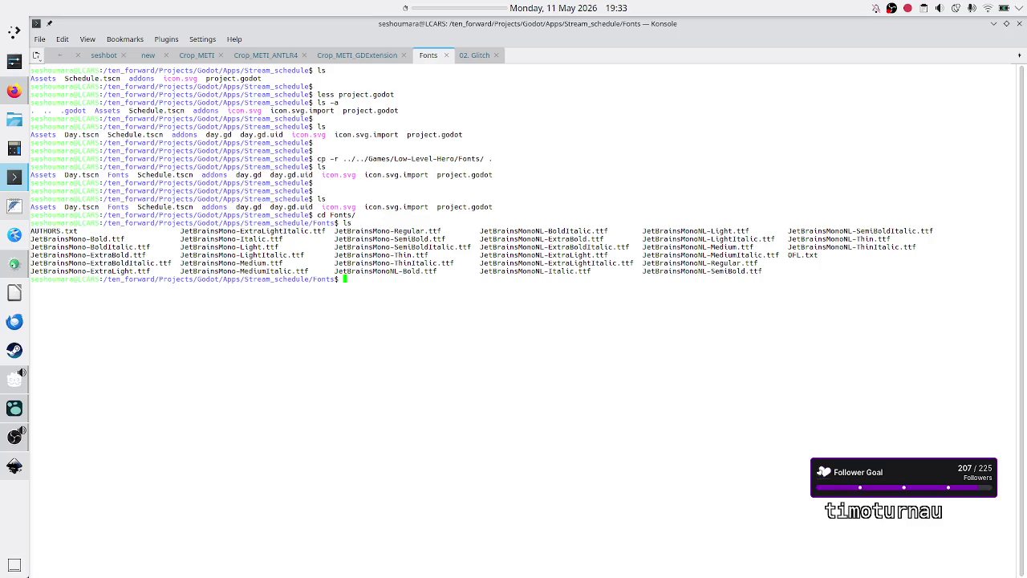
# Highlight the .ttf extensions and lines of the font listing to examine them
pyautogui.press('Return')
pyautogui.press('Return')
pyautogui.press('Return')
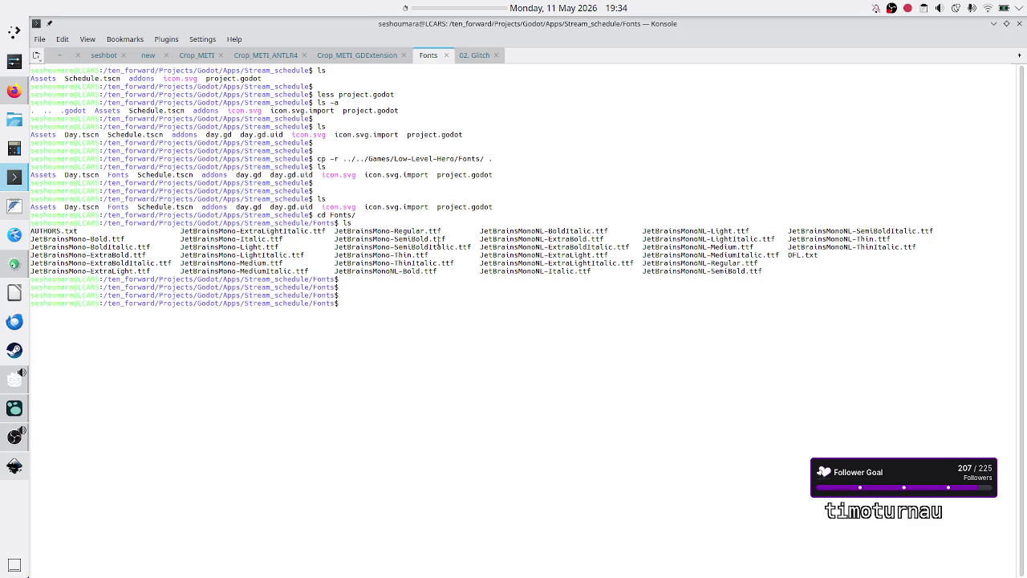
pyautogui.moveTo(455, 247); pyautogui.dragTo(471, 247)
pyautogui.click(490, 346)
pyautogui.tripleClick(754, 278)
pyautogui.click(785, 278)
pyautogui.tripleClick(738, 263)
pyautogui.click(739, 264)
pyautogui.moveTo(737, 256); pyautogui.dragTo(770, 285)
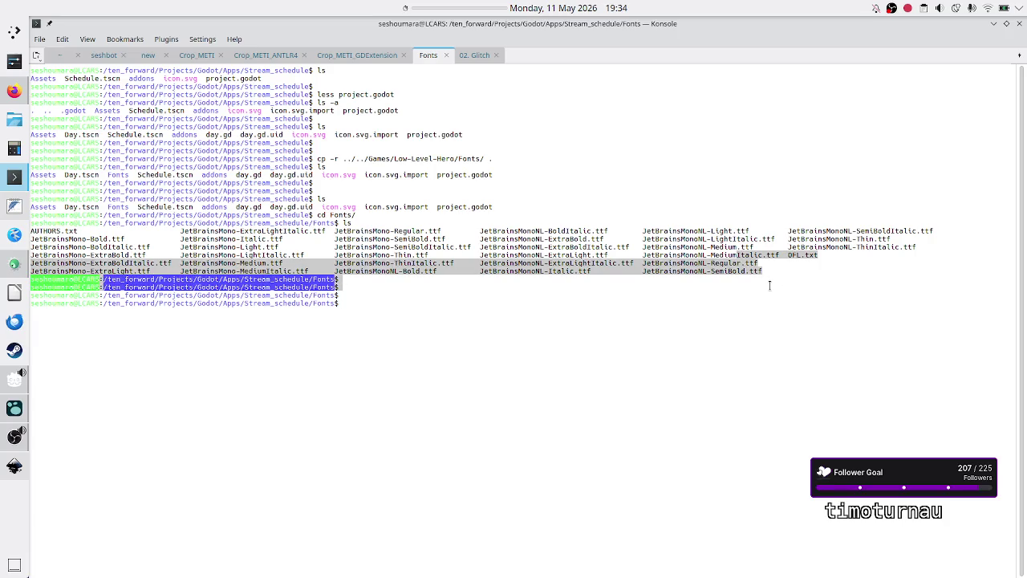
pyautogui.click(771, 285)
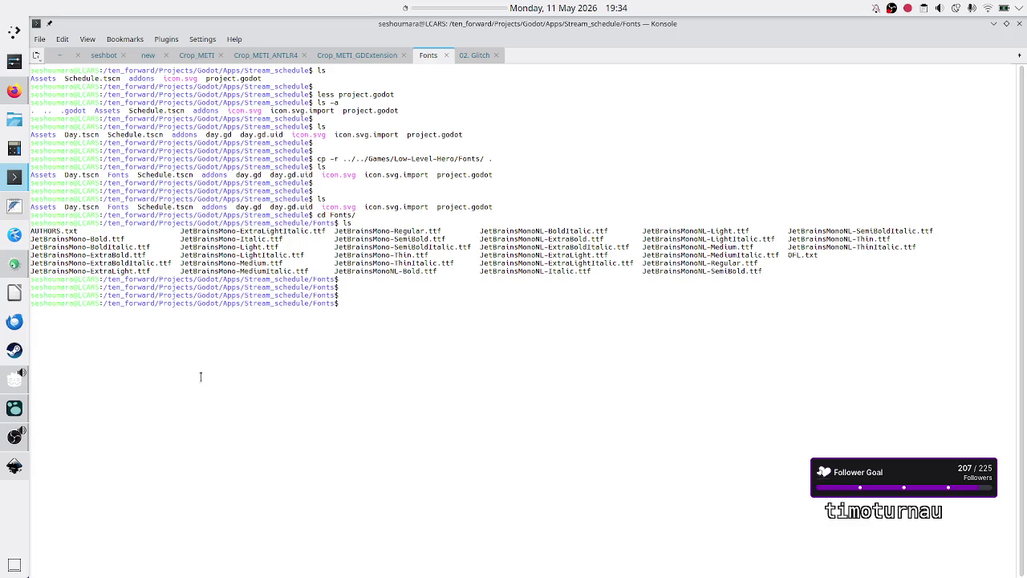
# From Godot Manager, launch Godot 4.6.2-stable and open Stream_schedule from its Project Manager
pyautogui.click(10, 411)
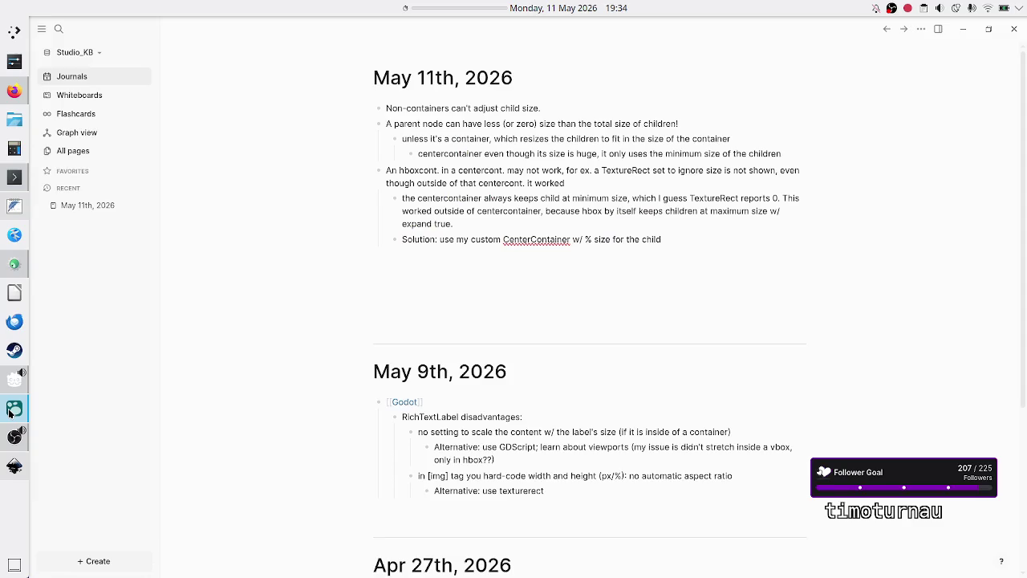
pyautogui.click(10, 381)
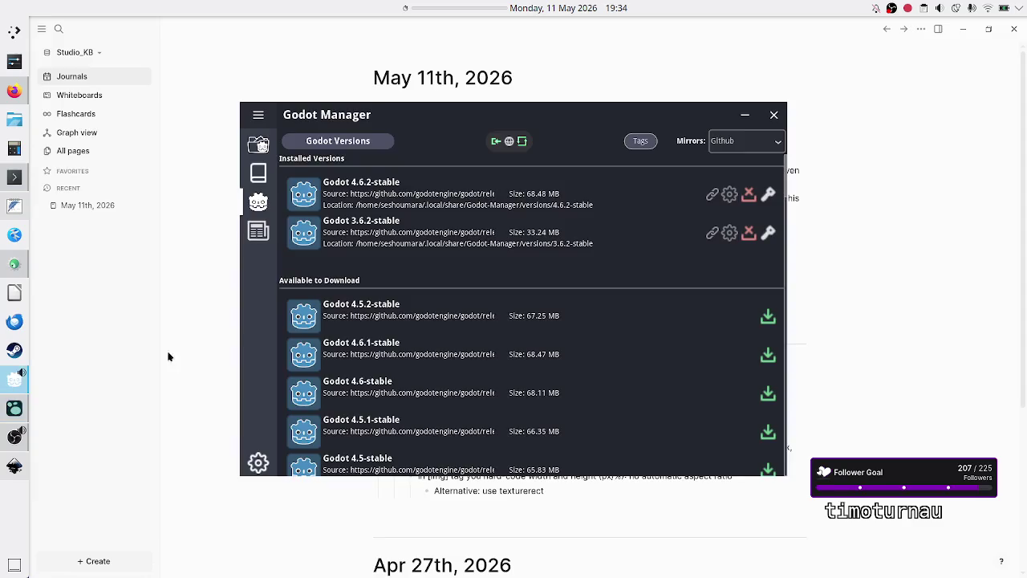
pyautogui.rightClick(372, 184)
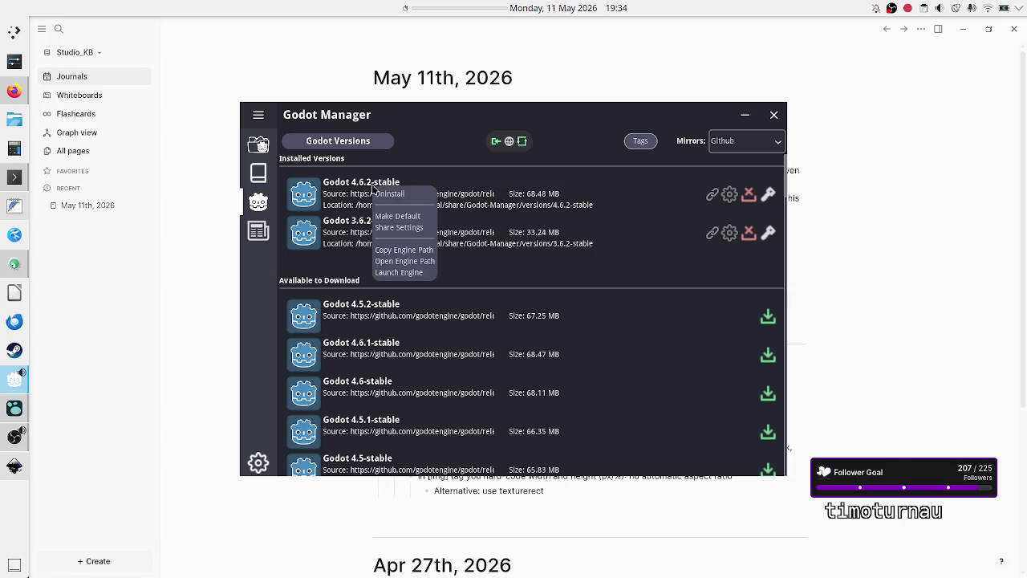
pyautogui.click(399, 273)
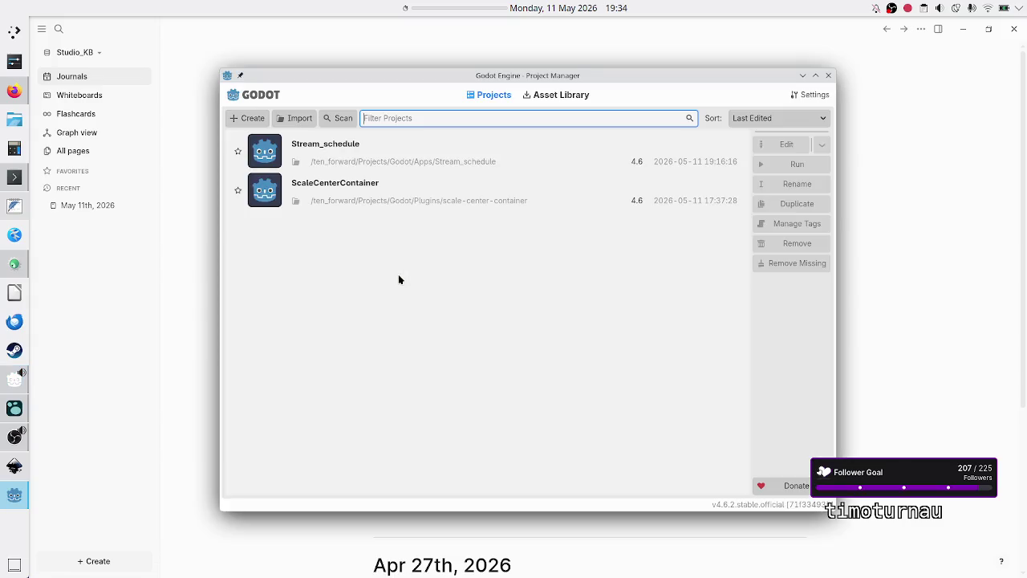
pyautogui.click(479, 154)
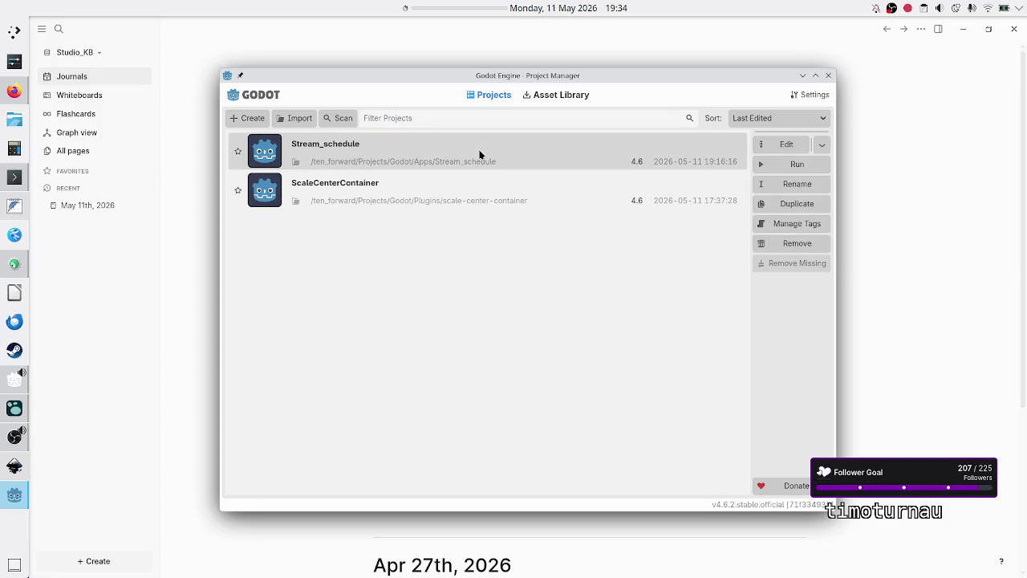
pyautogui.click(766, 145)
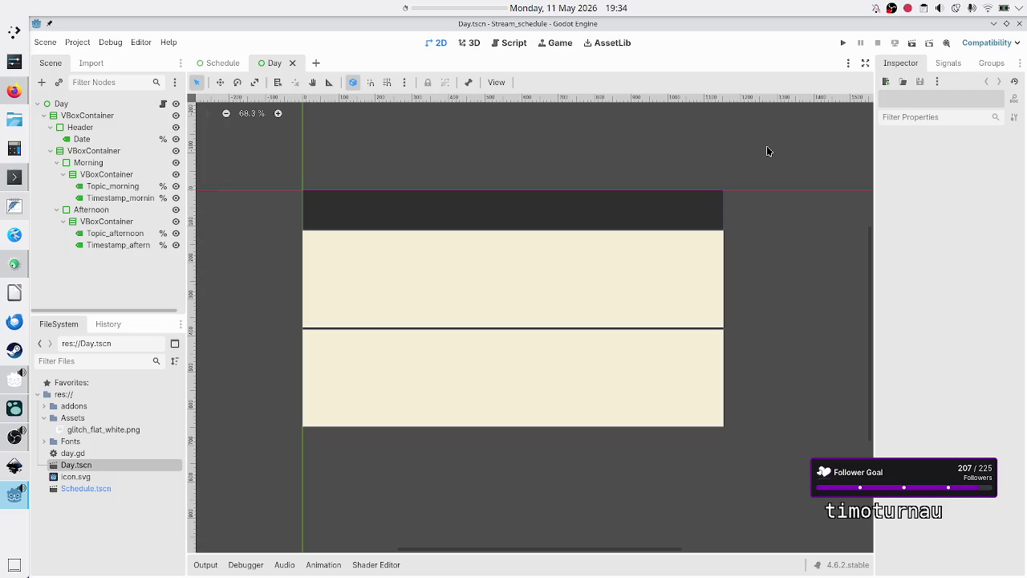
# Expand the Fonts folder in the FileSystem dock to see the JetBrainsMono files
pyautogui.click(96, 526)
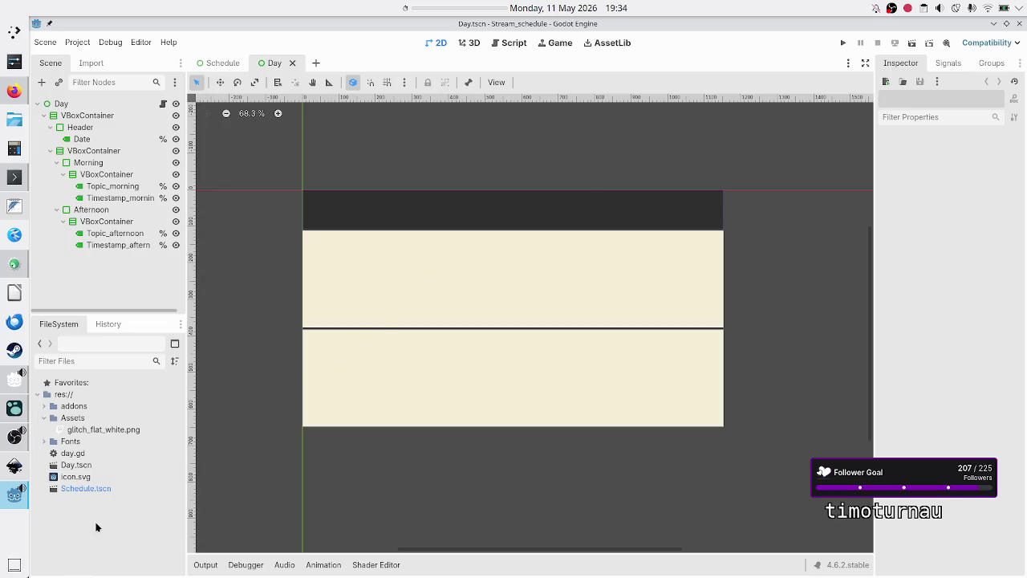
pyautogui.moveTo(75, 460)
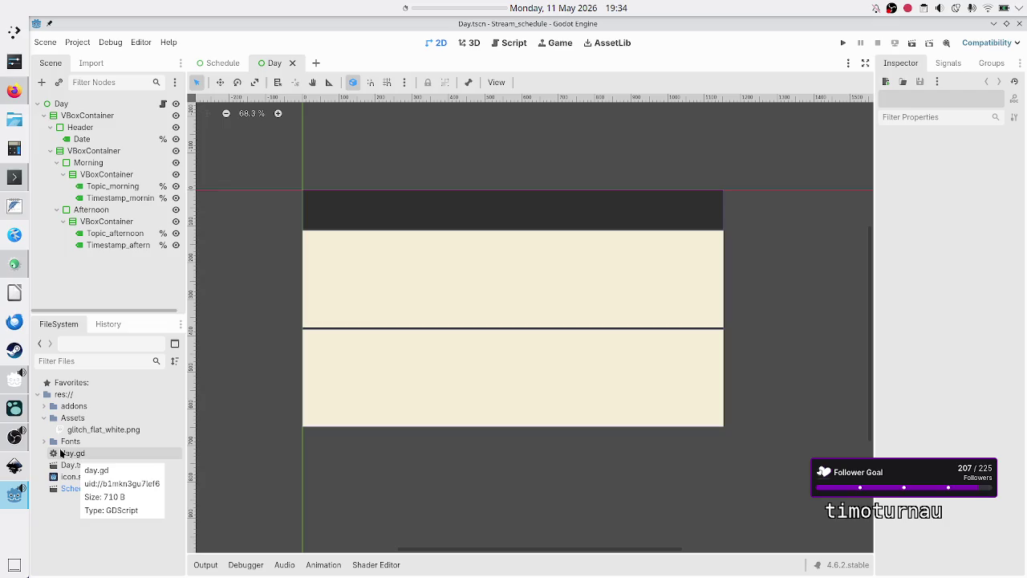
pyautogui.click(44, 442)
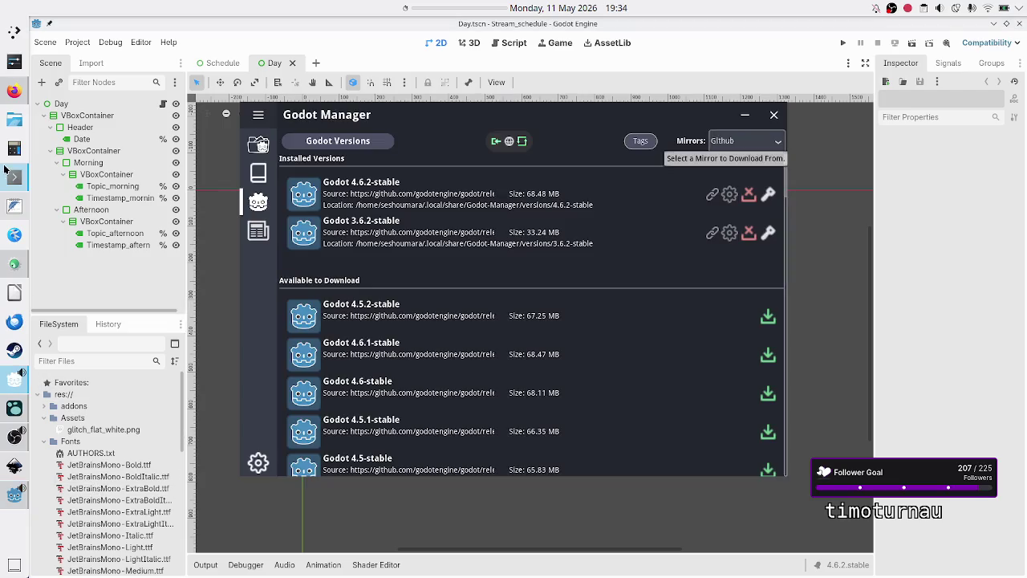
# List the Fonts folder in Konsole to confirm each font has a .ttf.import file
pyautogui.click(14, 176)
pyautogui.write('ls')
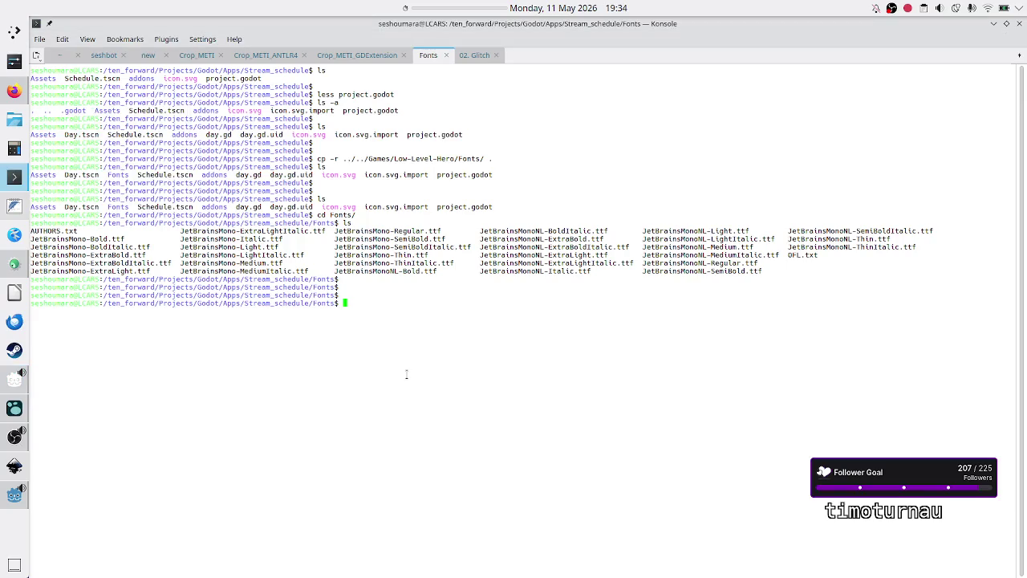
pyautogui.press('Return')
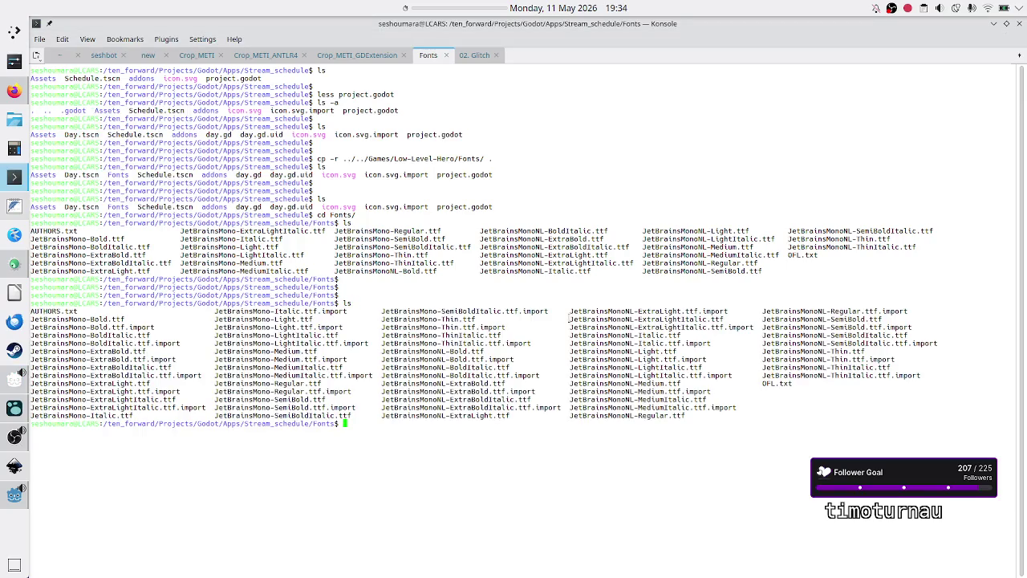
pyautogui.doubleClick(531, 311)
pyautogui.click(554, 498)
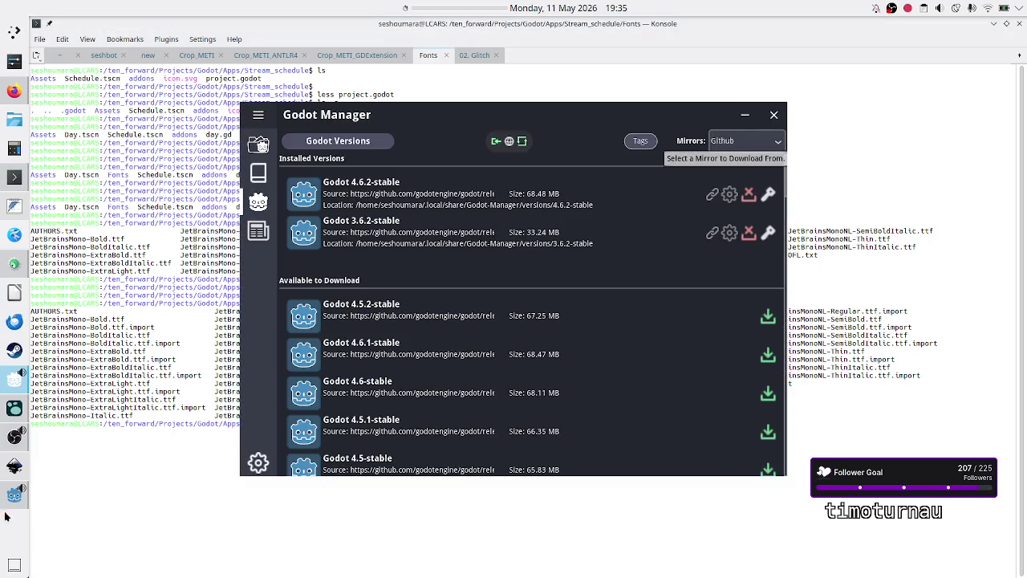
# Back in Godot, select the Topic_morning and Timestamp_morning labels
pyautogui.click(10, 504)
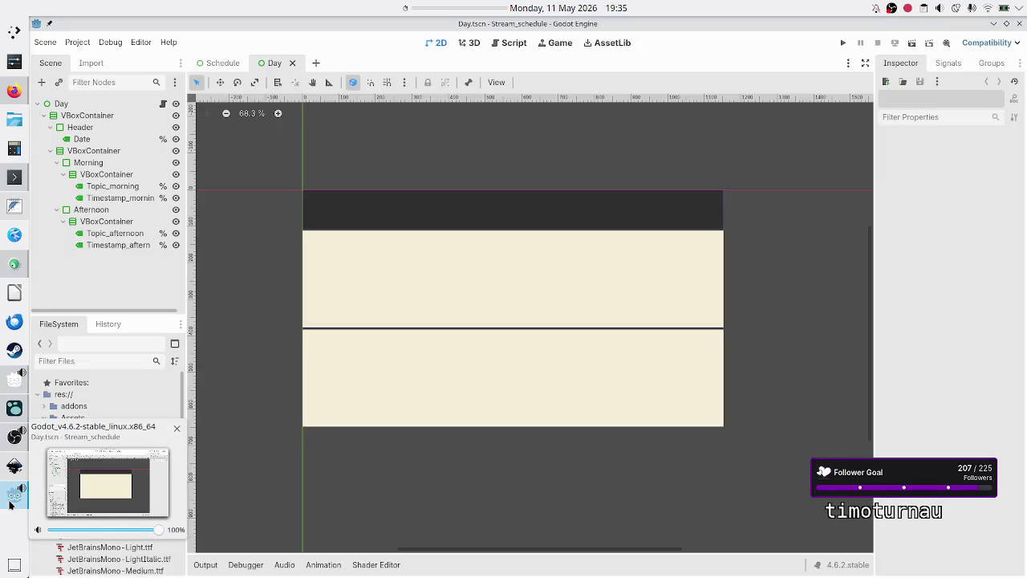
pyautogui.click(118, 187)
pyautogui.keyDown('shift'); pyautogui.click(117, 198); pyautogui.keyUp('shift')
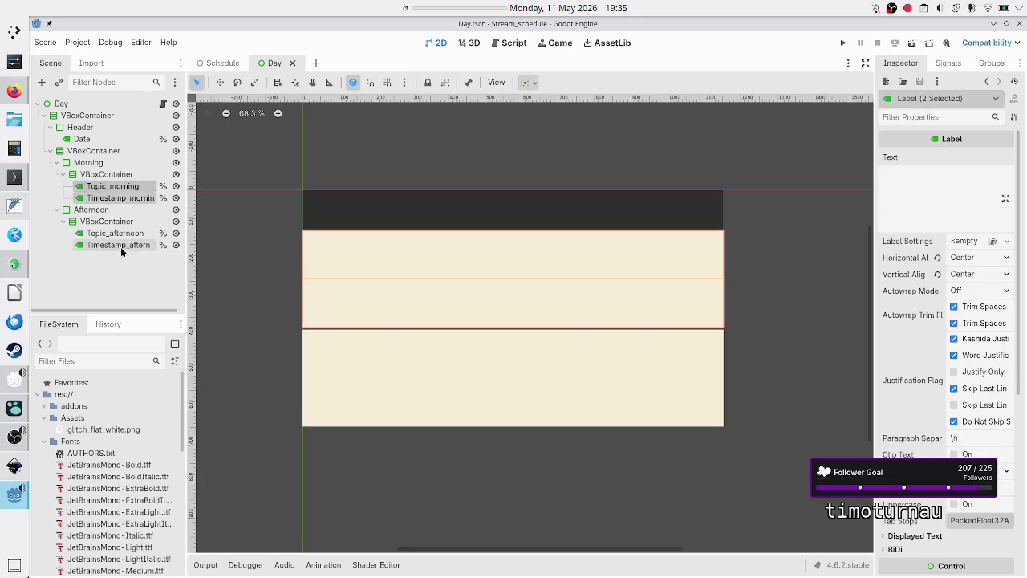
# Add the afternoon topic and timestamp labels to the selection and Quick Load their Theme Overrides font
pyautogui.keyDown('ctrl'); pyautogui.click(121, 234); pyautogui.keyUp('ctrl')
pyautogui.keyDown('ctrl'); pyautogui.click(118, 247); pyautogui.keyUp('ctrl')
pyautogui.scroll(-5, 923, 355)
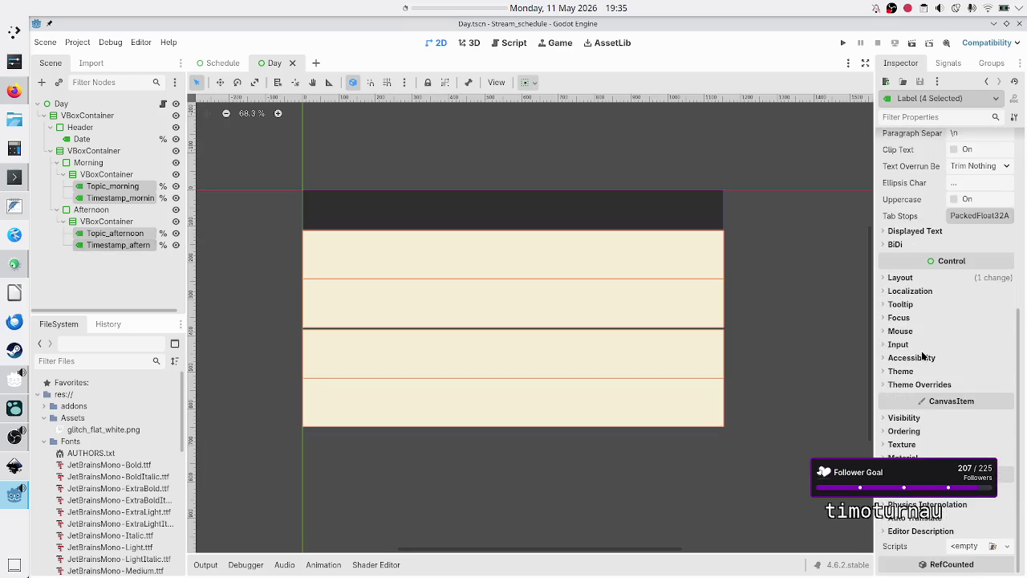
pyautogui.click(924, 385)
pyautogui.click(925, 385)
pyautogui.click(926, 384)
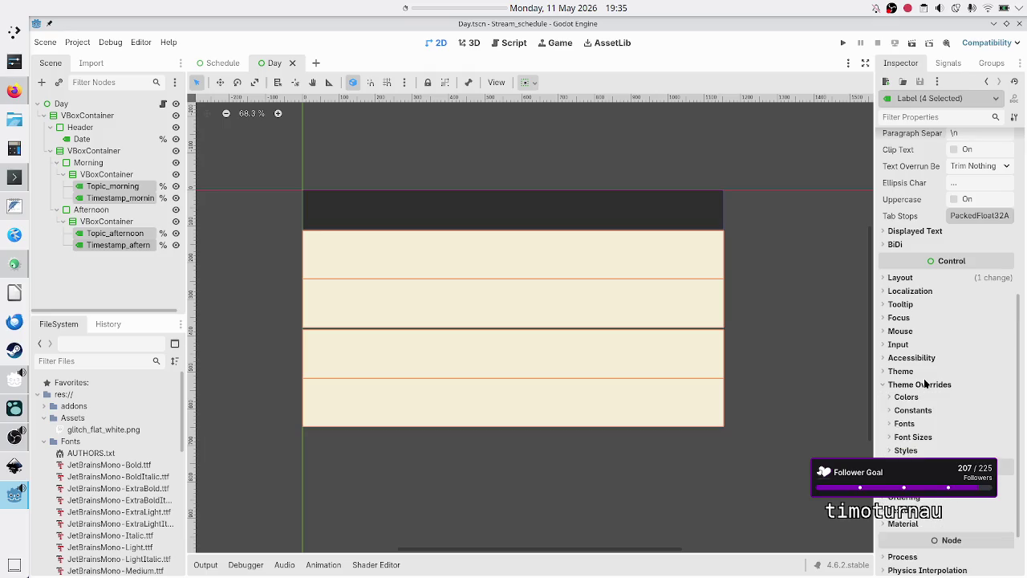
pyautogui.click(905, 423)
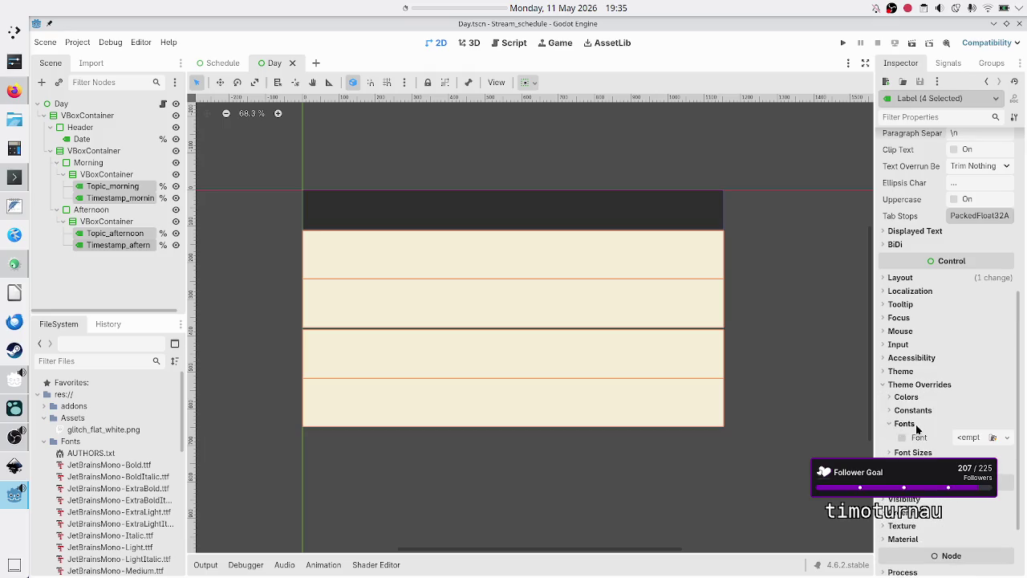
pyautogui.click(1008, 437)
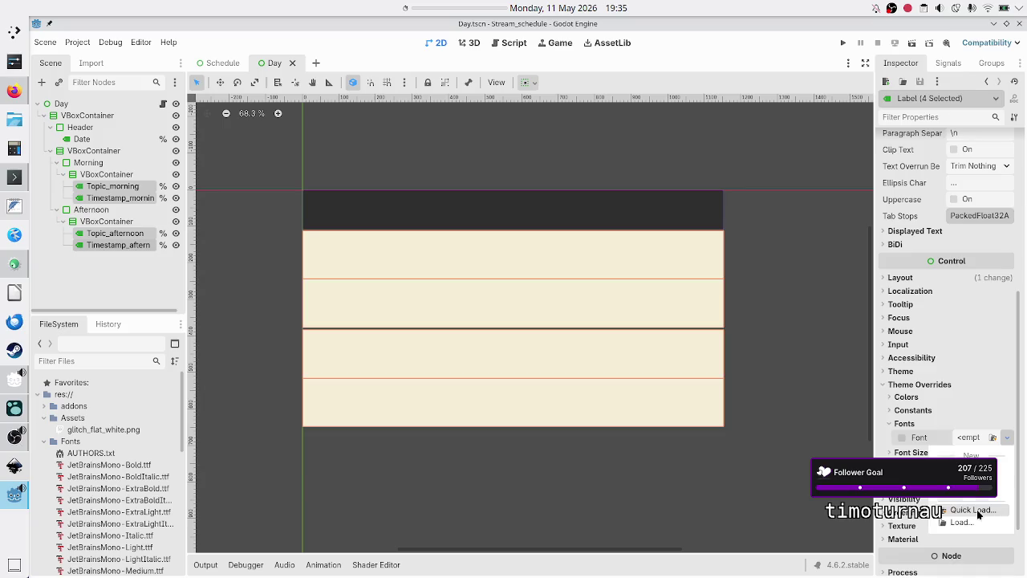
pyautogui.click(973, 510)
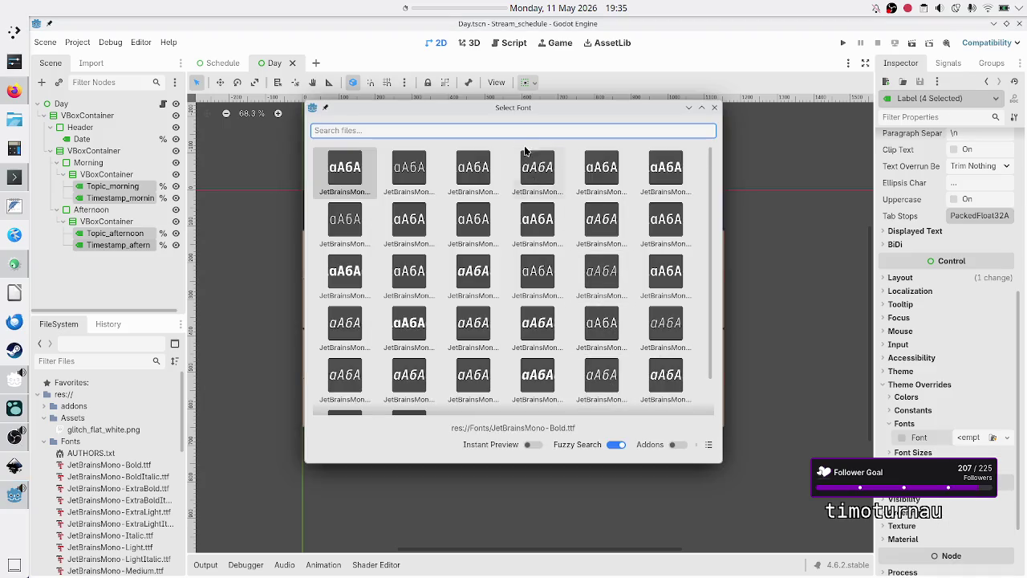
# Search 'extrabold' with fuzzy matching off and assign JetBrainsMono-ExtraBold.ttf to the four labels
pyautogui.click(697, 445)
pyautogui.write('bold')
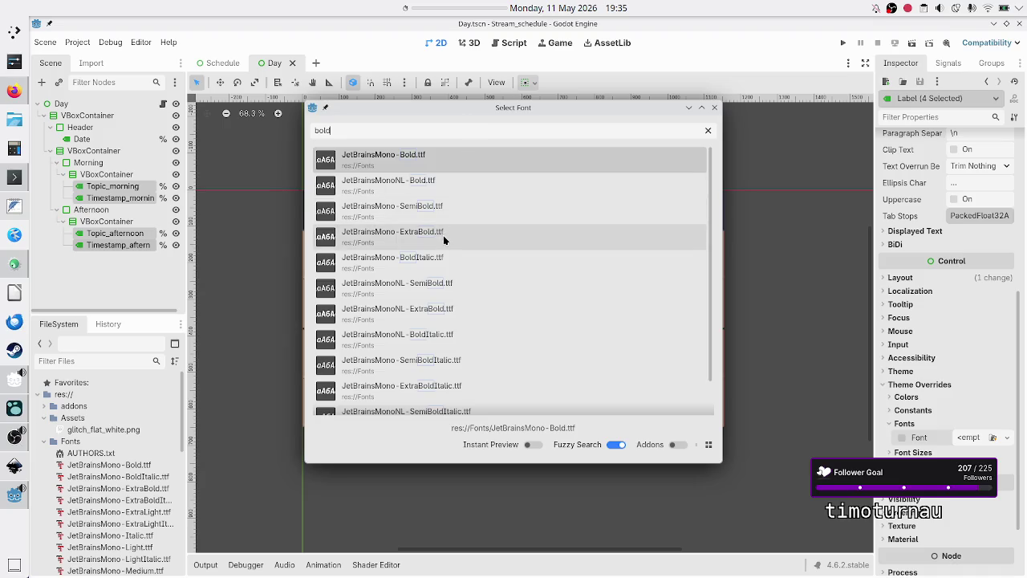
pyautogui.scroll(-1, 454, 235)
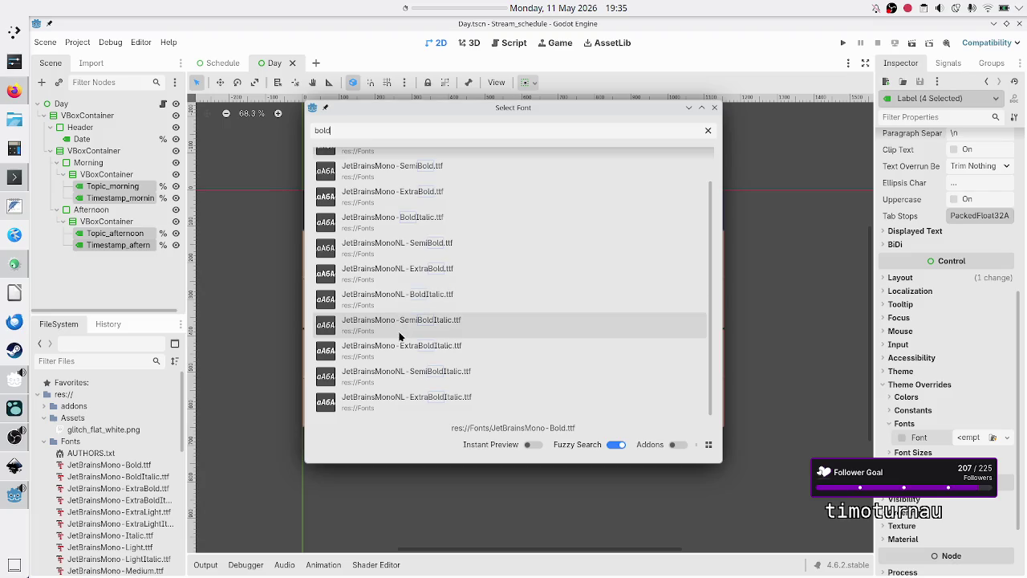
pyautogui.scroll(1, 414, 321)
pyautogui.doubleClick(414, 131)
pyautogui.write('extrabold')
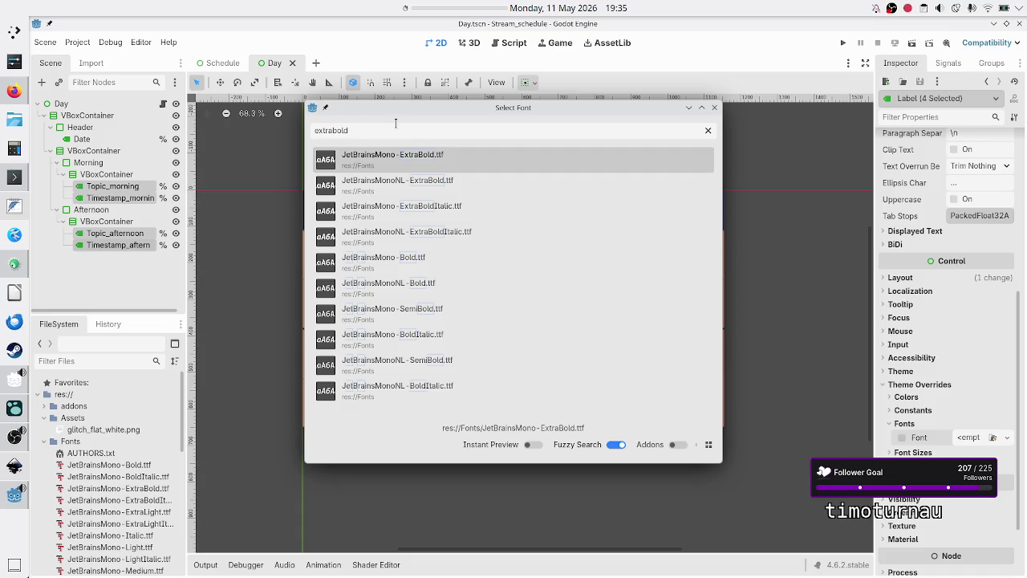
pyautogui.click(616, 445)
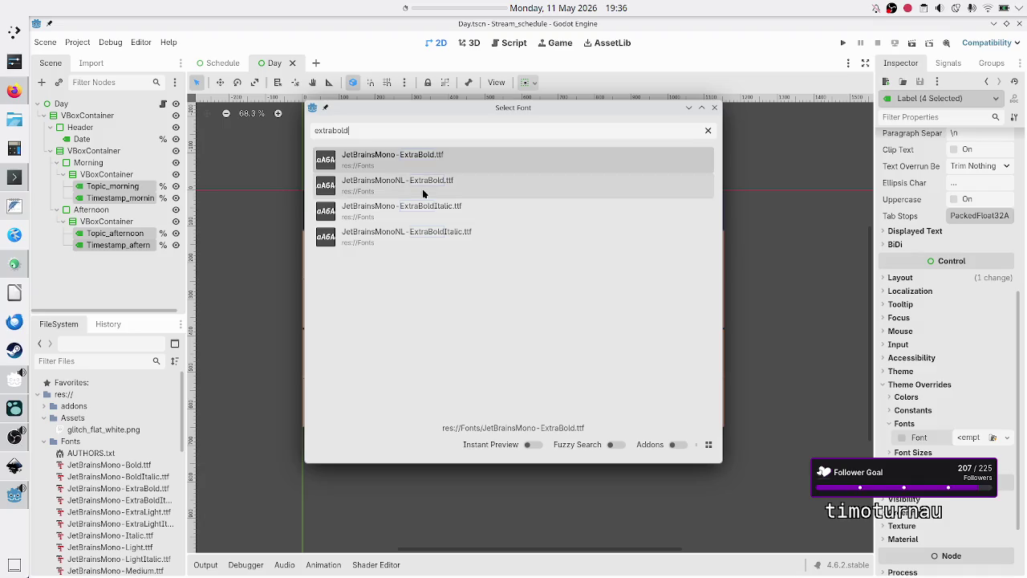
pyautogui.doubleClick(470, 157)
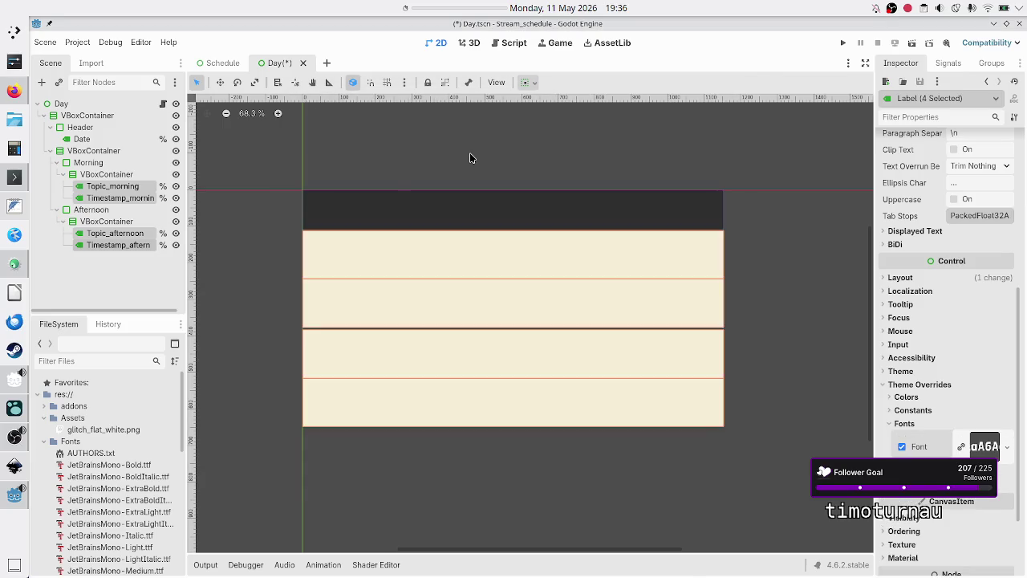
# Save Day.tscn and run the project with F5 to preview the schedule
pyautogui.click(120, 276)
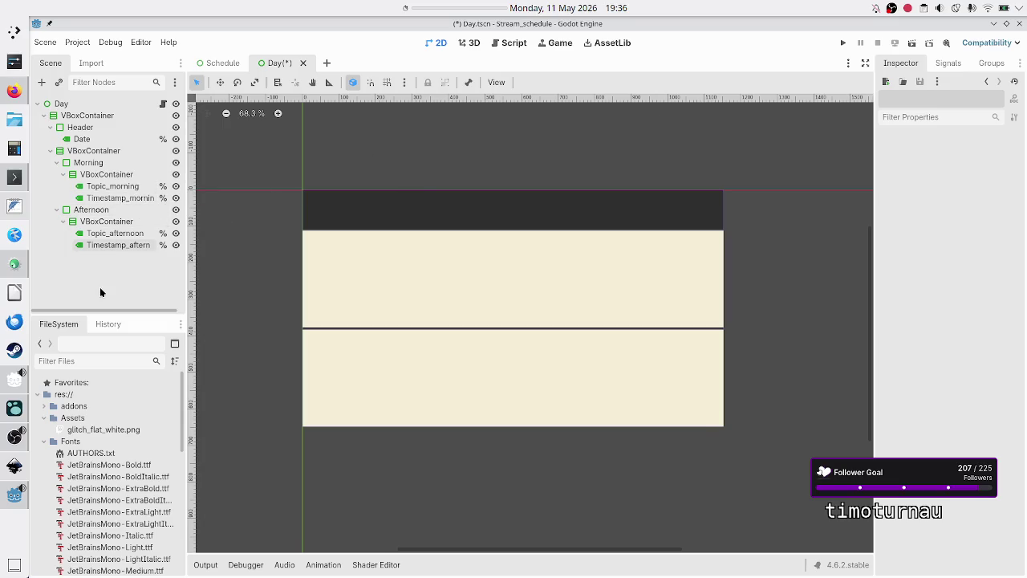
pyautogui.hotkey('ctrl', 's')
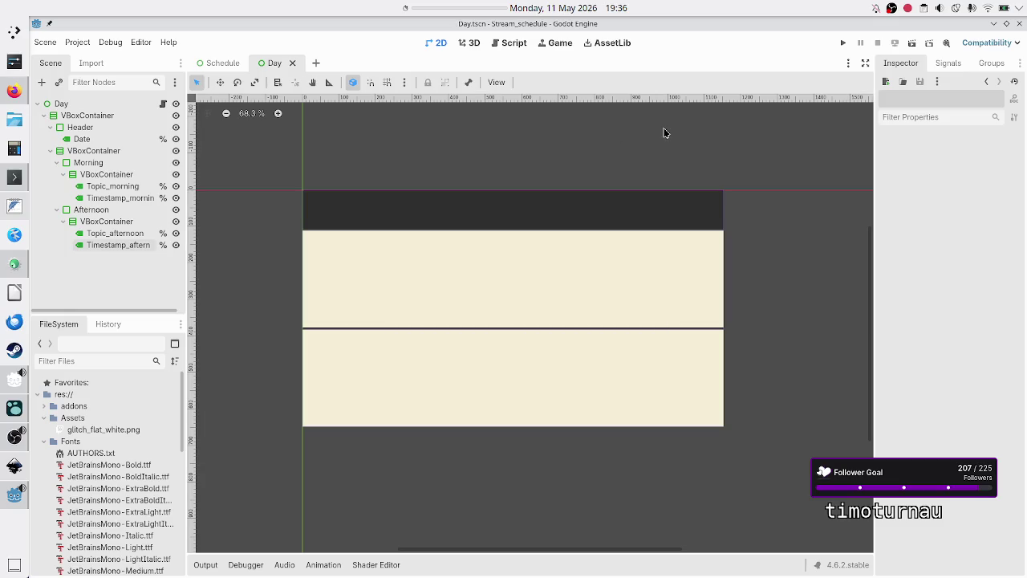
pyautogui.press('F5')
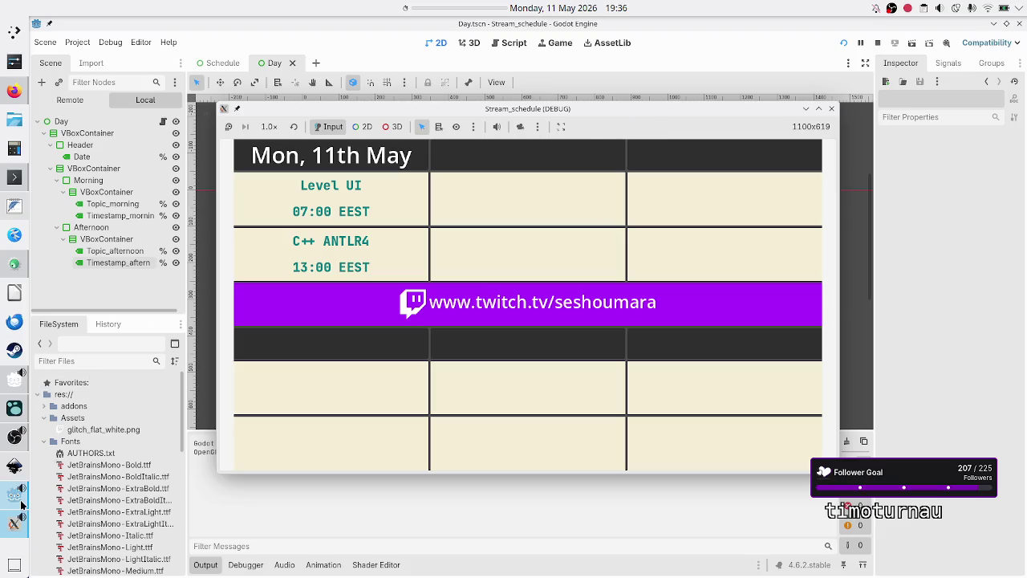
# Bring the running schedule preview over Inkscape, move it aside and resize it to 1152x648
pyautogui.click(15, 467)
pyautogui.moveTo(15, 521)
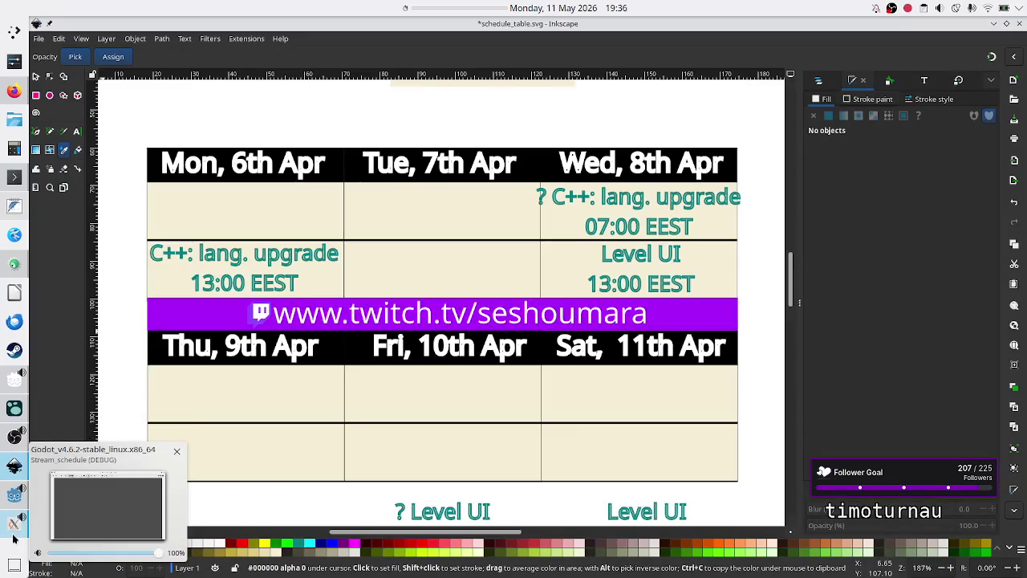
pyautogui.click(15, 524)
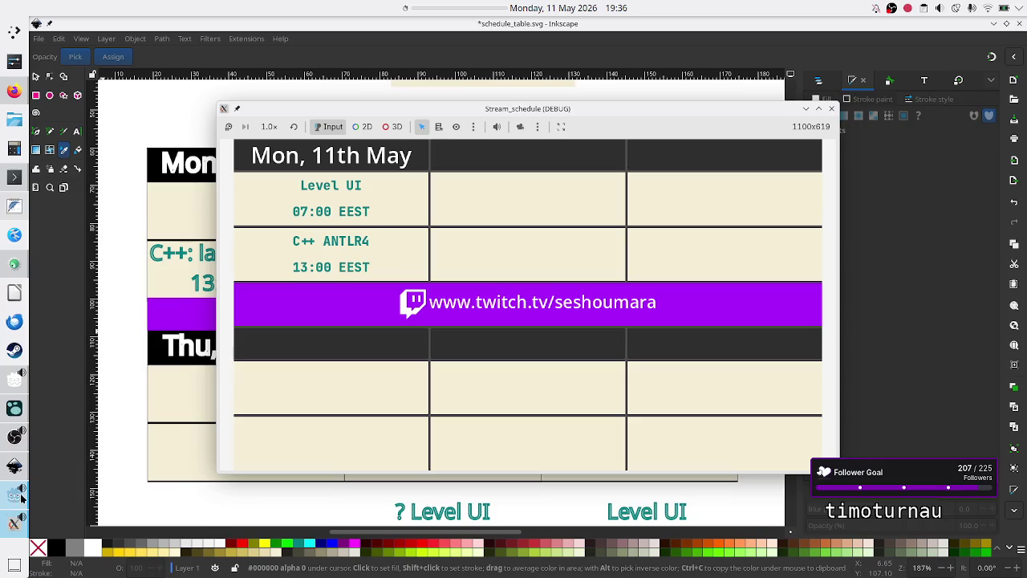
pyautogui.moveTo(14, 465)
pyautogui.moveTo(529, 109)
pyautogui.mouseDown()
pyautogui.moveTo(733, 98)
pyautogui.moveTo(670, 118)
pyautogui.mouseUp()
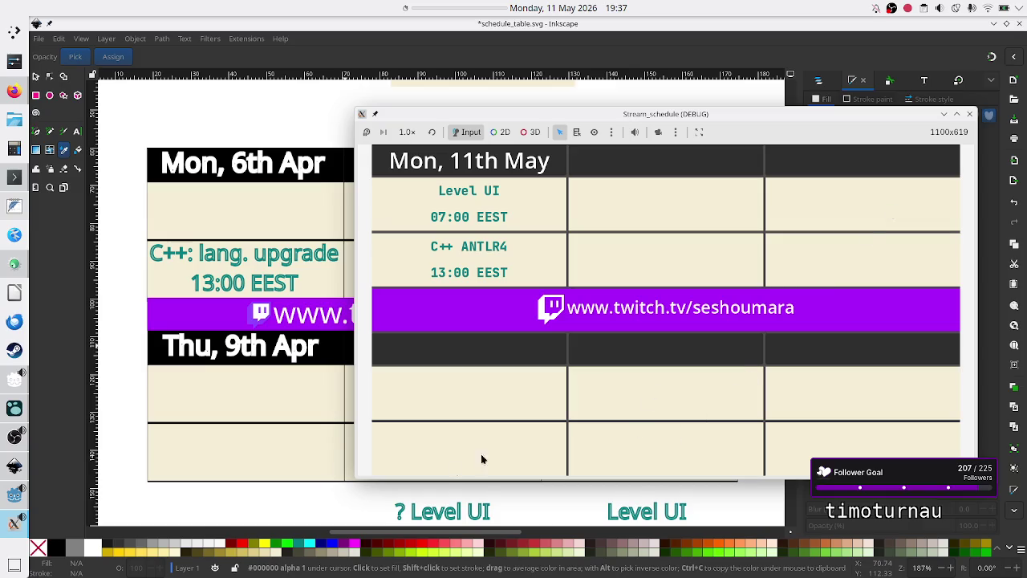
pyautogui.moveTo(409, 480); pyautogui.dragTo(411, 513)
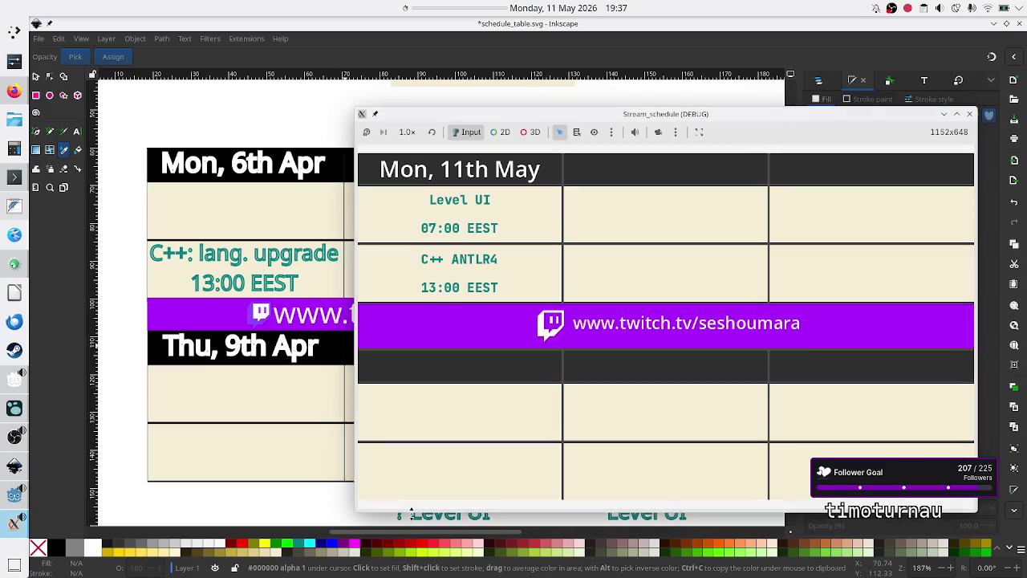
pyautogui.moveTo(355, 473); pyautogui.dragTo(325, 472)
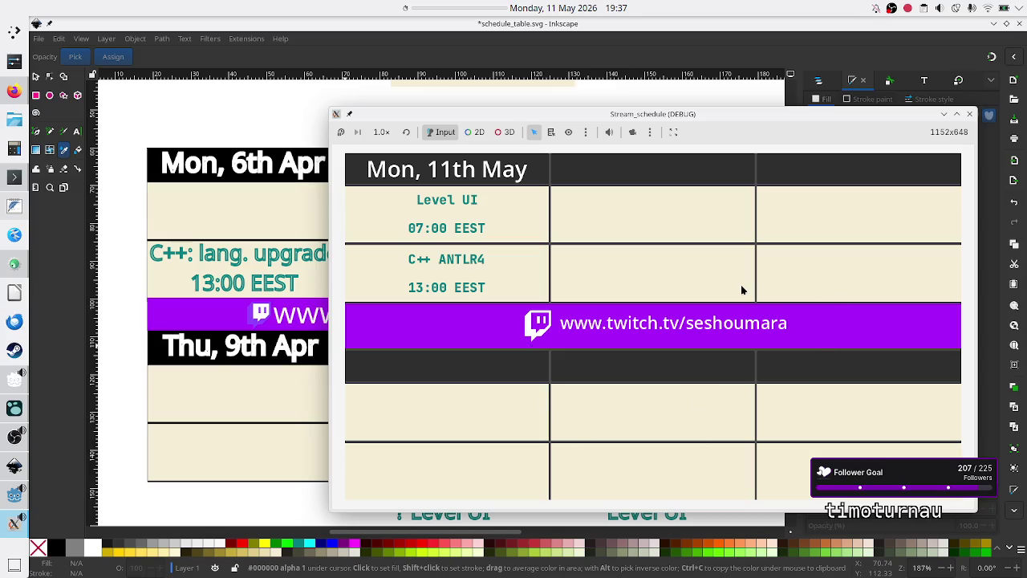
pyautogui.moveTo(695, 117)
pyautogui.mouseDown()
pyautogui.moveTo(852, 105)
pyautogui.moveTo(708, 65)
pyautogui.moveTo(823, 81)
pyautogui.moveTo(670, 99)
pyautogui.mouseUp()
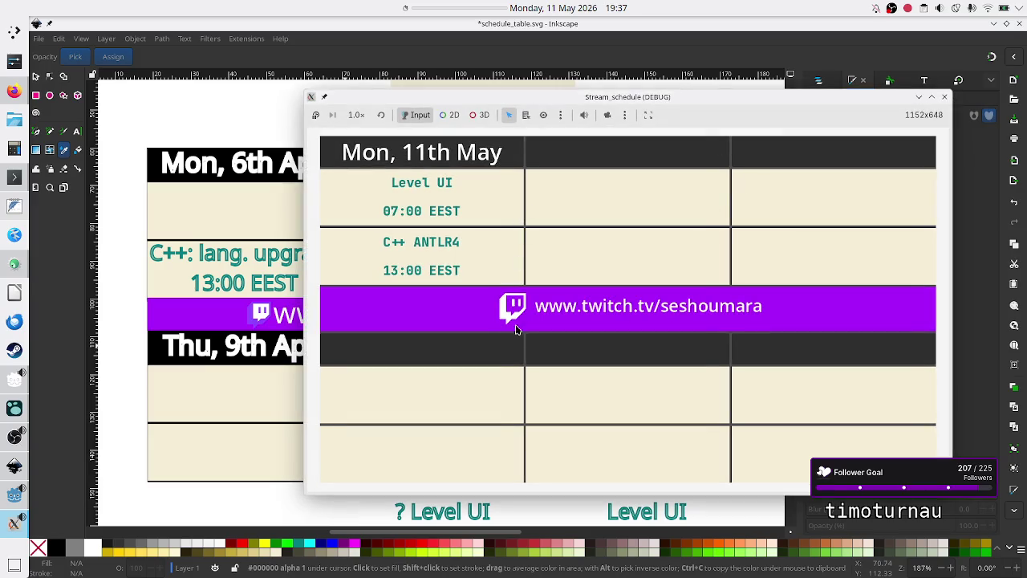
# Close the schedule preview and return to the Godot editor's Day scene
pyautogui.click(932, 97)
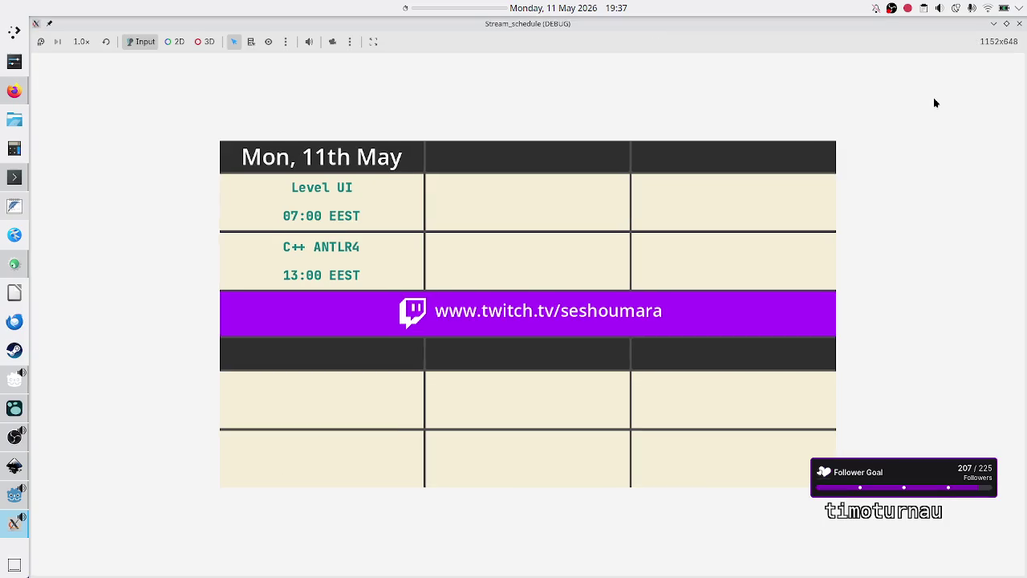
pyautogui.click(1020, 24)
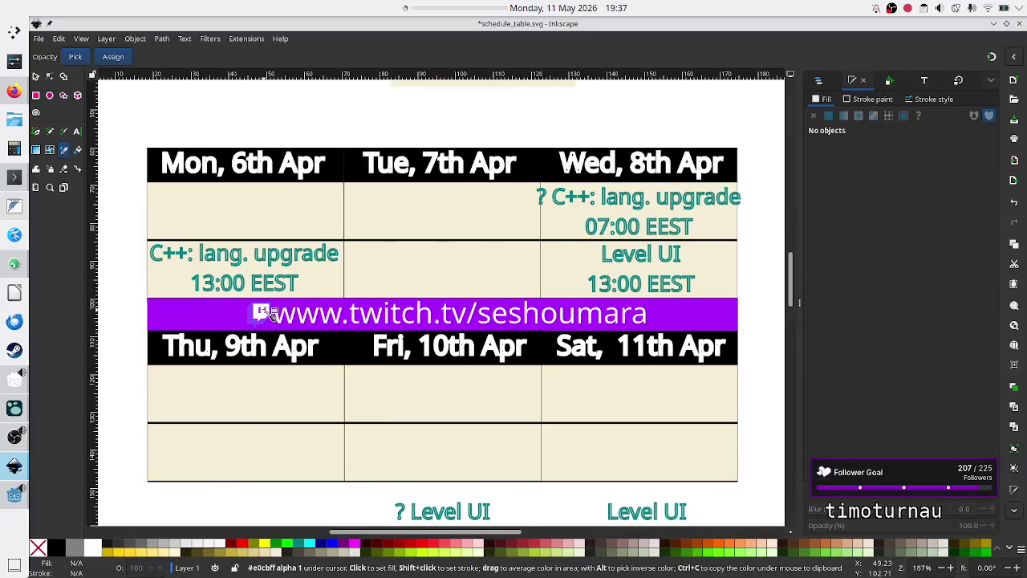
pyautogui.click(7, 501)
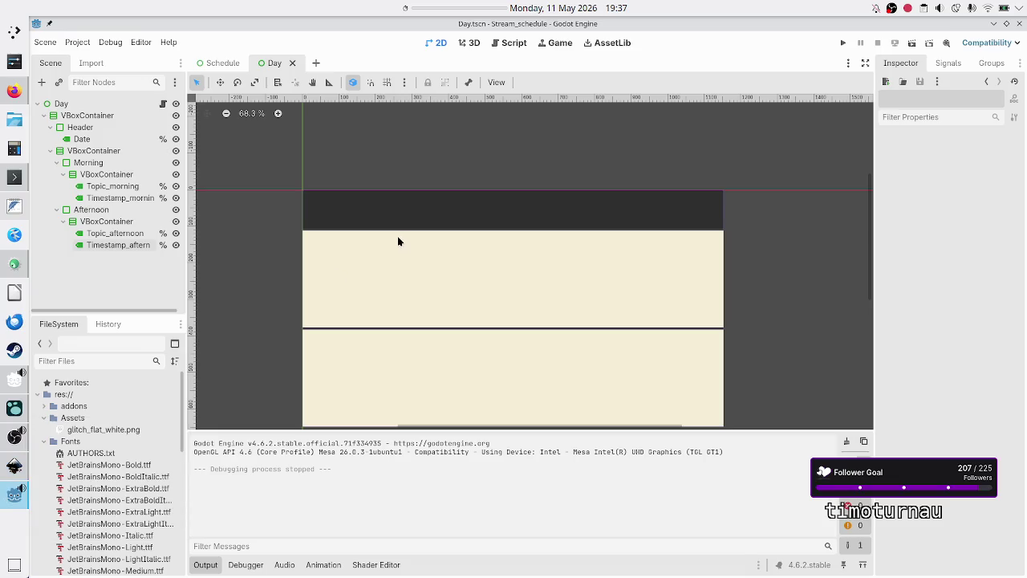
# Reduce the Separation of the VBoxContainer holding the morning and afternoon blocks, save, and return to Schedule
pyautogui.click(205, 564)
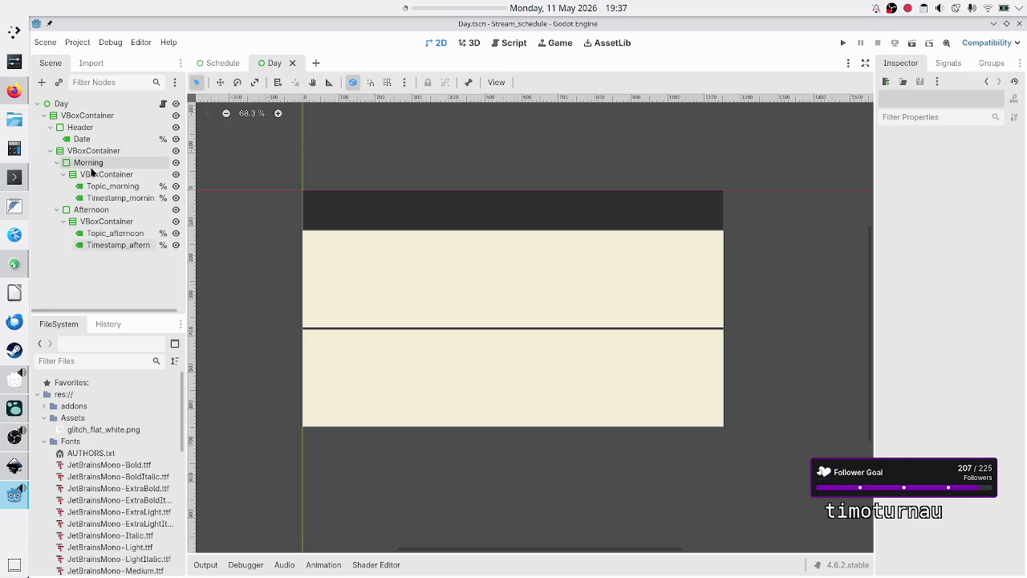
pyautogui.click(87, 117)
pyautogui.click(92, 150)
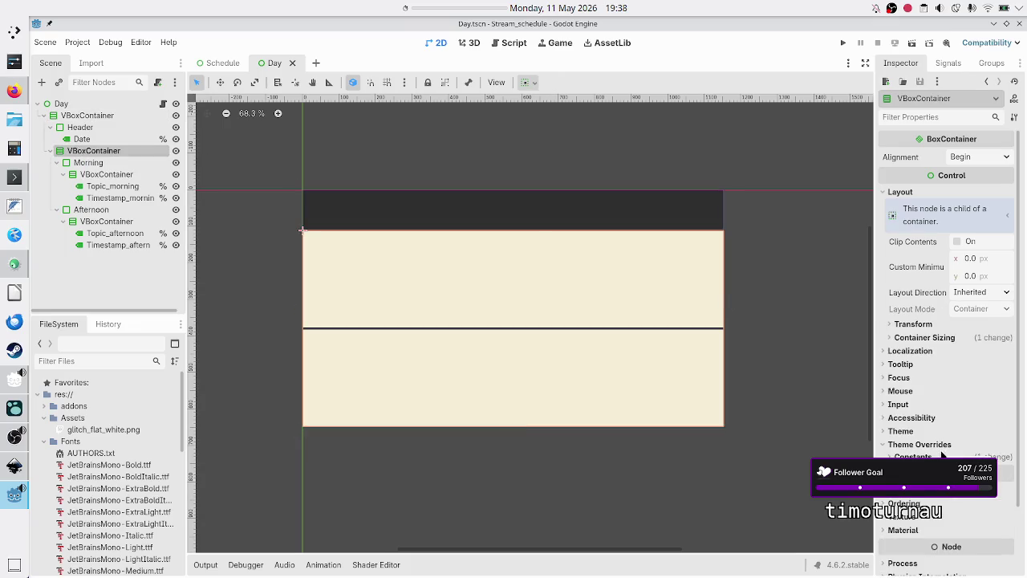
pyautogui.click(913, 457)
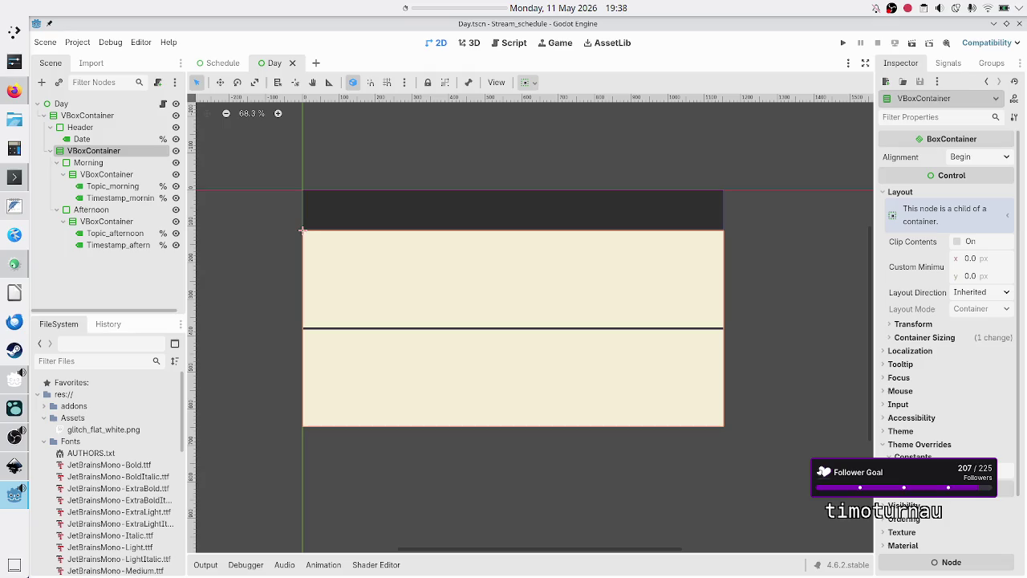
pyautogui.click(1005, 473)
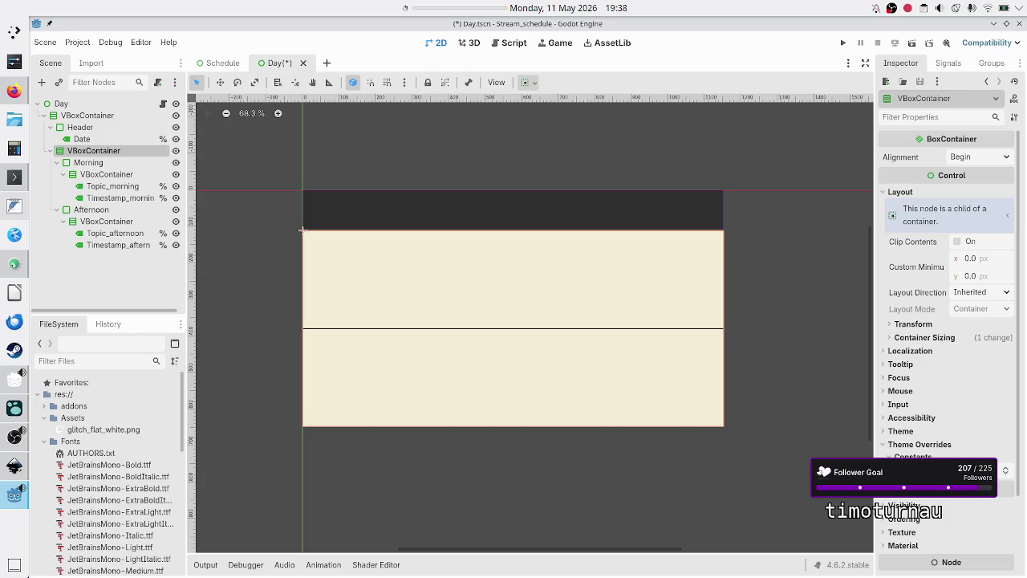
pyautogui.hotkey('ctrl', 's')
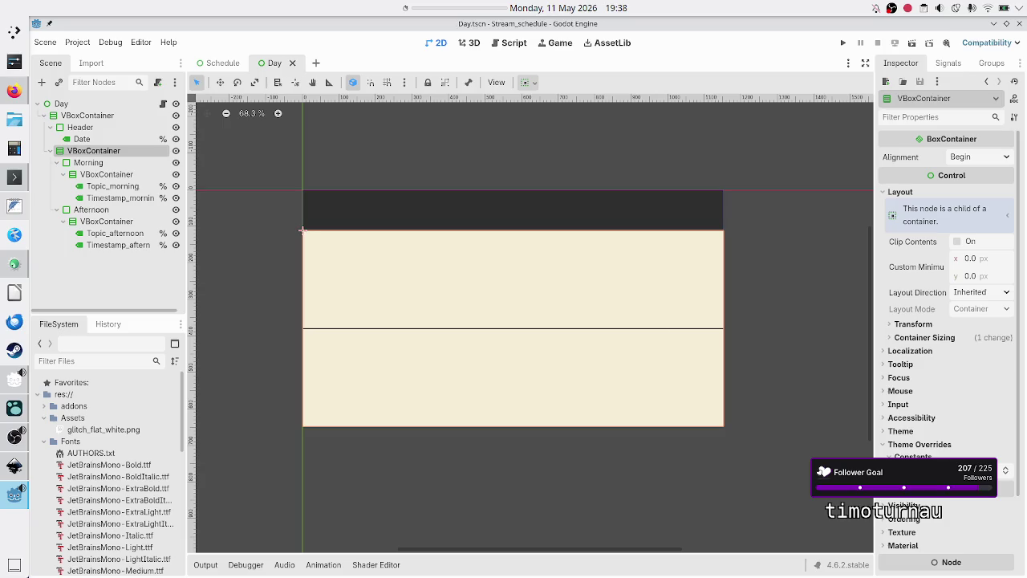
pyautogui.click(223, 64)
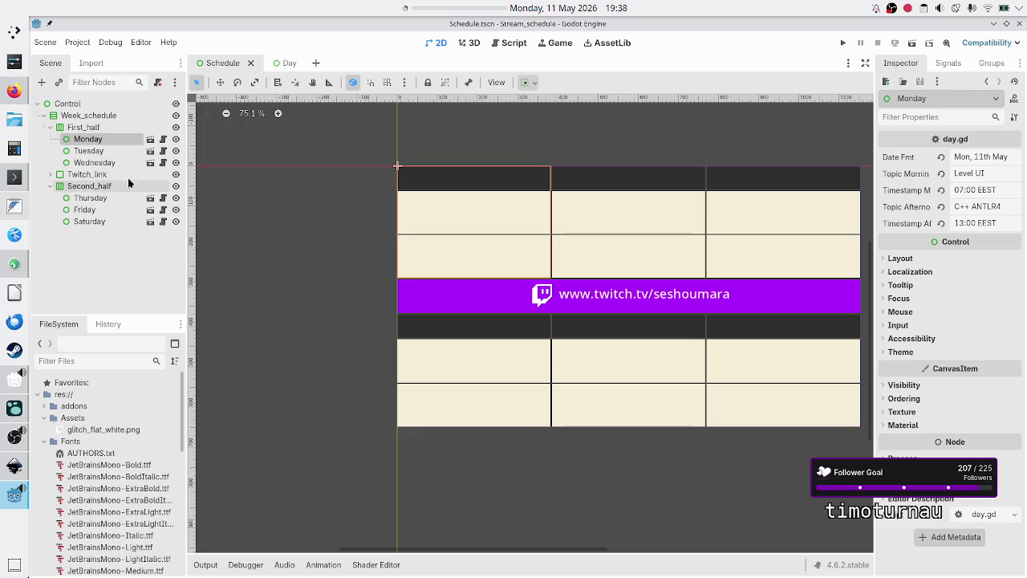
# Add a PanelContainer child under the root Control, found by searching 'panelc'
pyautogui.click(81, 105)
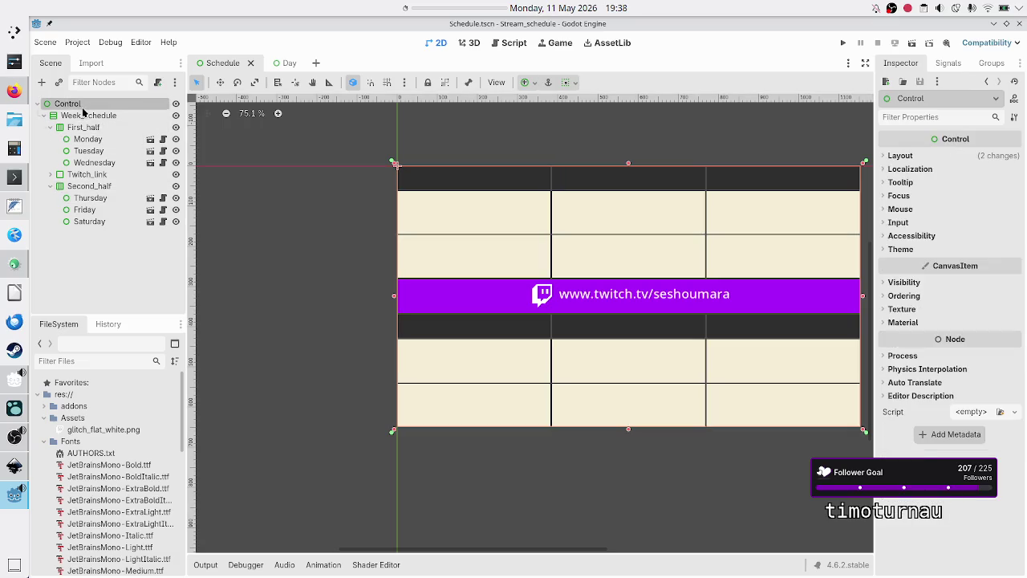
pyautogui.click(43, 116)
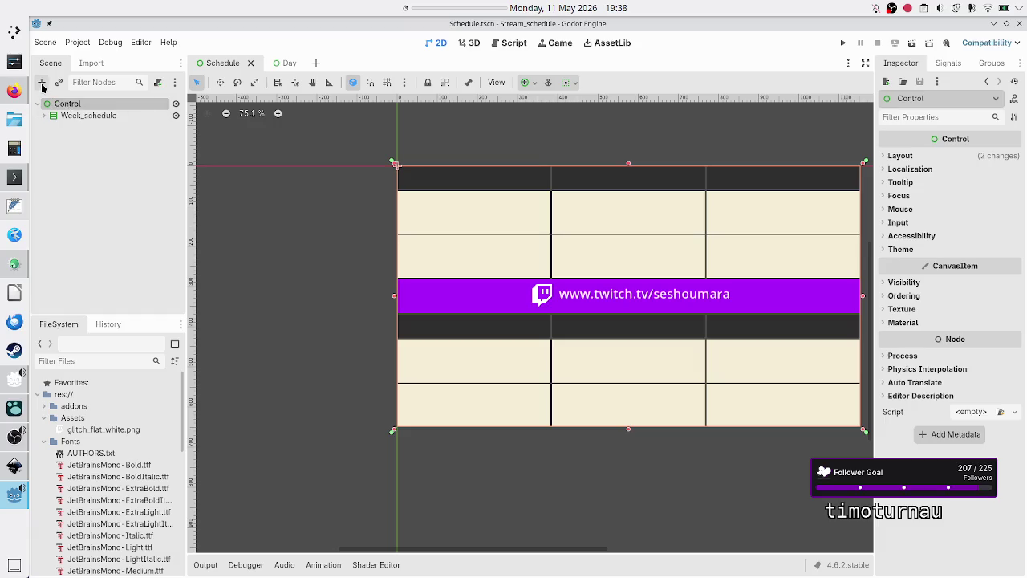
pyautogui.click(42, 83)
pyautogui.write('panel')
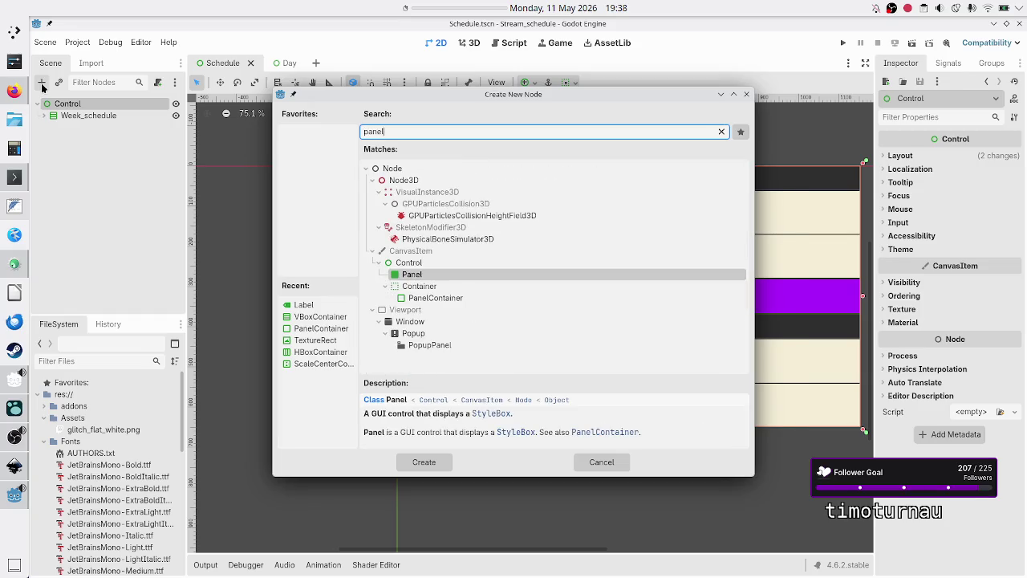
pyautogui.press('Escape')
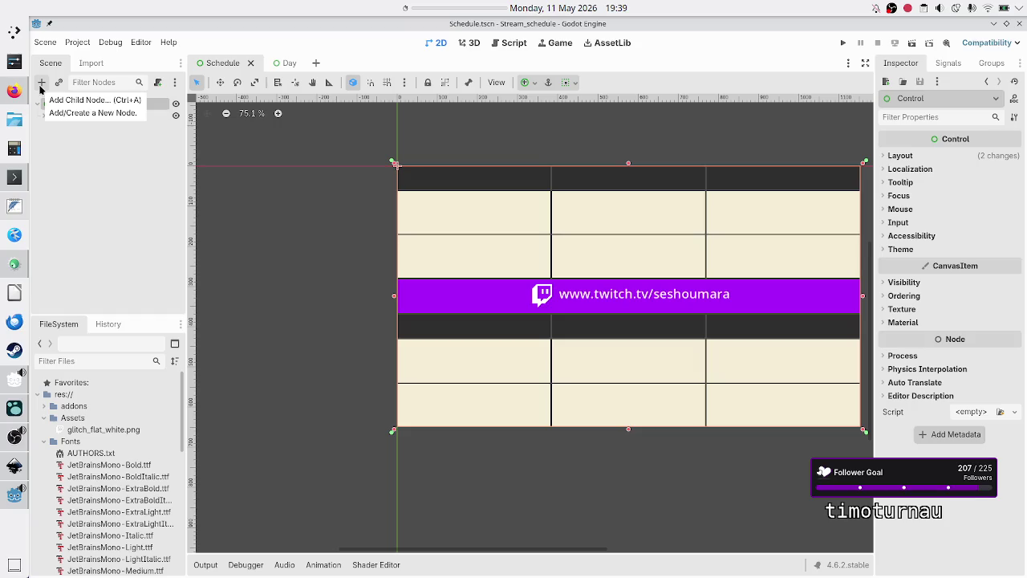
pyautogui.click(41, 82)
pyautogui.write('style')
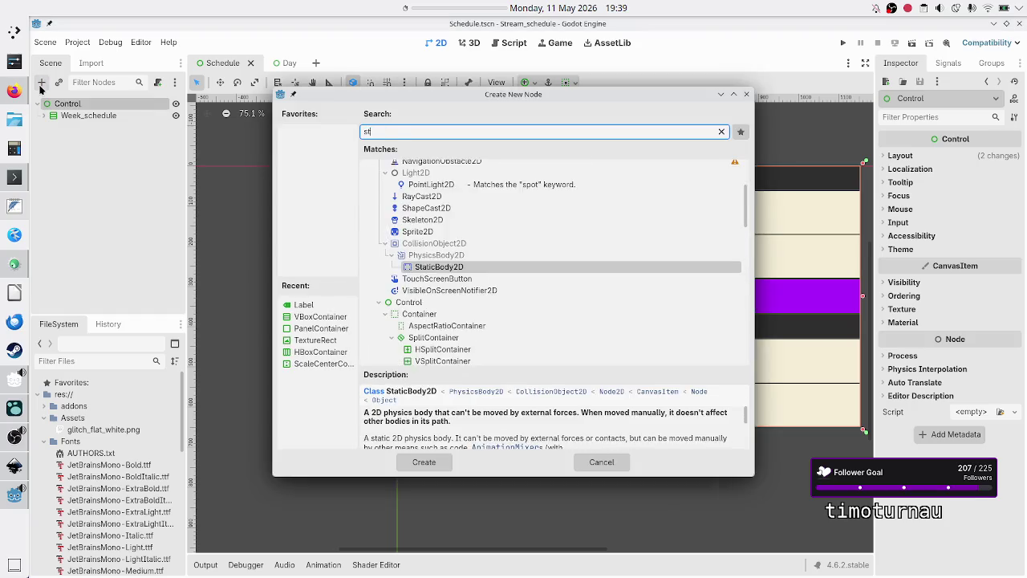
pyautogui.press('BackSpace')
pyautogui.press('BackSpace')
pyautogui.press('BackSpace')
pyautogui.write('panel')
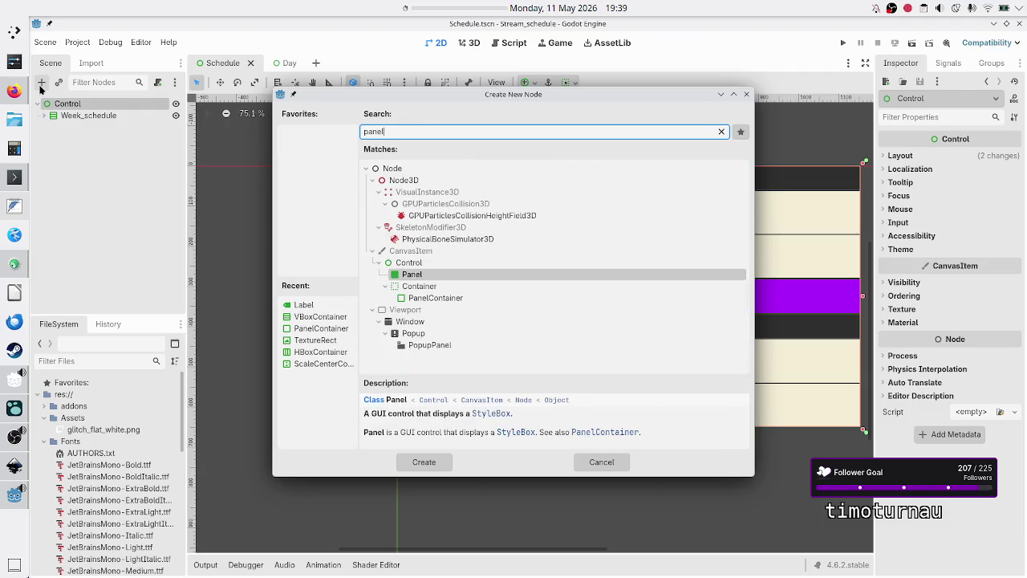
pyautogui.write('c')
pyautogui.press('Return')
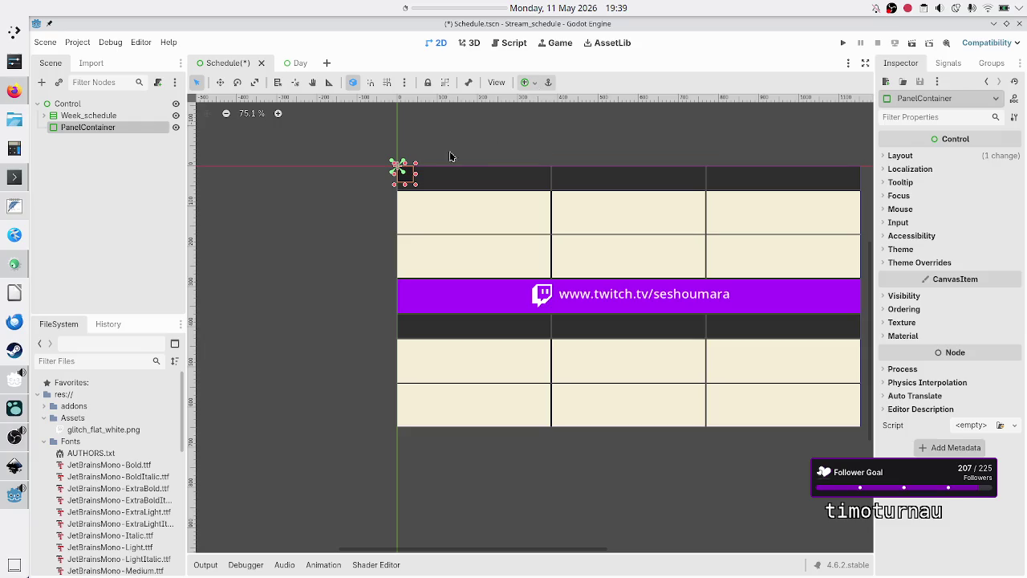
# Apply the Full Rect anchor preset so the PanelContainer fills the whole scene
pyautogui.click(536, 83)
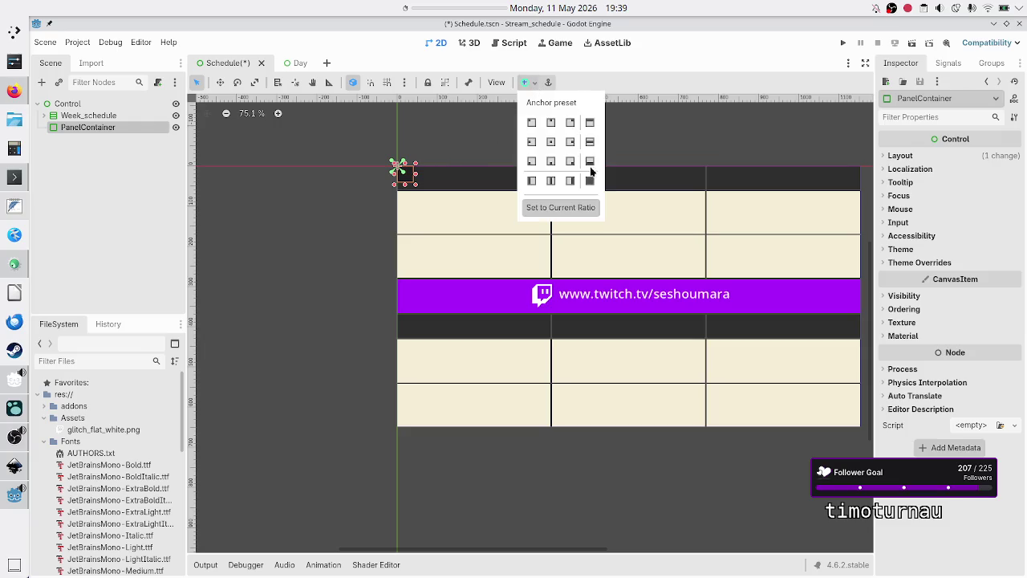
pyautogui.click(590, 182)
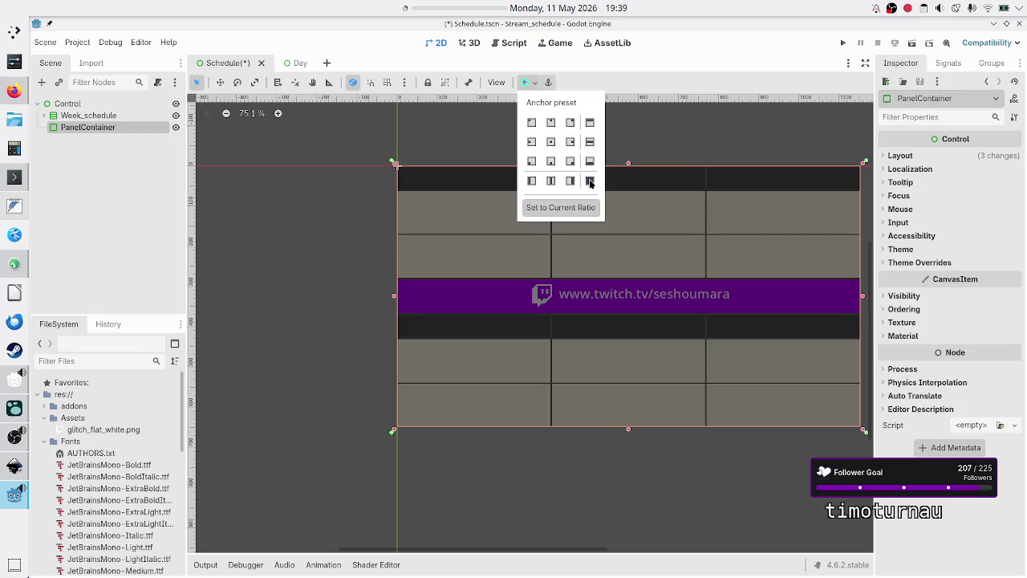
pyautogui.click(76, 201)
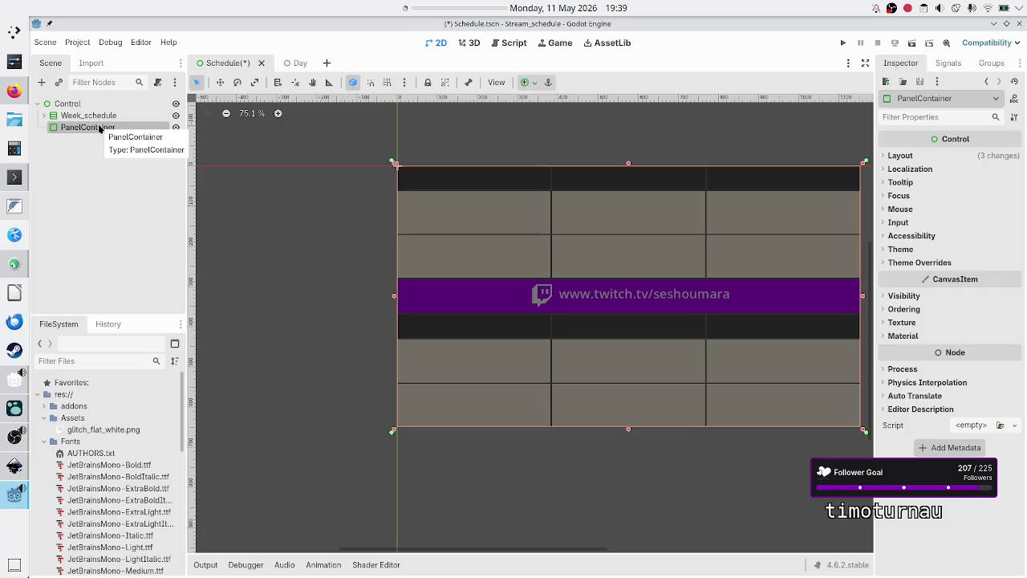
pyautogui.hotkey('alt', 'Tab')
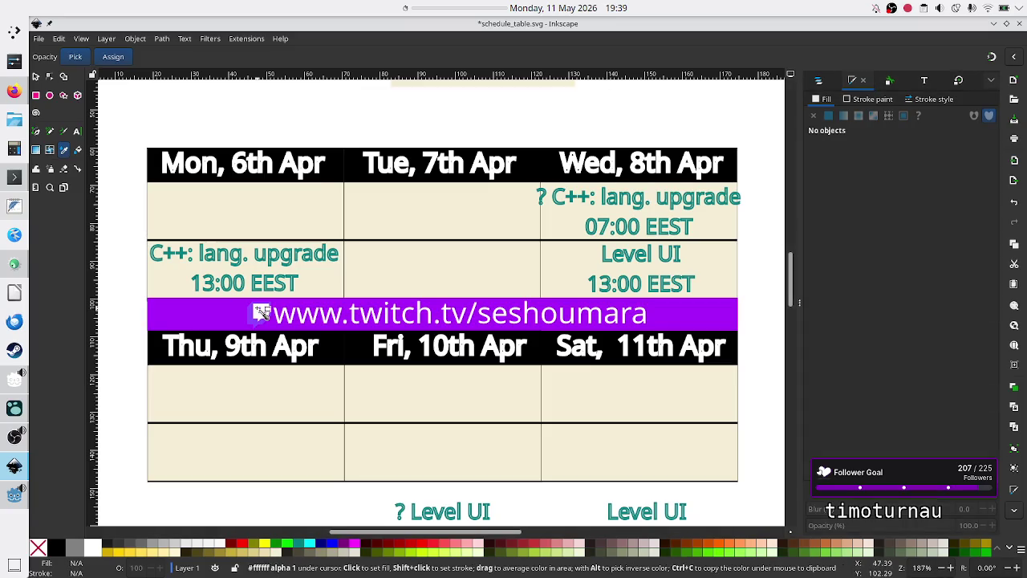
pyautogui.hotkey('alt', 'Tab')
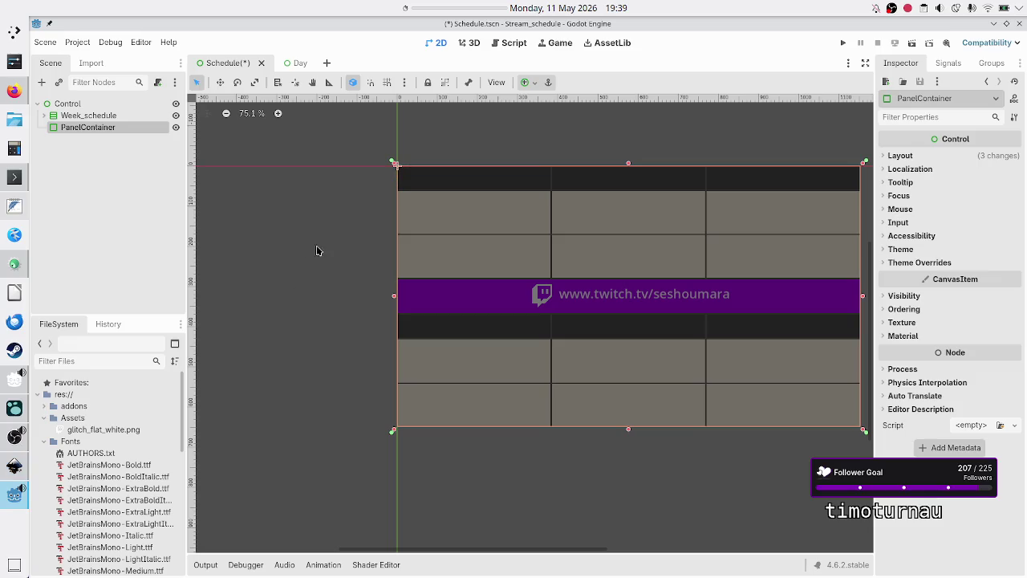
# Give the panel style override a new StyleBoxFlat with a pure black BG Color
pyautogui.click(920, 263)
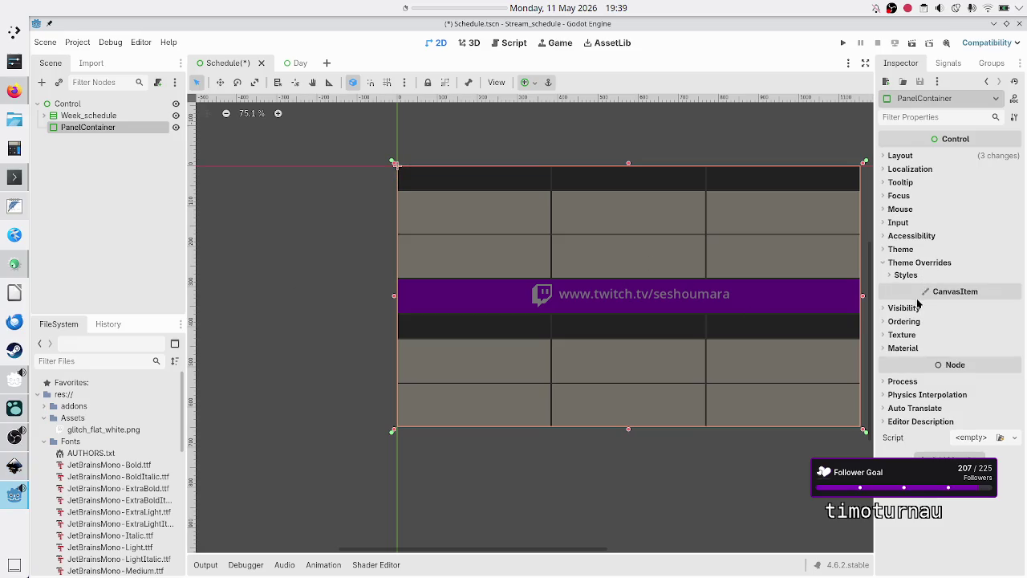
pyautogui.click(921, 278)
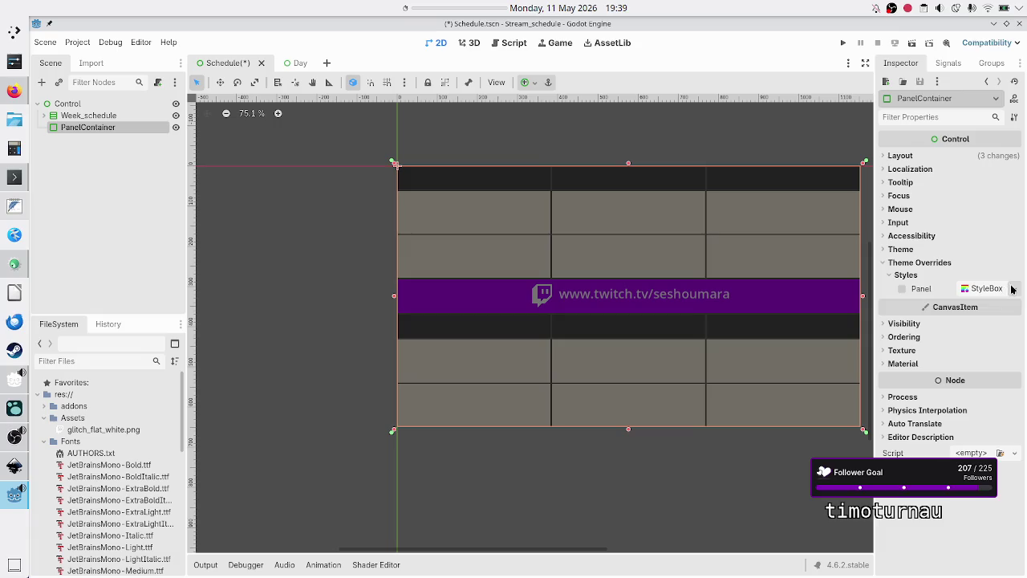
pyautogui.click(1013, 289)
pyautogui.click(992, 347)
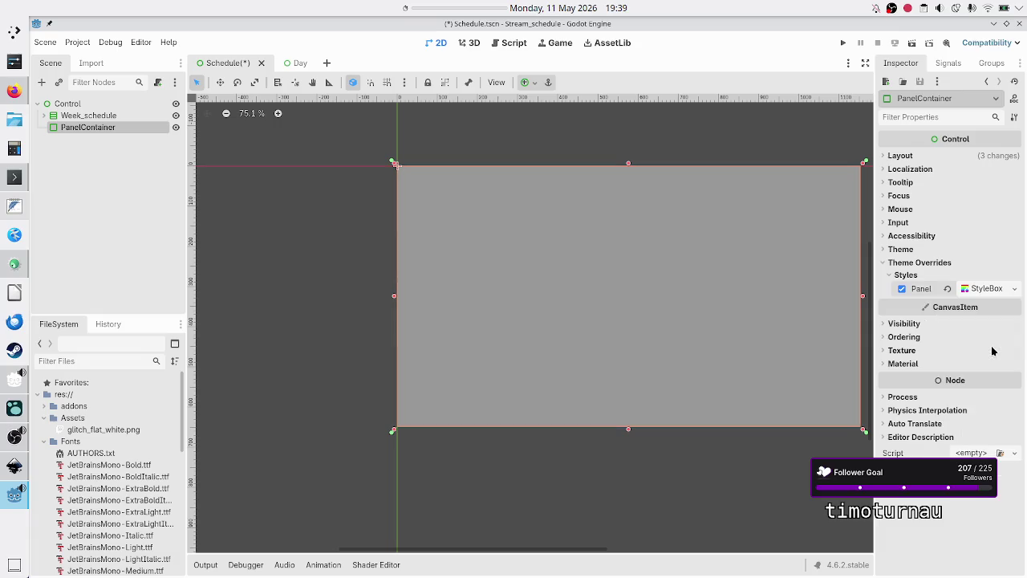
pyautogui.click(993, 286)
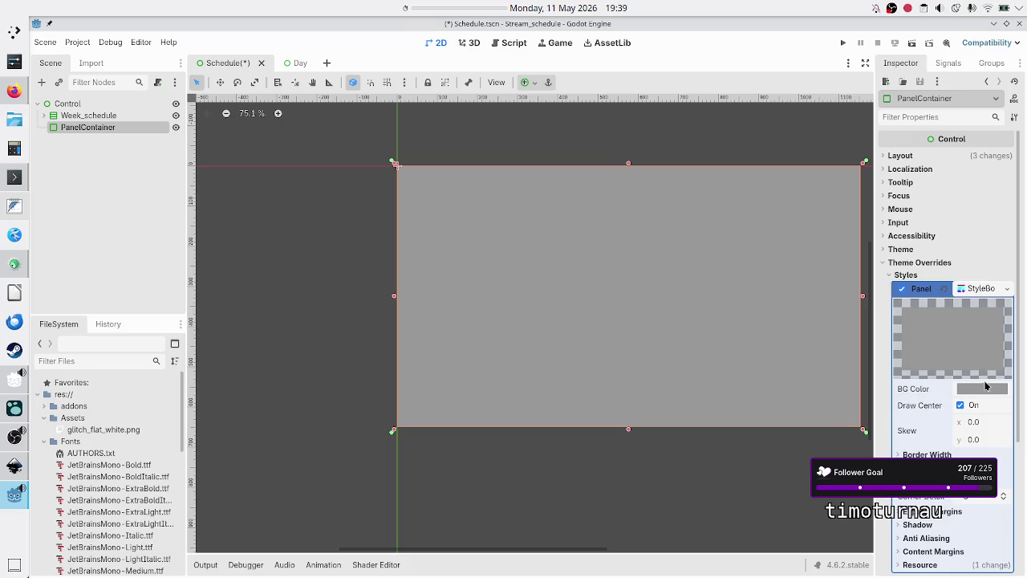
pyautogui.click(986, 387)
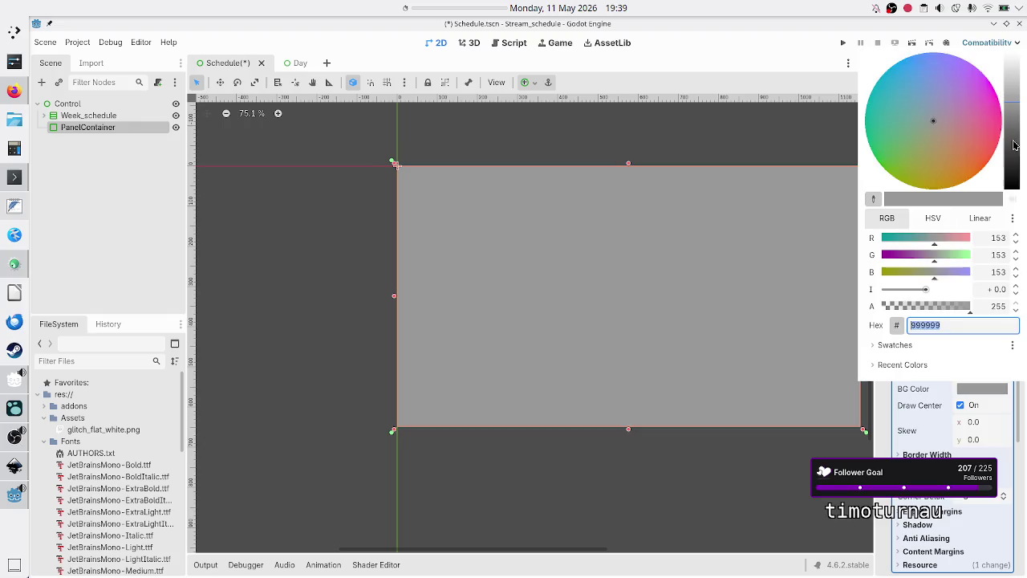
pyautogui.moveTo(1013, 150); pyautogui.dragTo(1014, 211)
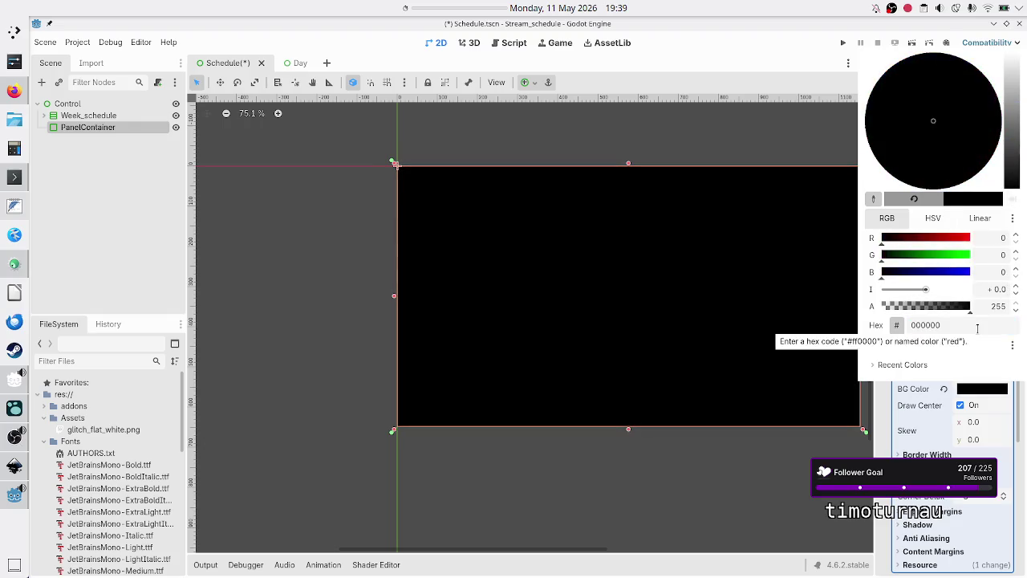
pyautogui.press('Escape')
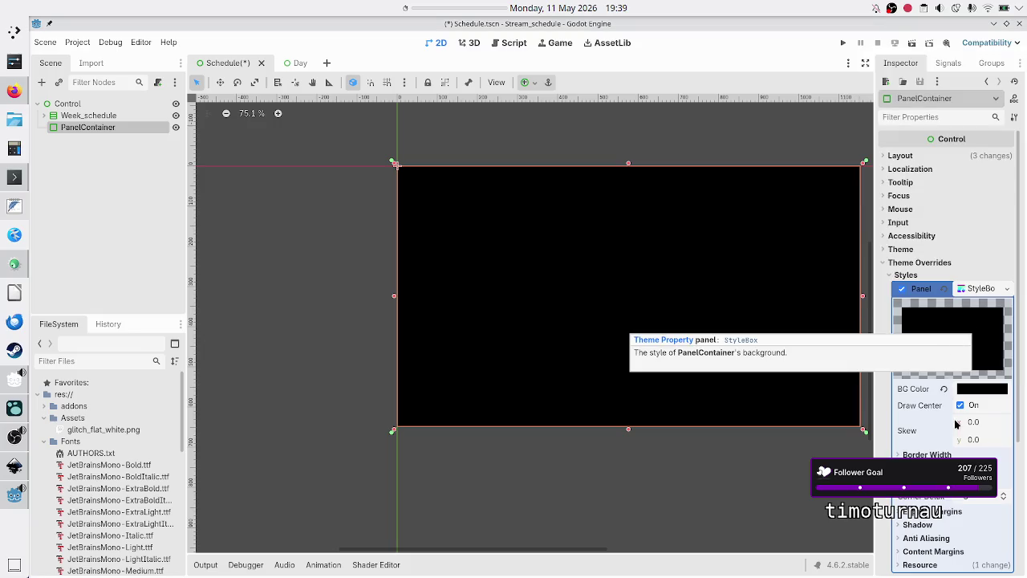
# Review the flat style's border width and content margin settings
pyautogui.scroll(-2, 928, 449)
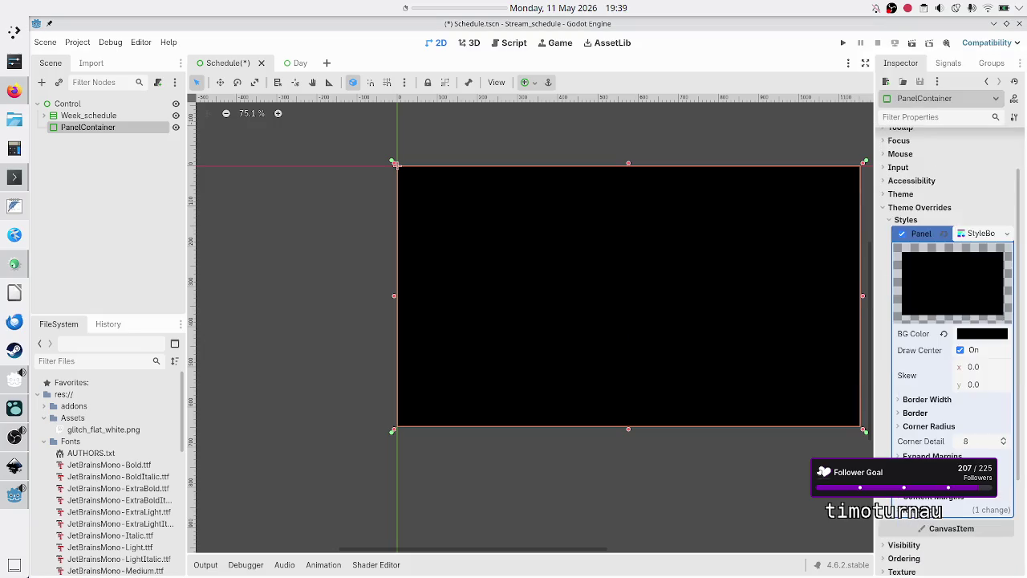
pyautogui.click(942, 401)
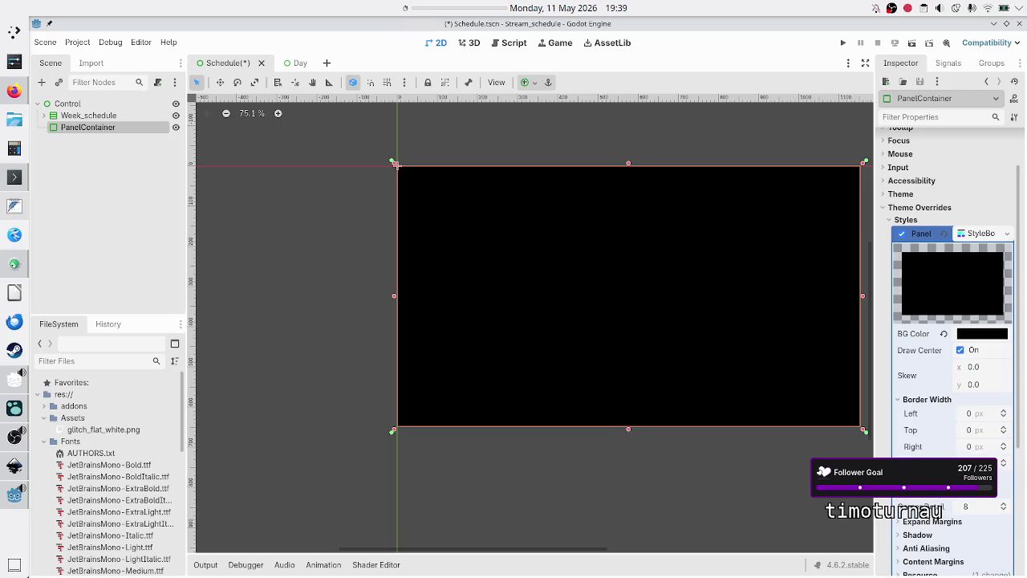
pyautogui.scroll(-4, 938, 449)
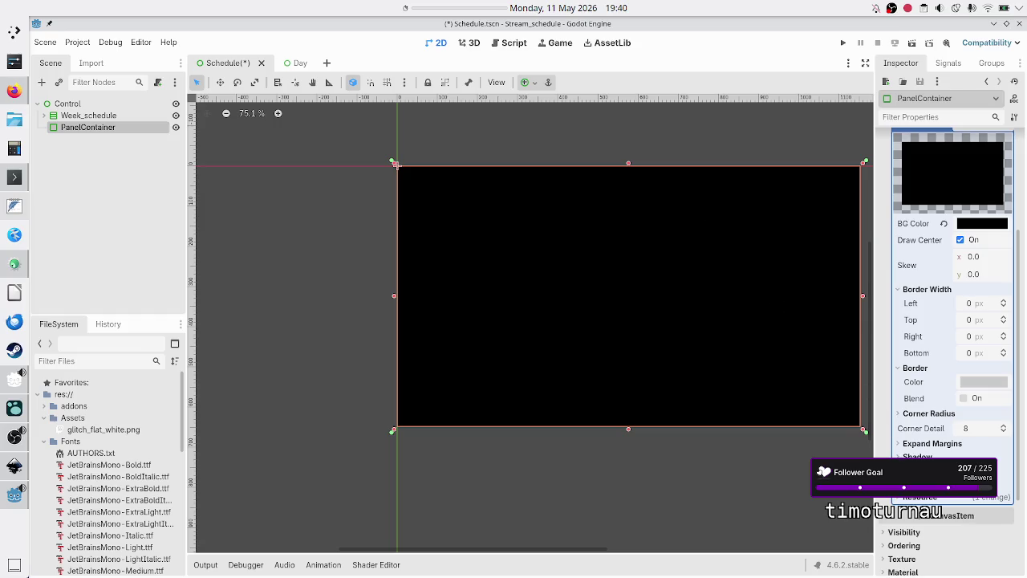
pyautogui.click(923, 484)
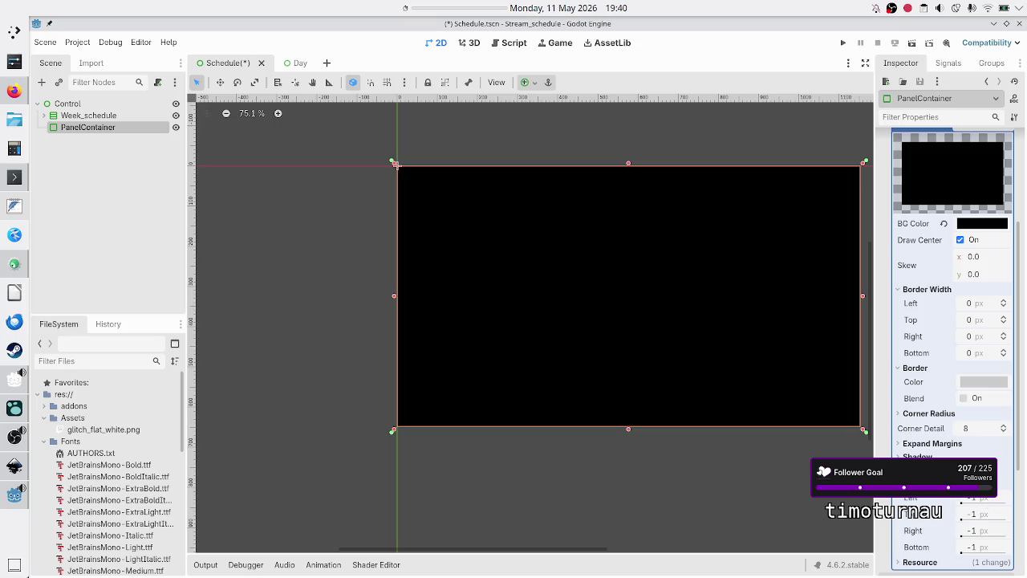
pyautogui.click(109, 212)
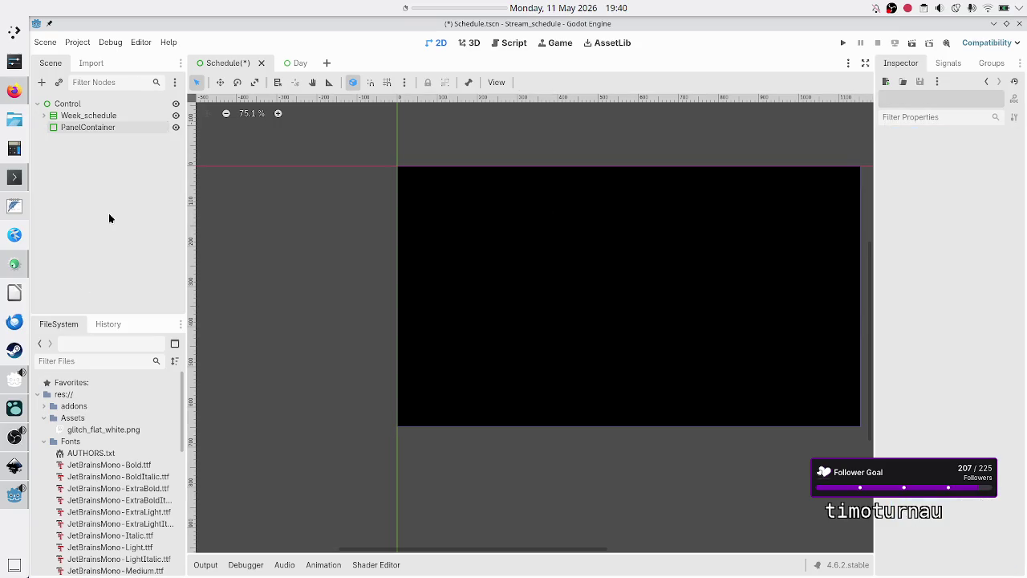
# Delete the black PanelContainer and add a MarginContainer under the root Control
pyautogui.click(100, 130)
pyautogui.press('Delete')
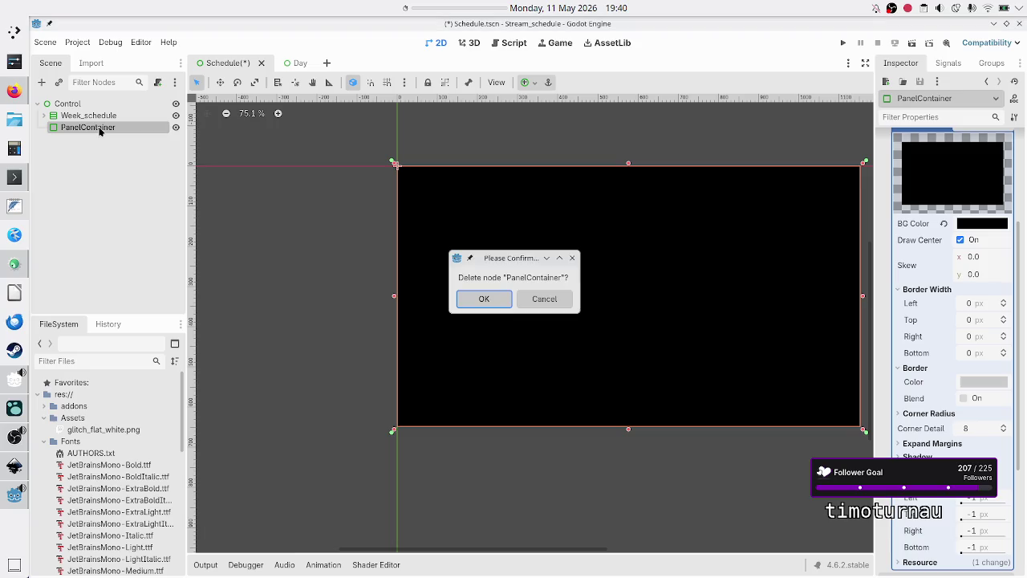
pyautogui.press('Return')
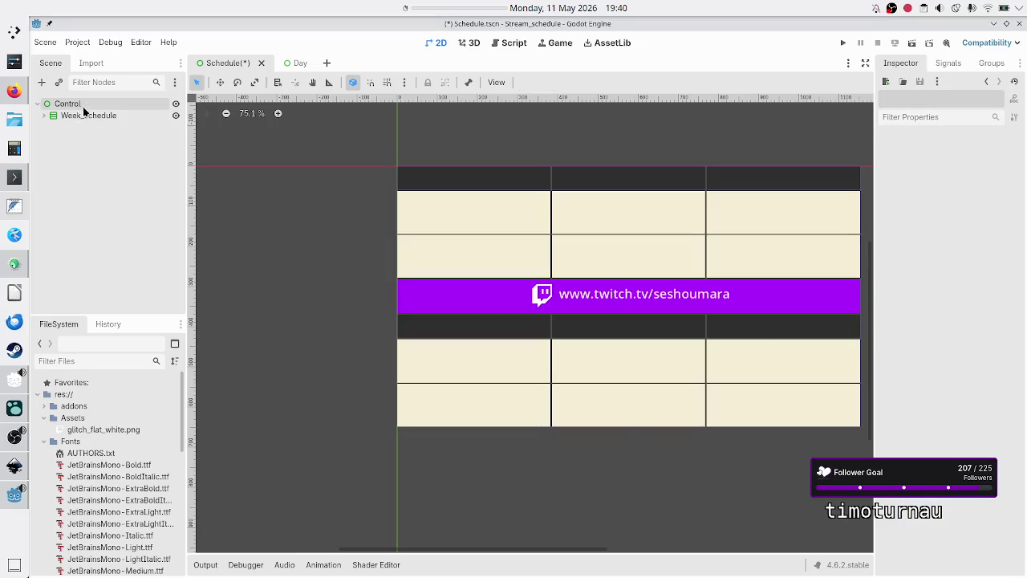
pyautogui.click(83, 104)
pyautogui.click(42, 82)
pyautogui.write('margin')
pyautogui.press('Return')
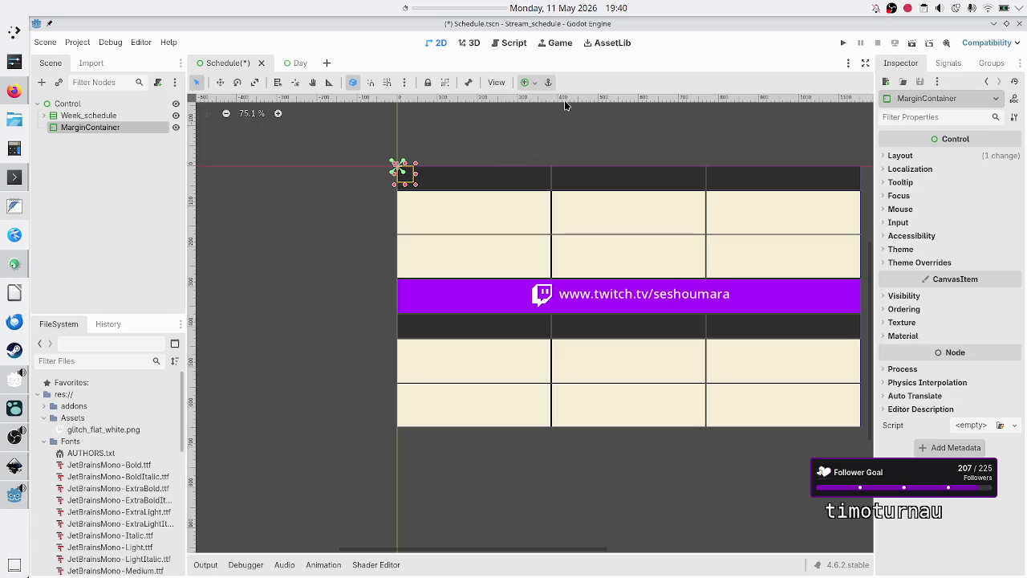
# Stretch the MarginContainer over the scene with the Full Rect anchor preset
pyautogui.click(530, 82)
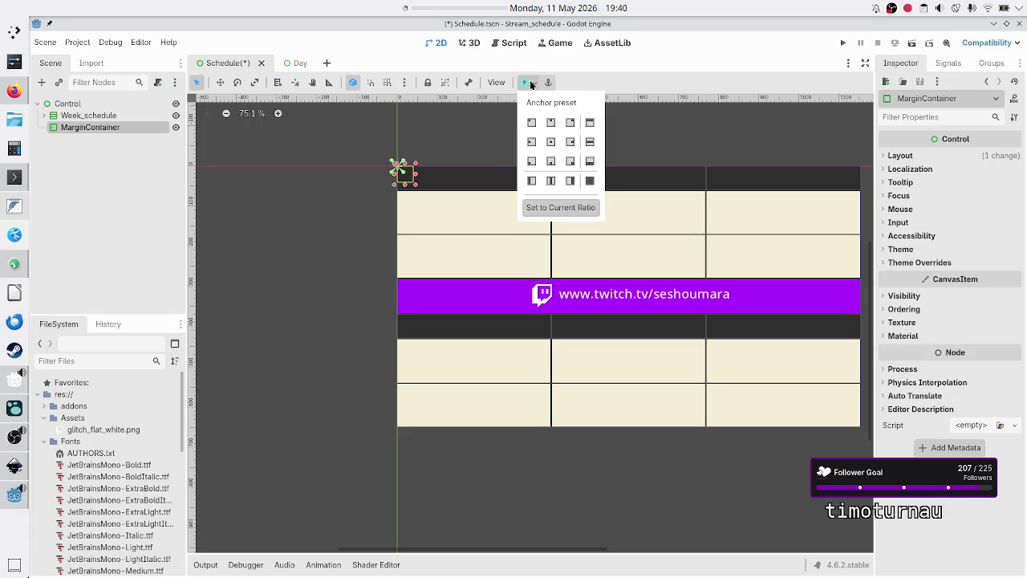
pyautogui.click(589, 181)
pyautogui.click(69, 170)
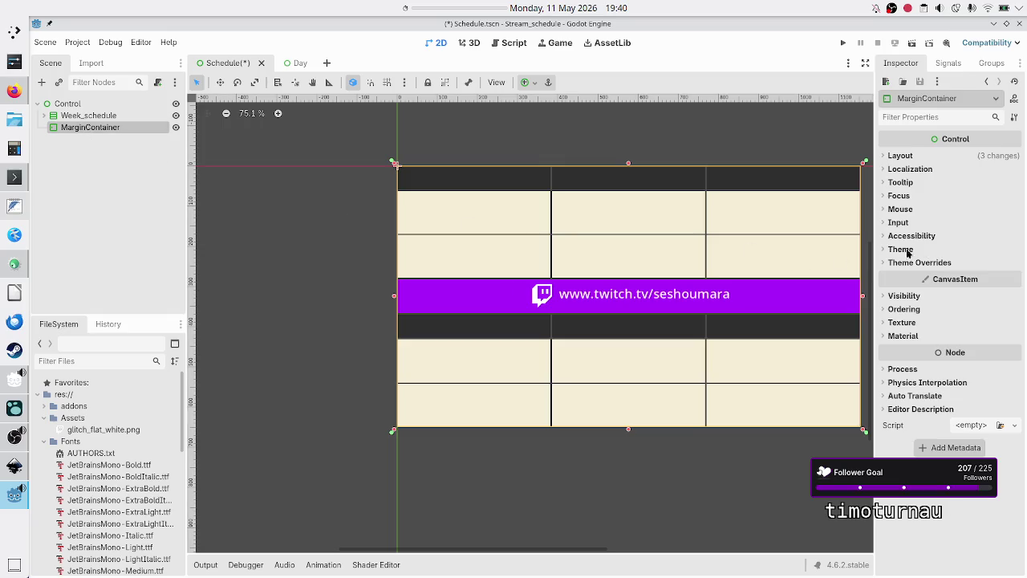
# Set the MarginContainer's left, top, right and bottom margin constants all to 3
pyautogui.click(927, 264)
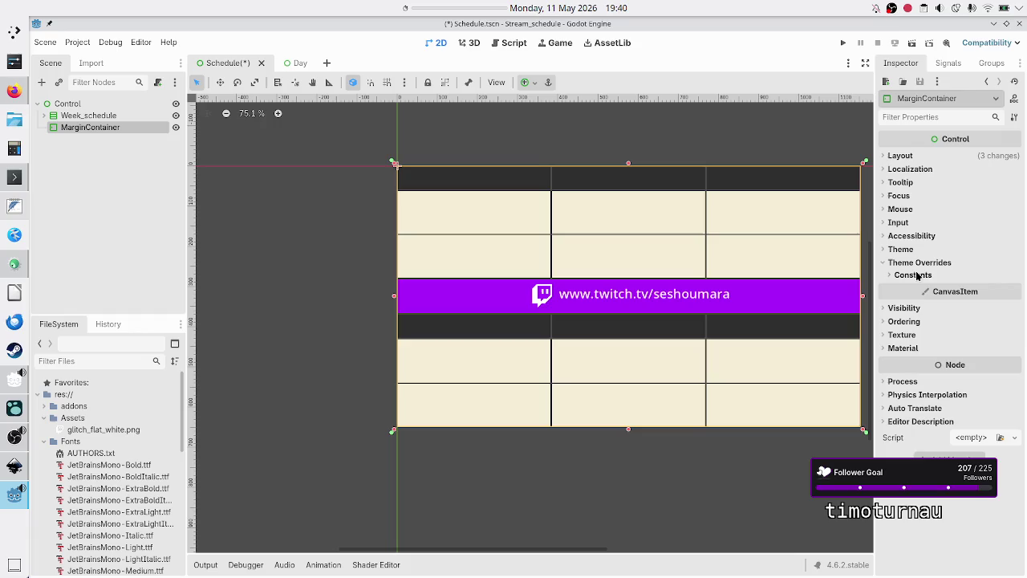
pyautogui.click(917, 276)
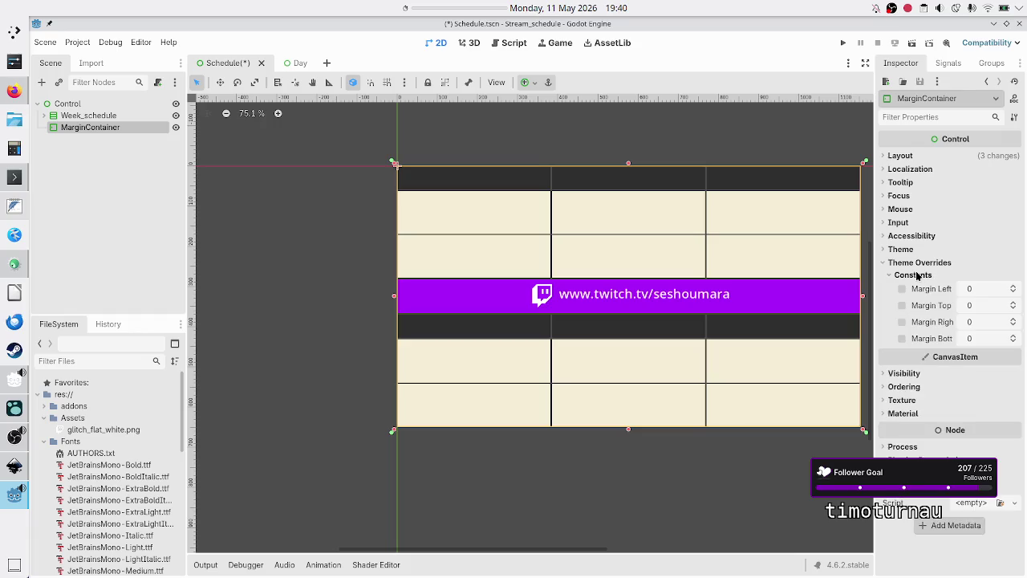
pyautogui.click(984, 293)
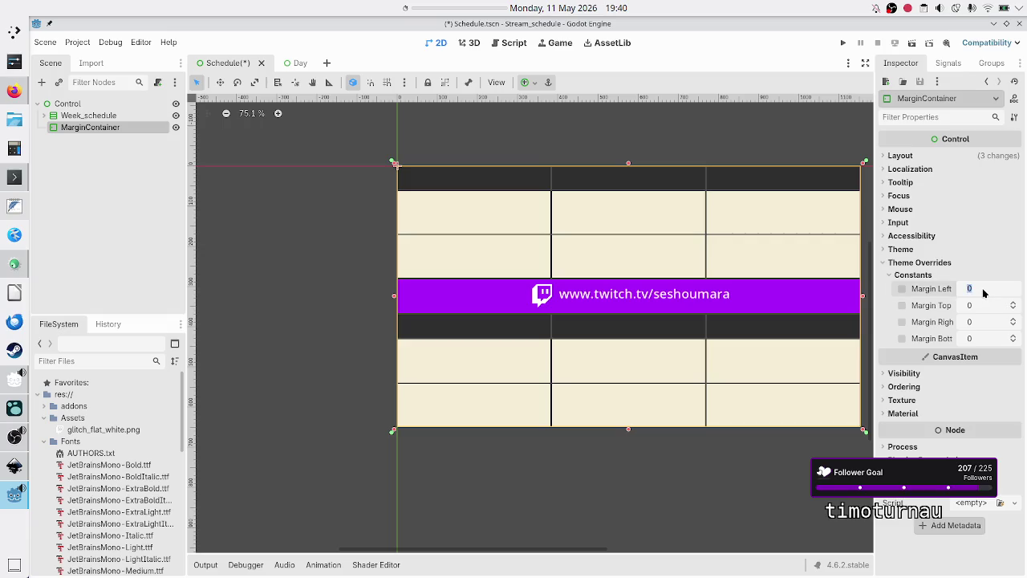
pyautogui.write('3')
pyautogui.press('Return')
pyautogui.click(980, 306)
pyautogui.write('3')
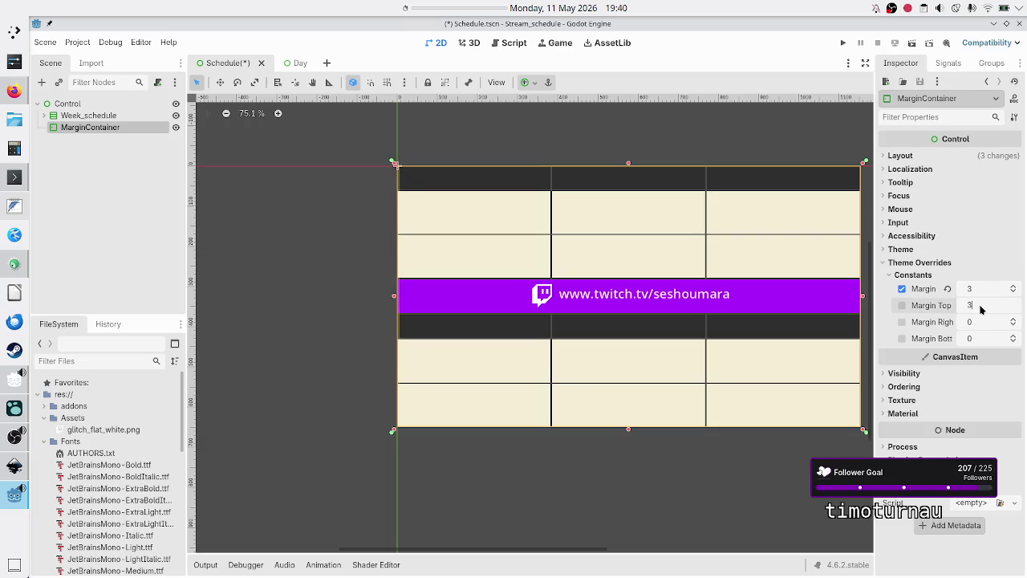
pyautogui.click(979, 322)
pyautogui.write('3')
pyautogui.click(976, 338)
pyautogui.write('3')
pyautogui.press('Return')
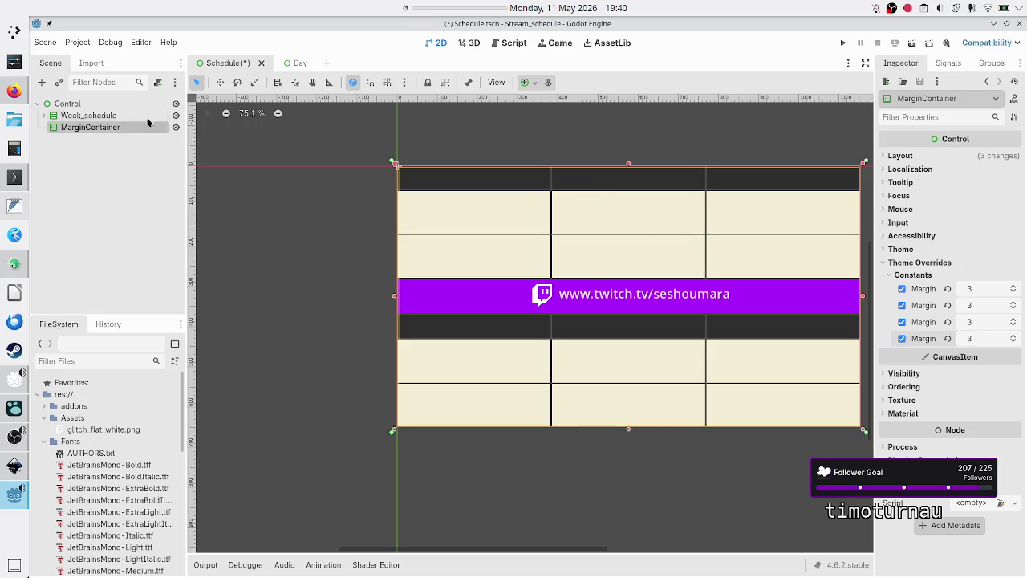
pyautogui.click(91, 119)
# Reparent Week_schedule into the MarginContainer and zoom the canvas to check the edge
pyautogui.moveTo(91, 119); pyautogui.dragTo(93, 133)
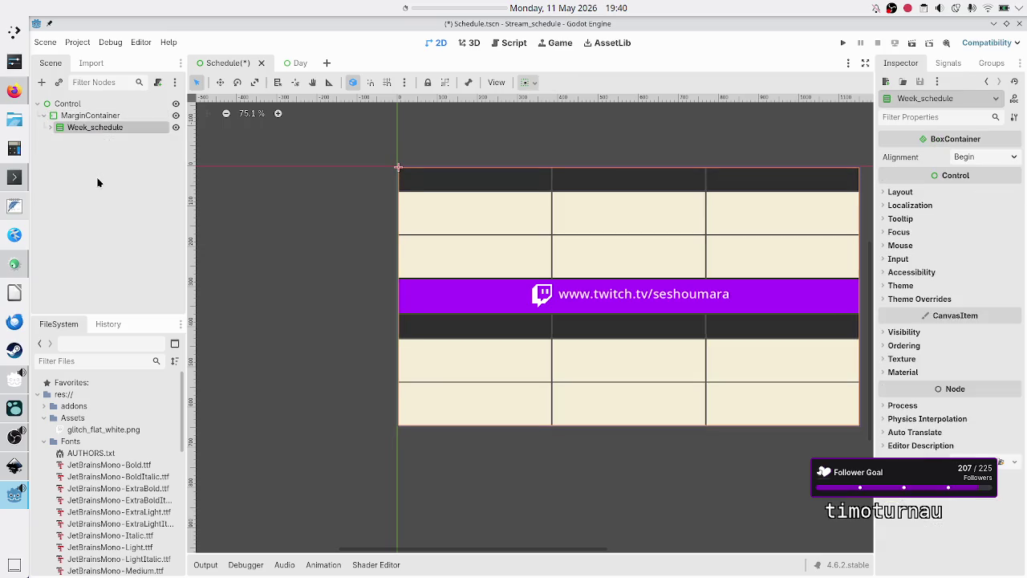
pyautogui.click(78, 130)
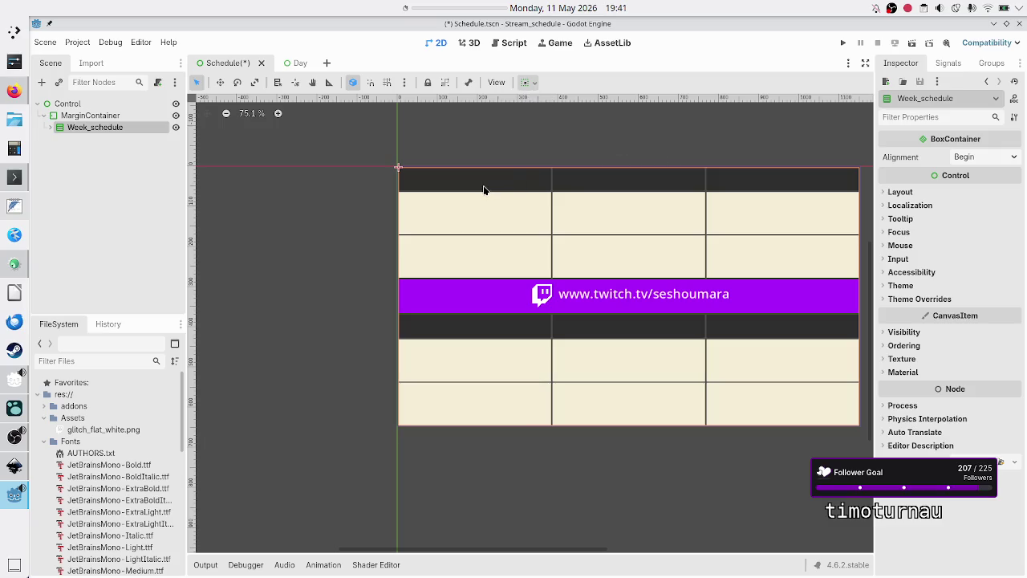
pyautogui.click(139, 158)
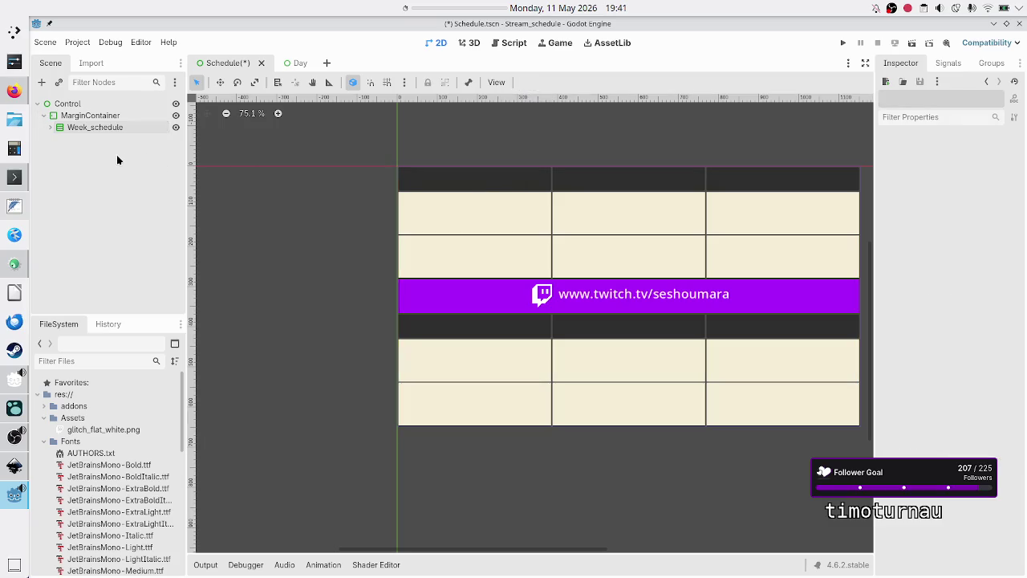
pyautogui.scroll(10, 414, 249)
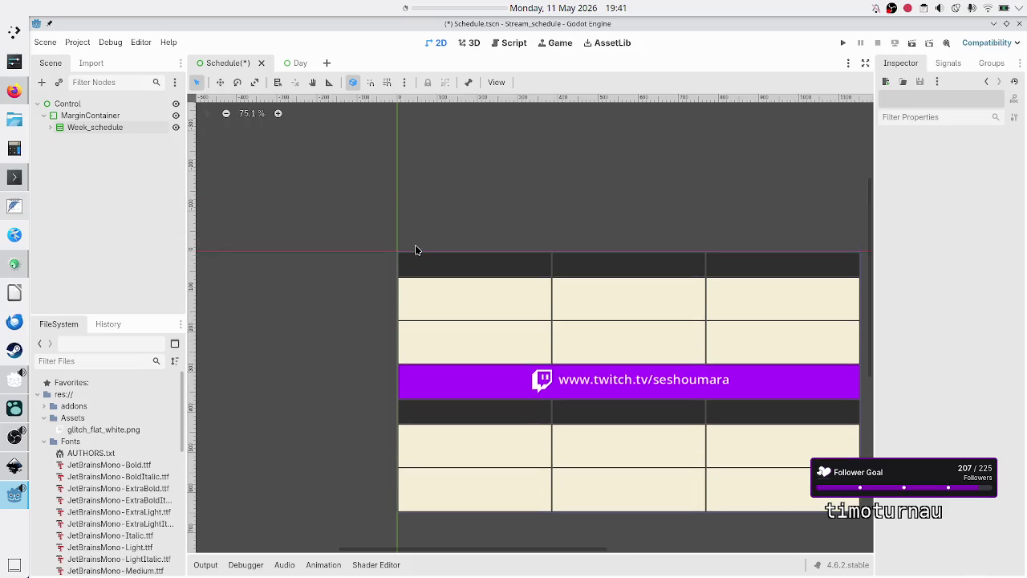
pyautogui.scroll(2, 415, 249)
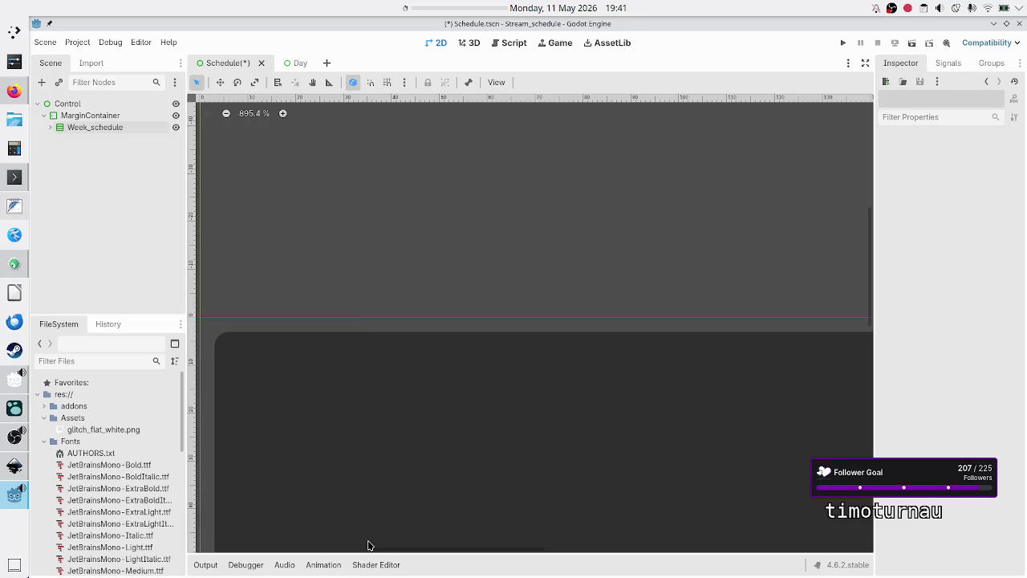
pyautogui.moveTo(532, 553)
pyautogui.mouseDown()
pyautogui.moveTo(489, 553)
pyautogui.moveTo(519, 551)
pyautogui.mouseUp()
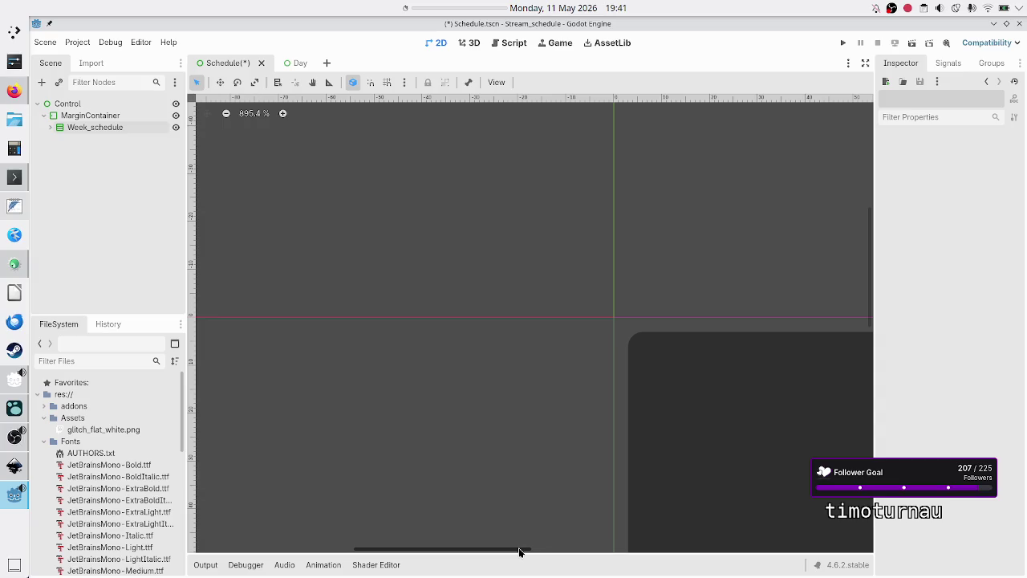
pyautogui.keyDown('ctrl'); pyautogui.click(109, 117); pyautogui.keyUp('ctrl')
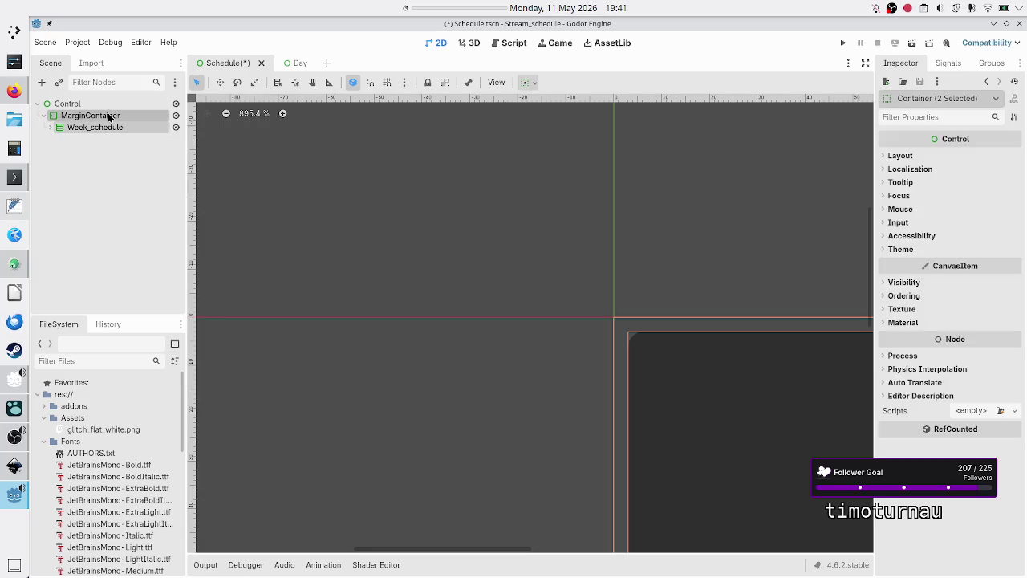
pyautogui.click(106, 177)
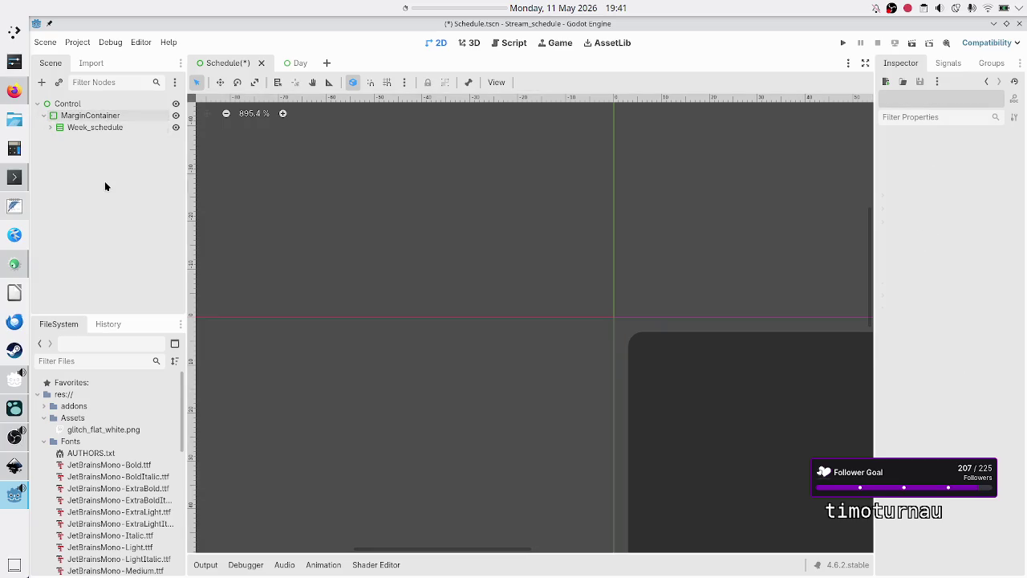
# Review the MarginContainer's margin constant overrides in the Inspector
pyautogui.click(109, 115)
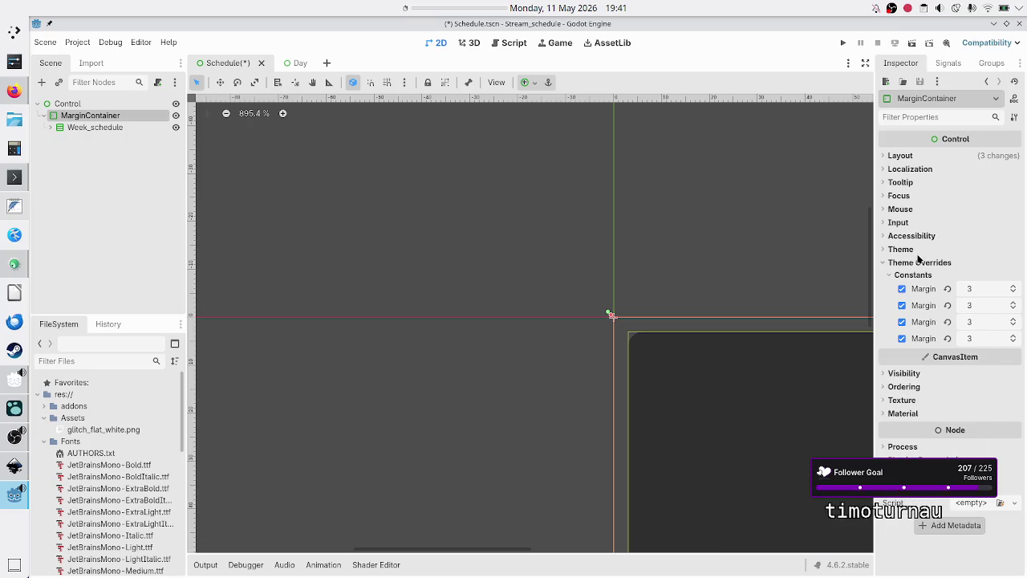
pyautogui.click(889, 275)
pyautogui.click(889, 275)
pyautogui.click(889, 275)
pyautogui.click(889, 275)
pyautogui.click(889, 275)
pyautogui.click(889, 275)
pyautogui.click(890, 276)
pyautogui.click(890, 275)
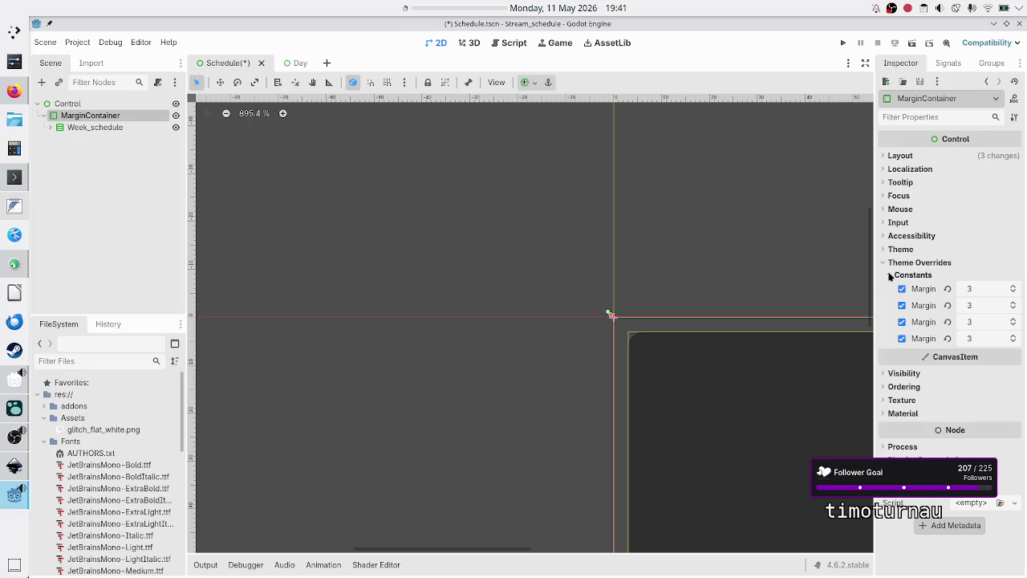
pyautogui.click(889, 275)
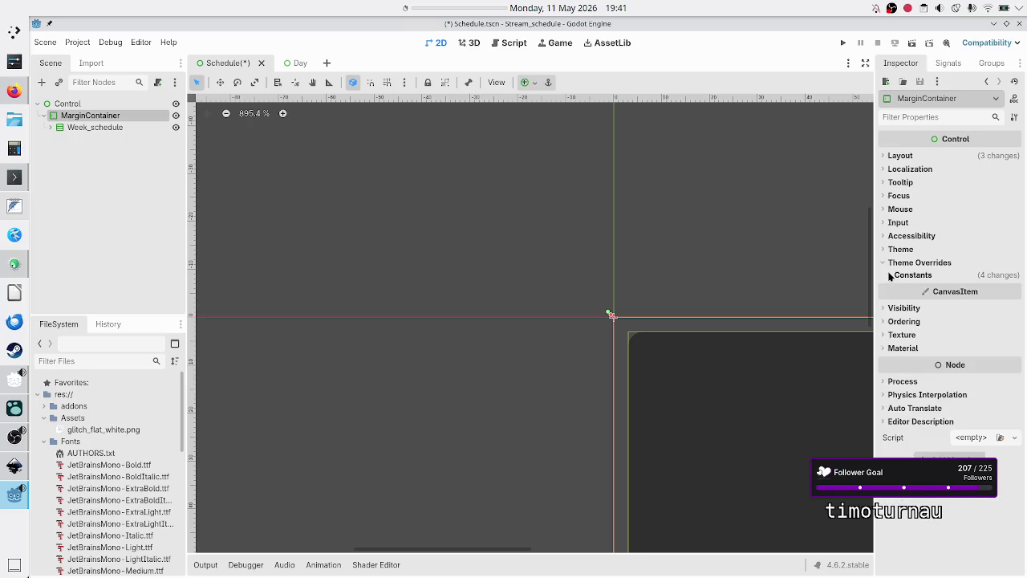
pyautogui.click(889, 275)
pyautogui.click(889, 275)
pyautogui.click(890, 275)
pyautogui.click(889, 275)
pyautogui.click(889, 276)
pyautogui.click(889, 275)
pyautogui.click(890, 275)
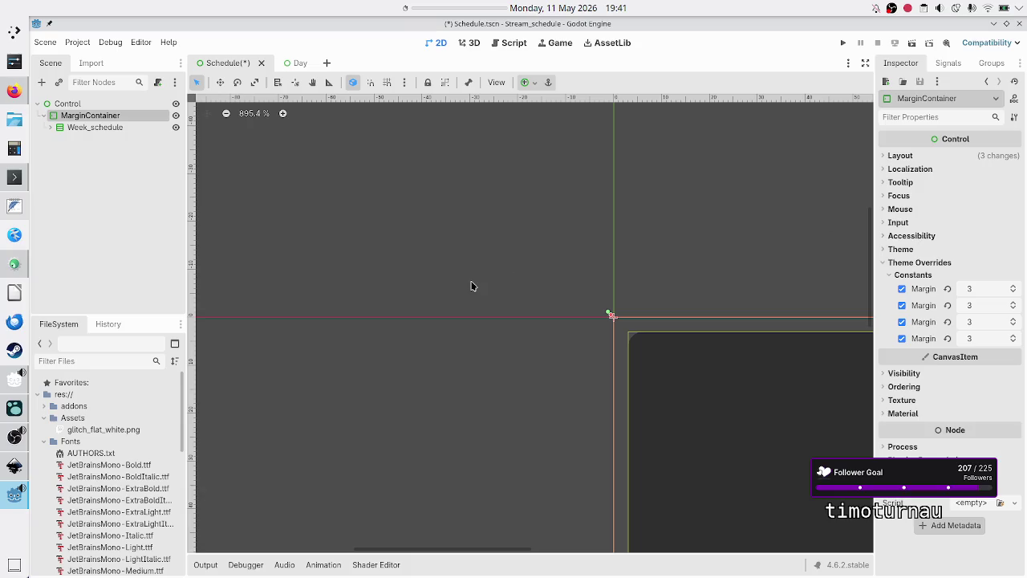
pyautogui.click(80, 209)
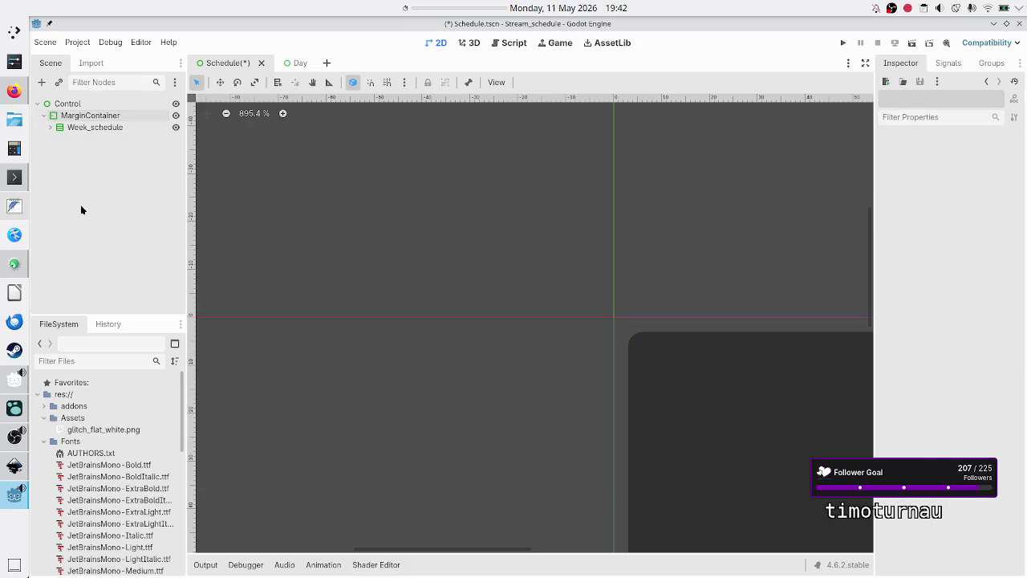
# Undo twice to restore the black PanelContainer and select it
pyautogui.hotkey('ctrl', 'z')
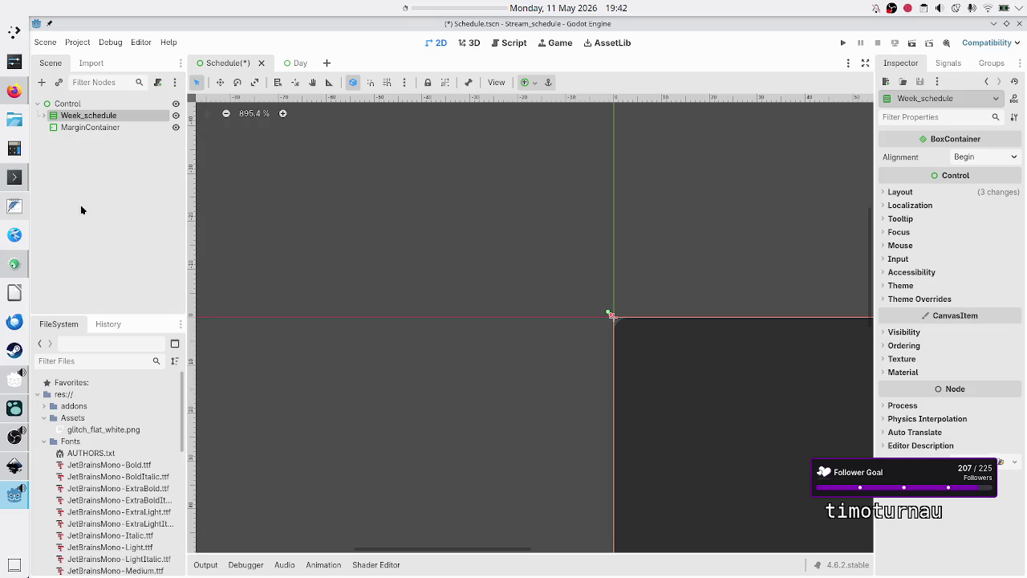
pyautogui.hotkey('ctrl', 'z')
pyautogui.hotkey('ctrl', 'z')
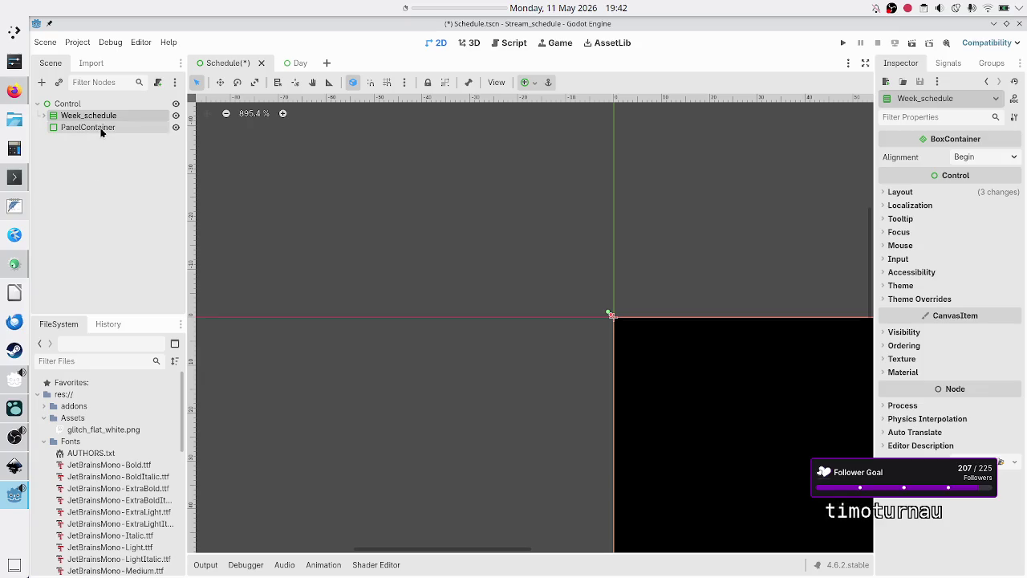
pyautogui.click(101, 129)
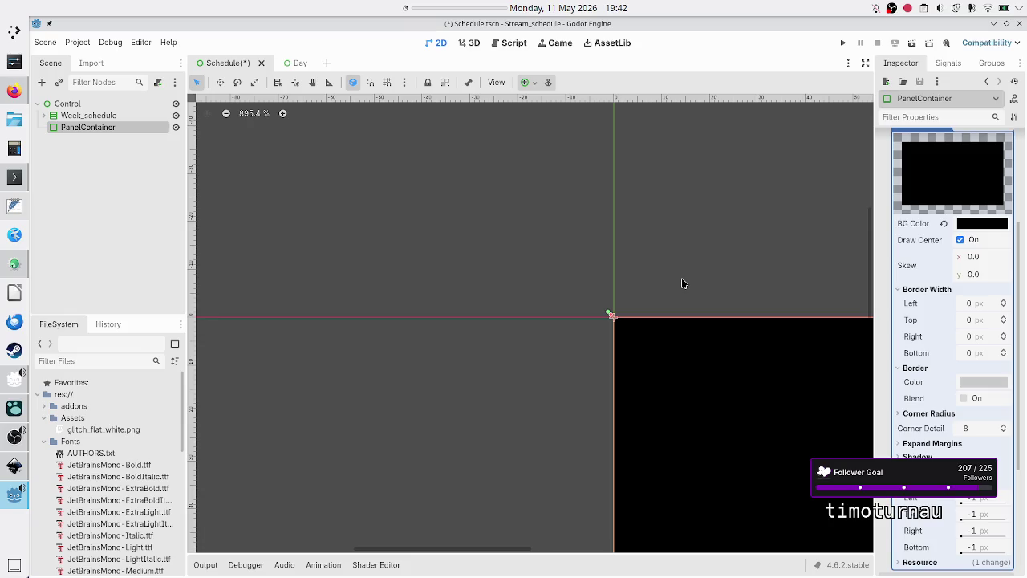
pyautogui.scroll(3, 967, 273)
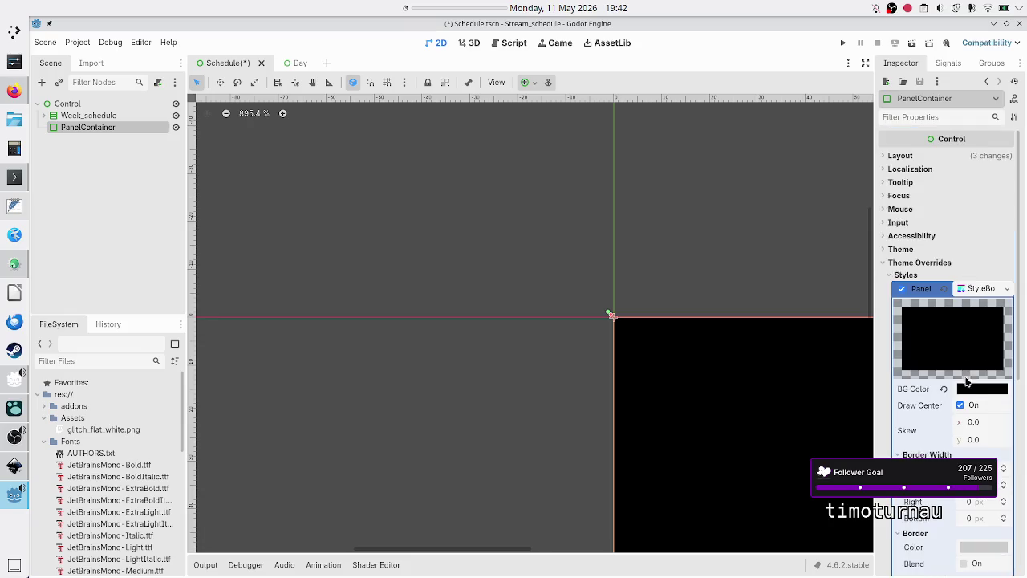
pyautogui.scroll(-4, 967, 378)
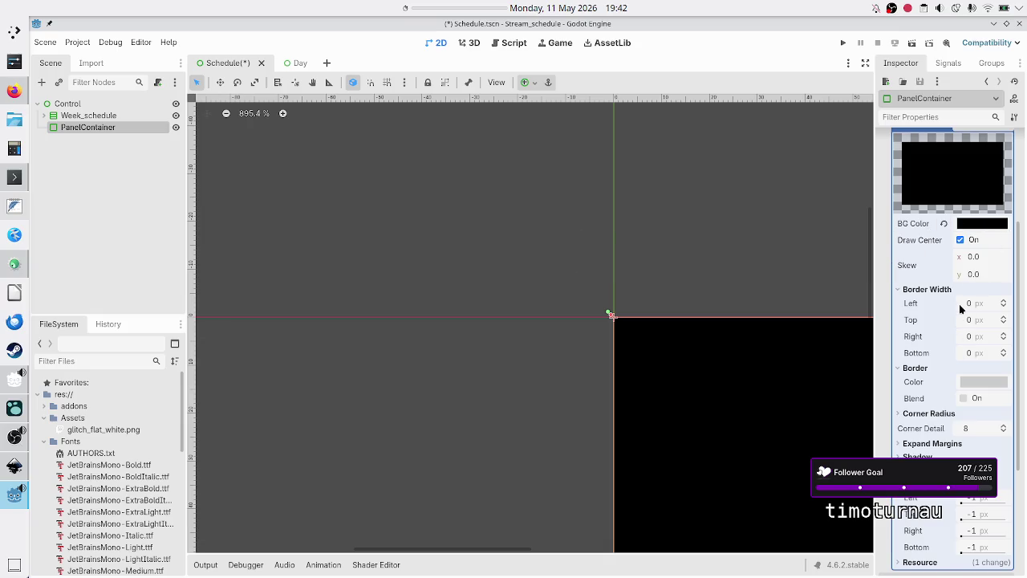
pyautogui.scroll(-5, 961, 309)
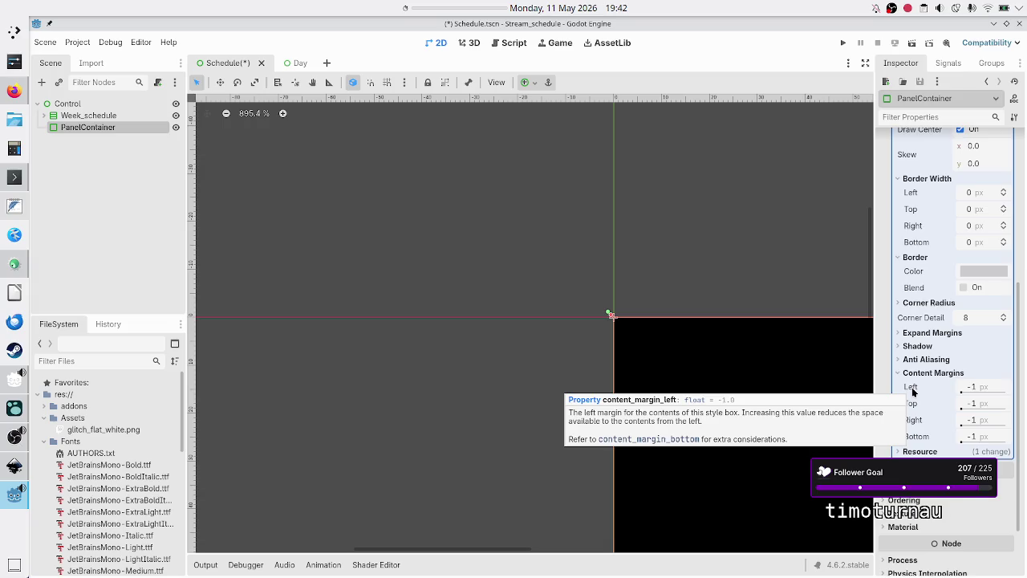
# Set the panel StyleBox's left, top and right content margins to 3 px
pyautogui.click(995, 387)
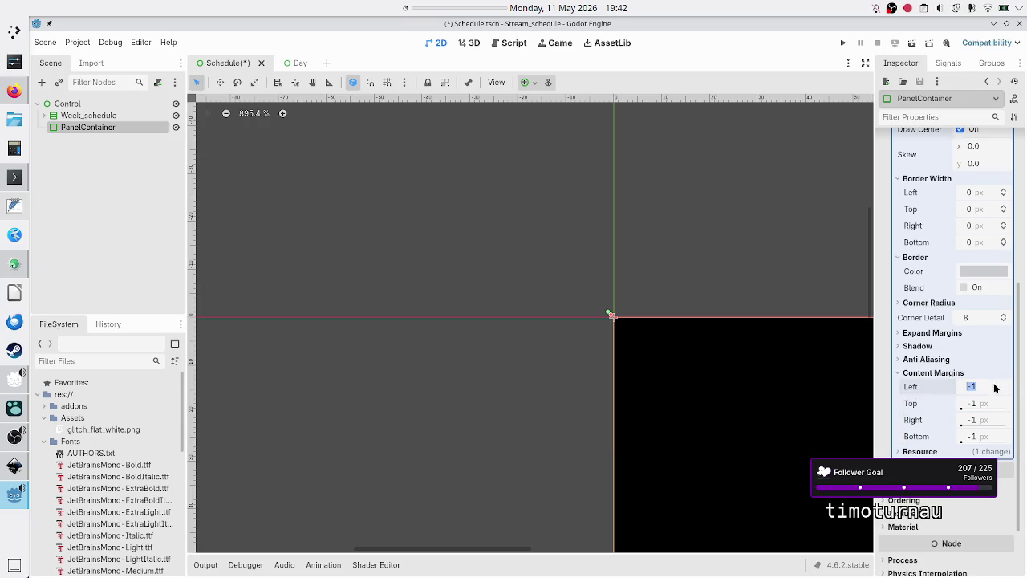
pyautogui.write('3')
pyautogui.press('Return')
pyautogui.click(974, 404)
pyautogui.write('3')
pyautogui.press('Return')
pyautogui.click(977, 425)
pyautogui.write('3')
pyautogui.press('Return')
pyautogui.click(976, 438)
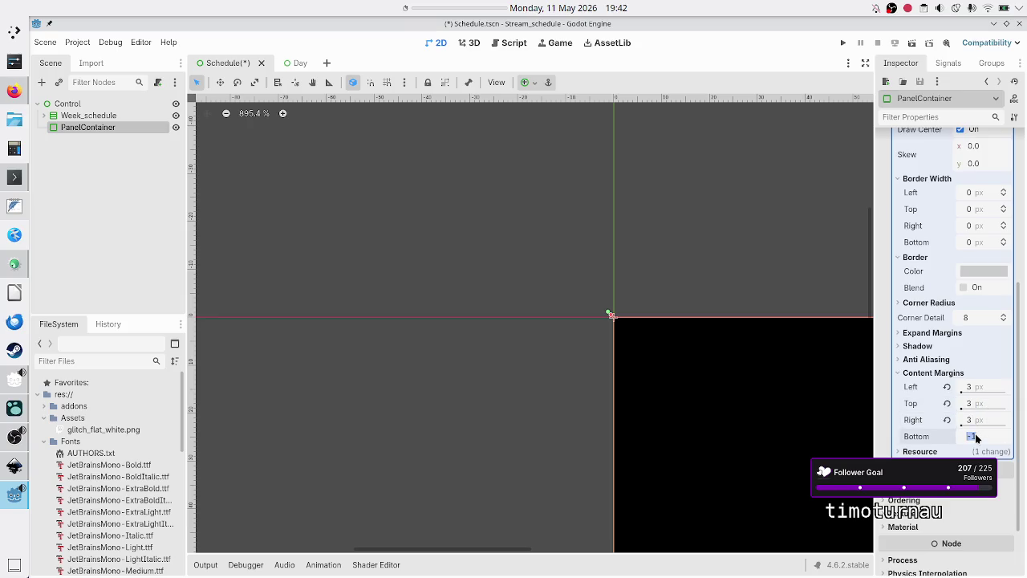